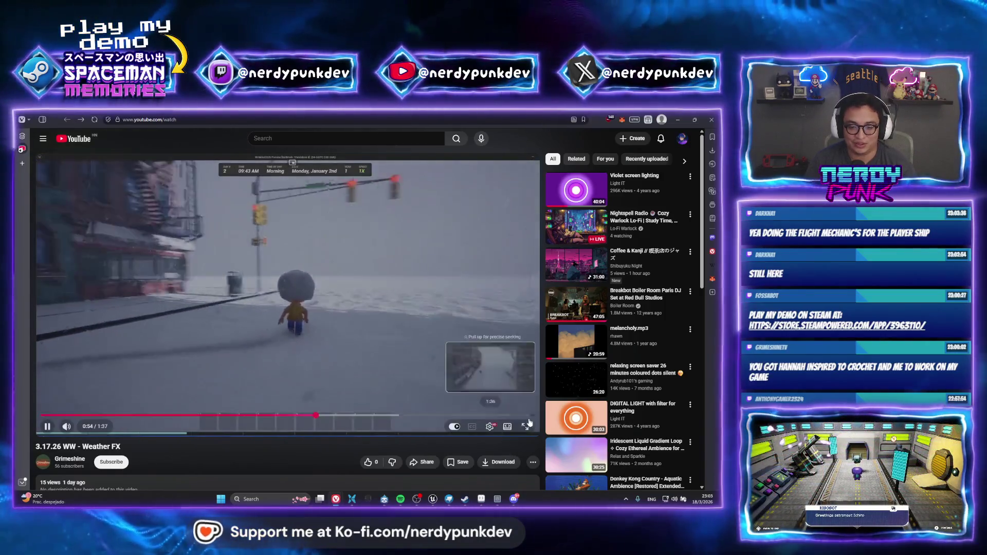
# Play the Weather FX video fullscreen, jump to 1:22 then 1:30, and exit fullscreen.
pyautogui.click(524, 426)
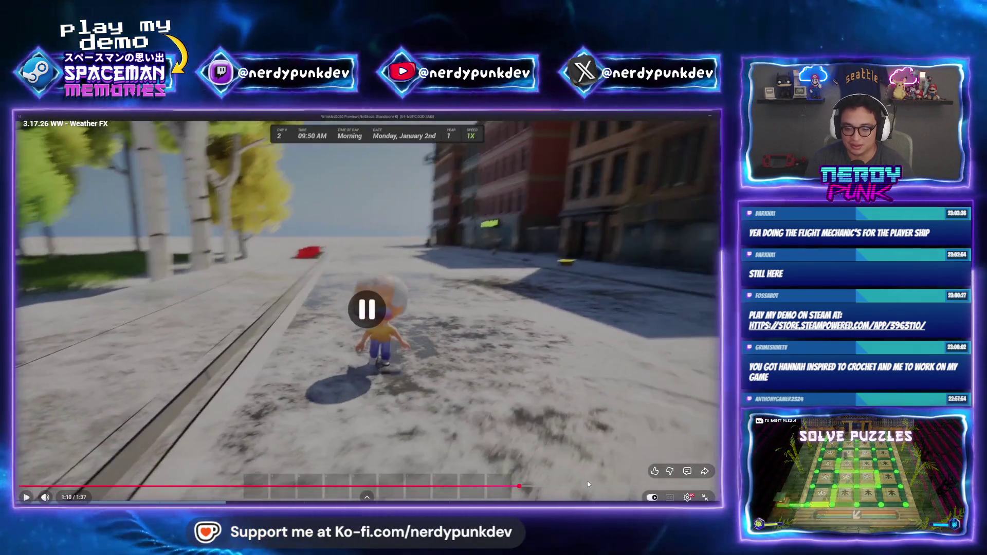
pyautogui.click(605, 486)
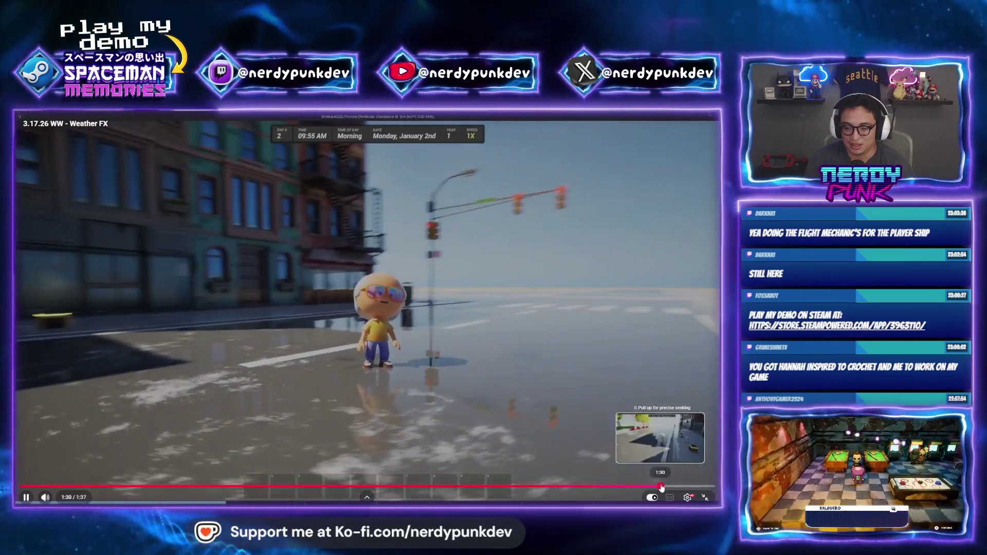
pyautogui.click(662, 485)
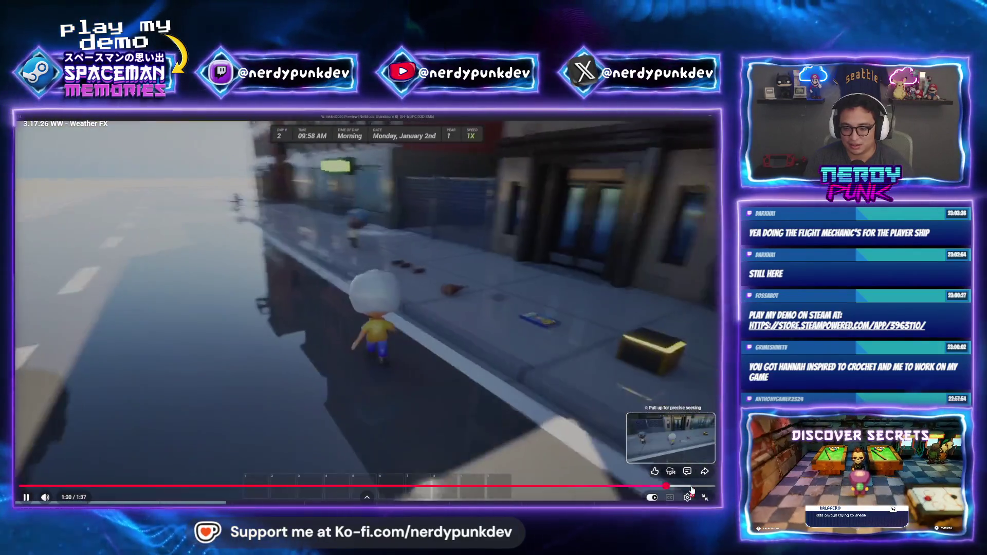
pyautogui.press('Escape')
# Search Google for 'sakura tree' and browse the image results.
pyautogui.click(197, 119)
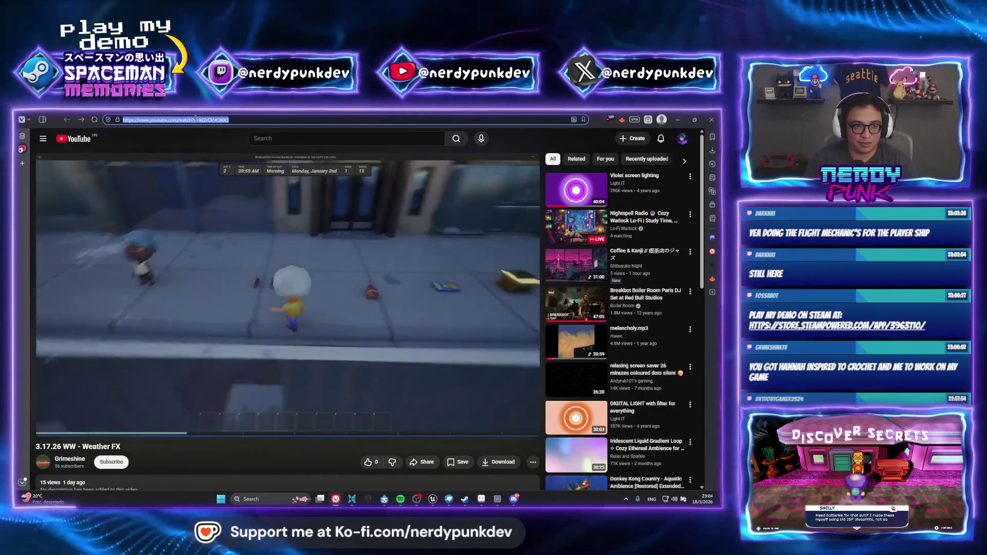
pyautogui.write('google.com')
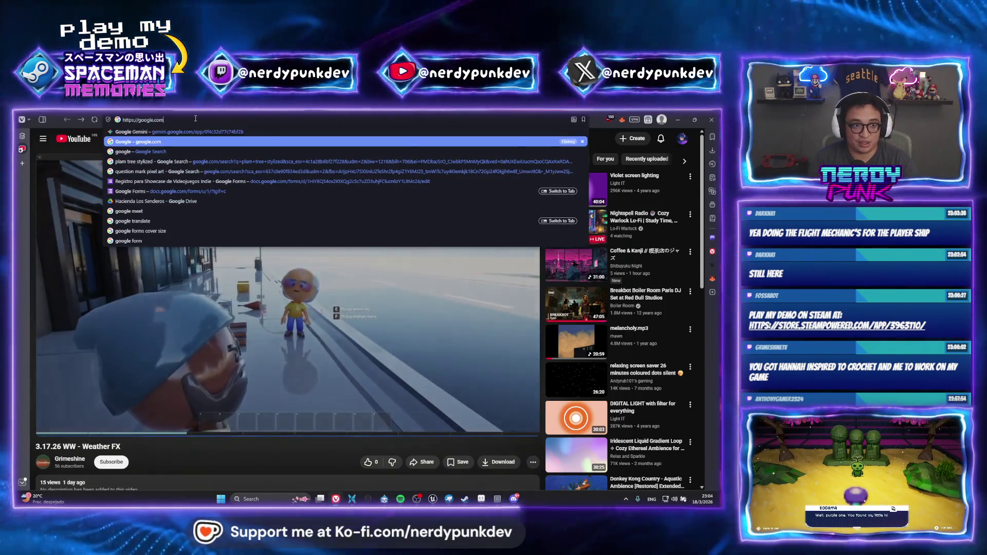
pyautogui.press('Return')
pyautogui.write('sakura tree')
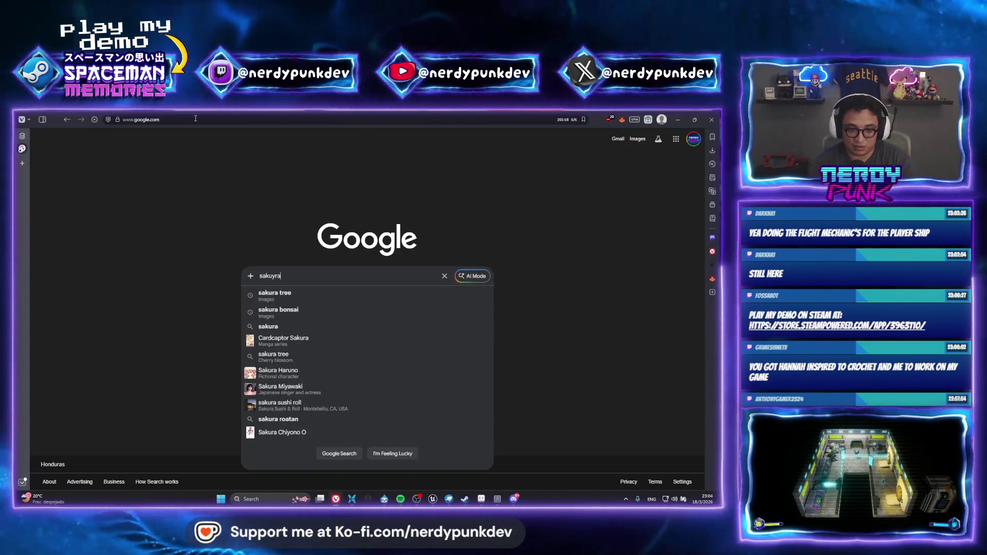
pyautogui.press('Return')
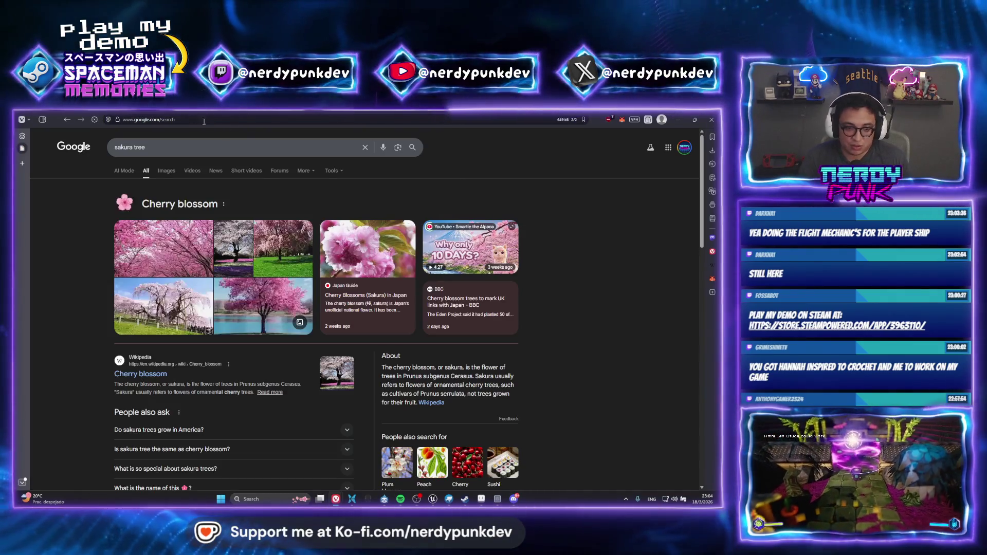
pyautogui.click(166, 170)
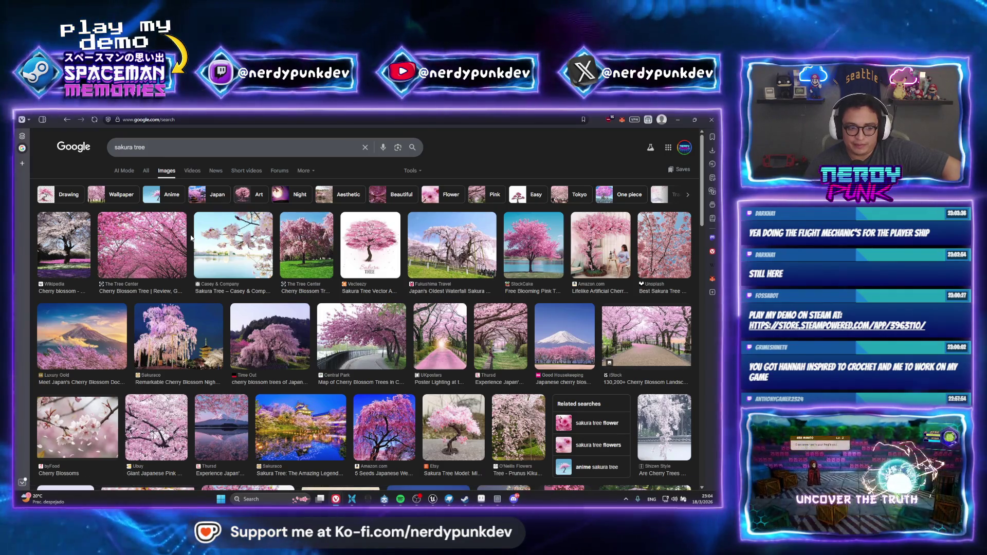
pyautogui.scroll(-5, 191, 238)
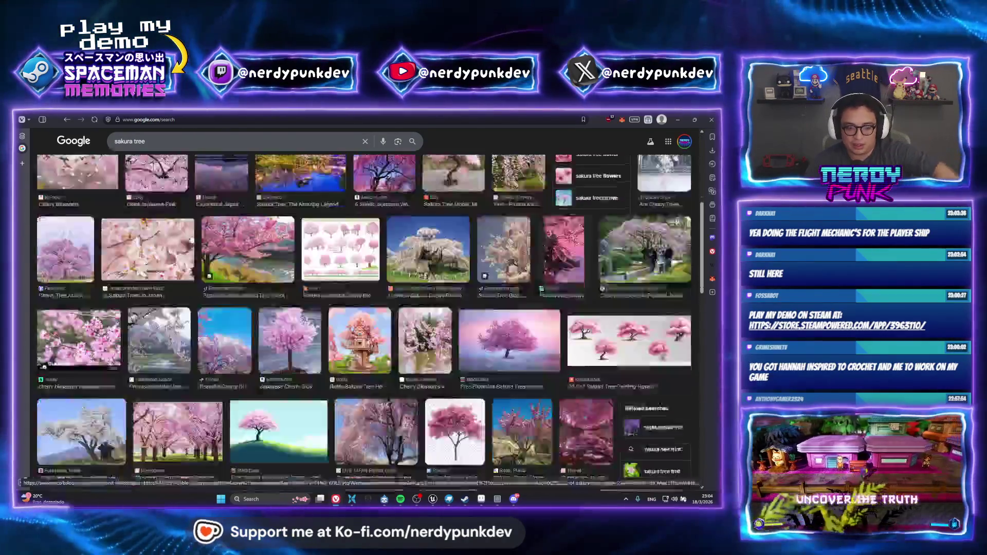
pyautogui.scroll(-5, 188, 228)
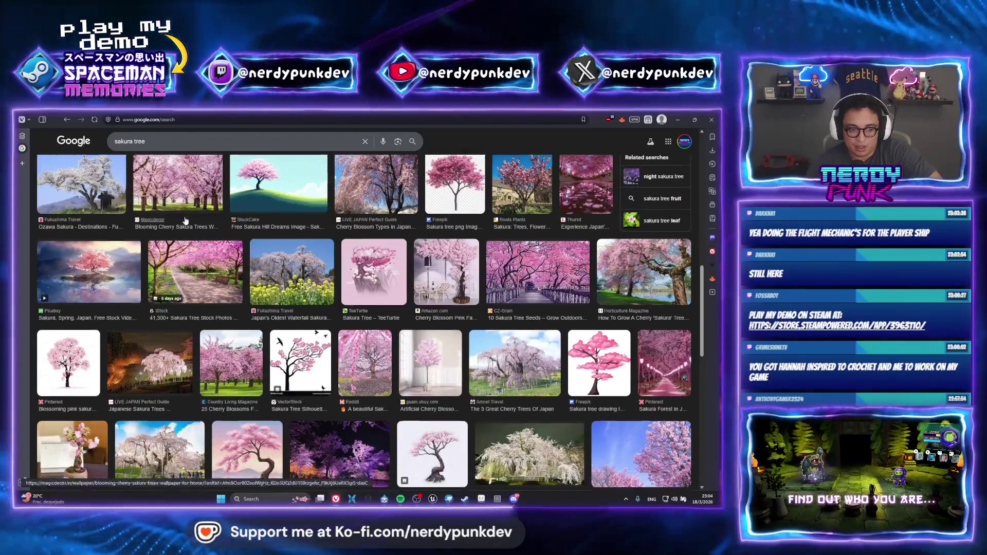
pyautogui.scroll(-2, 185, 221)
pyautogui.scroll(-5, 185, 220)
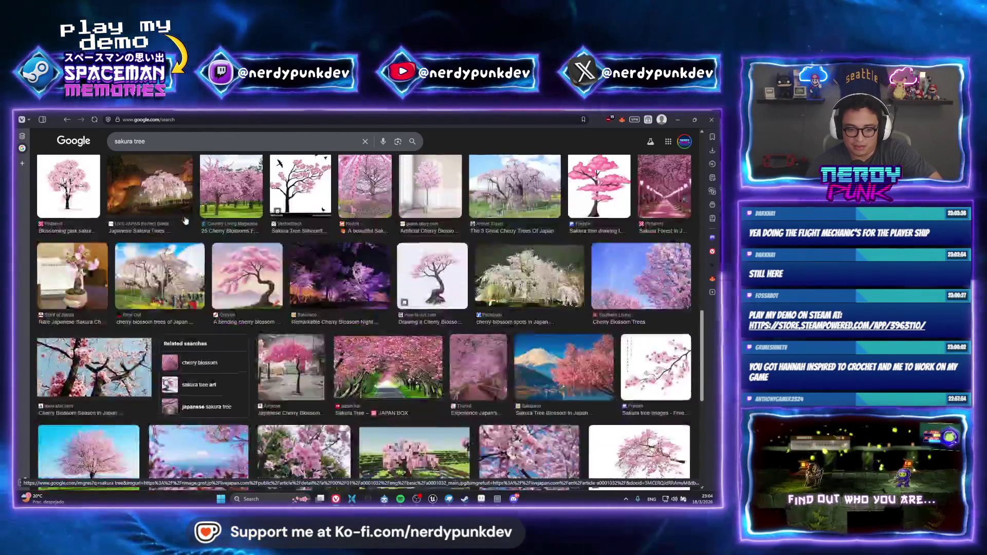
pyautogui.scroll(-4, 185, 218)
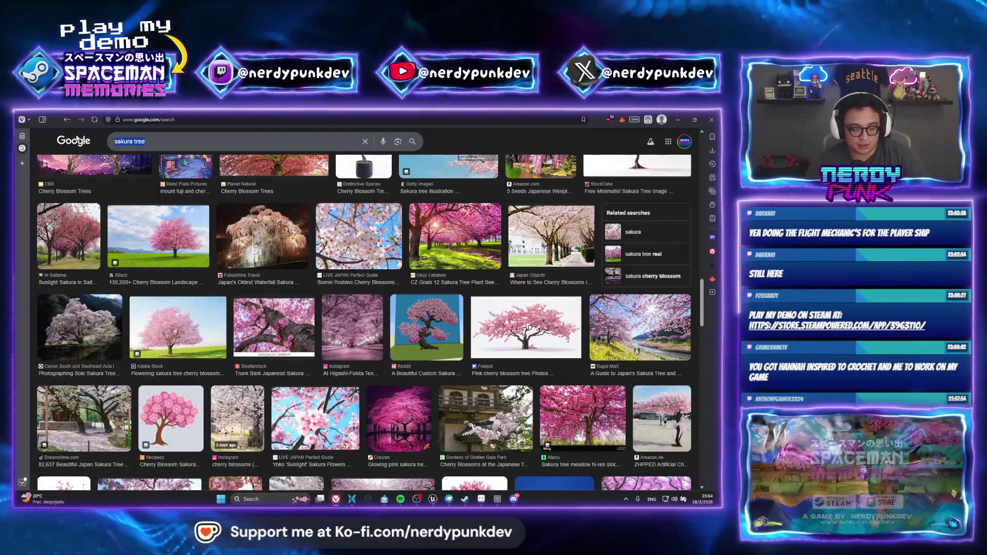
# Search 'sakura tree other colors', inspect the blue cherry tree image, then return to Aseprite.
pyautogui.write('sakura')
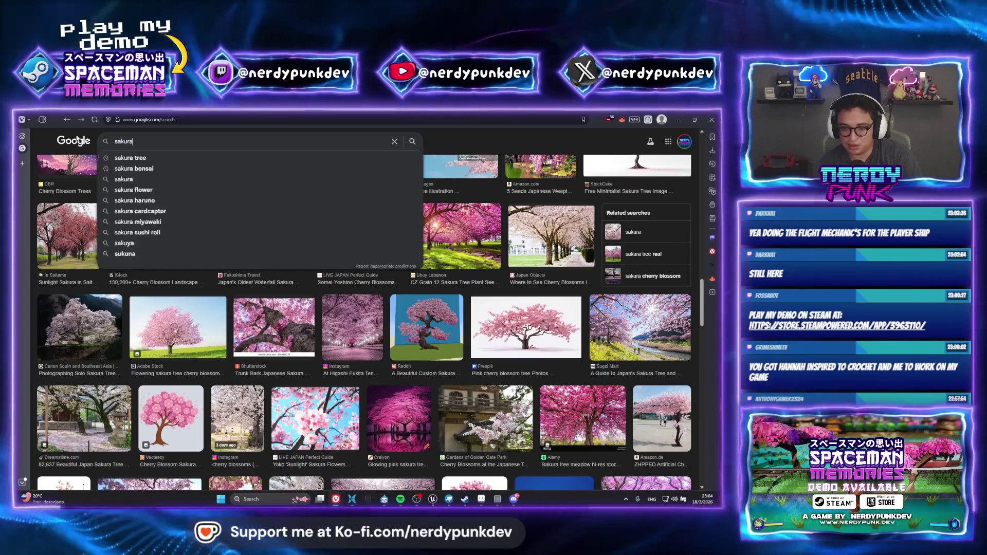
pyautogui.write(' tree other colors')
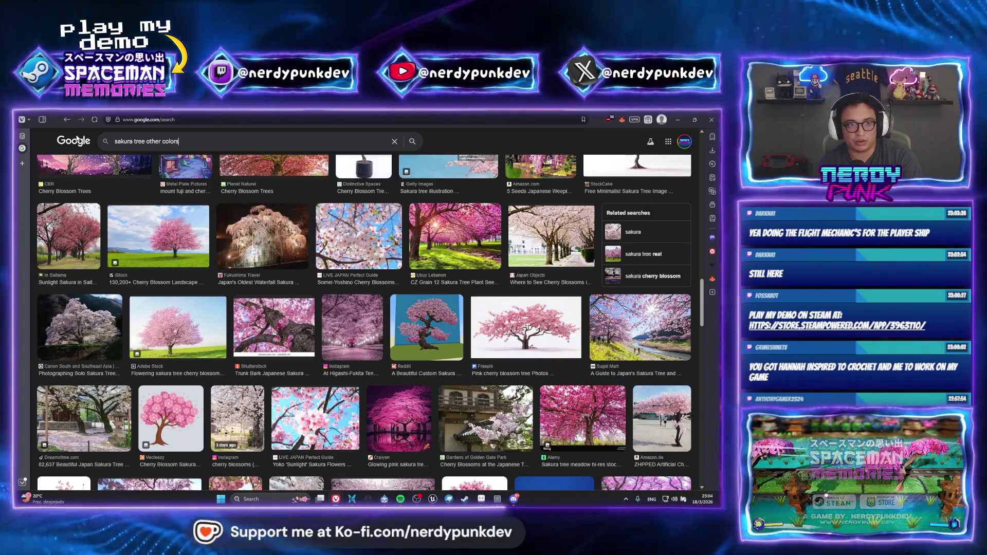
pyautogui.press('Return')
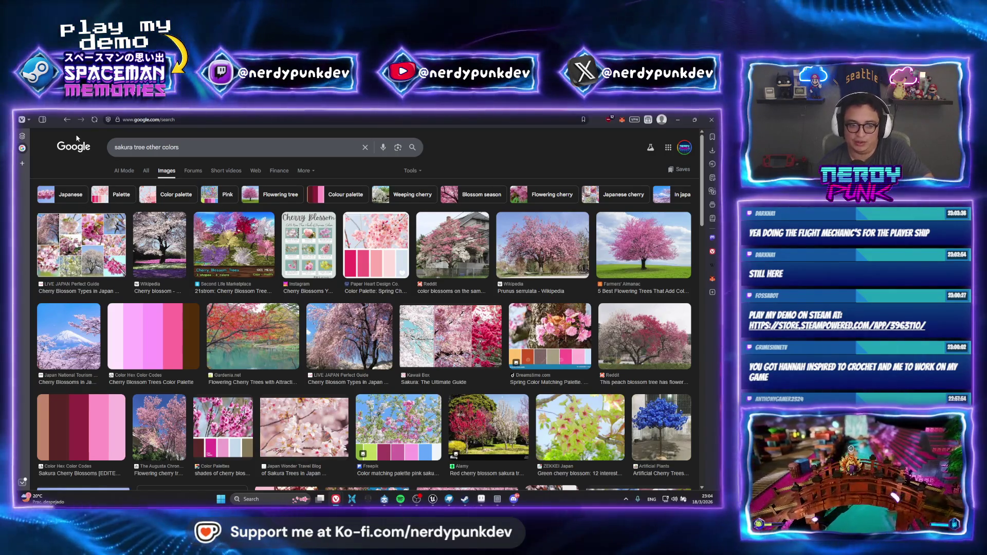
pyautogui.click(658, 411)
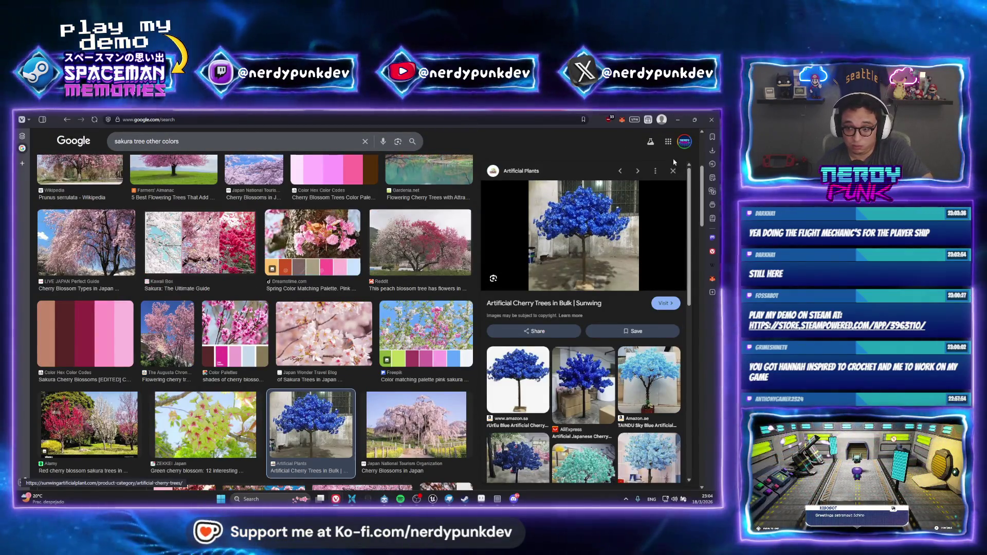
pyautogui.click(673, 171)
pyautogui.scroll(-5, 248, 250)
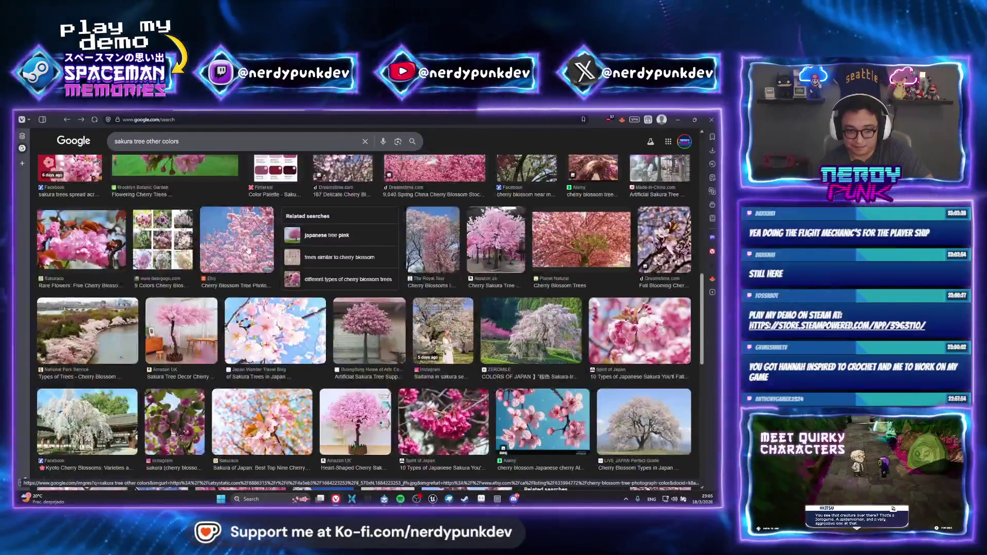
pyautogui.scroll(-10, 245, 248)
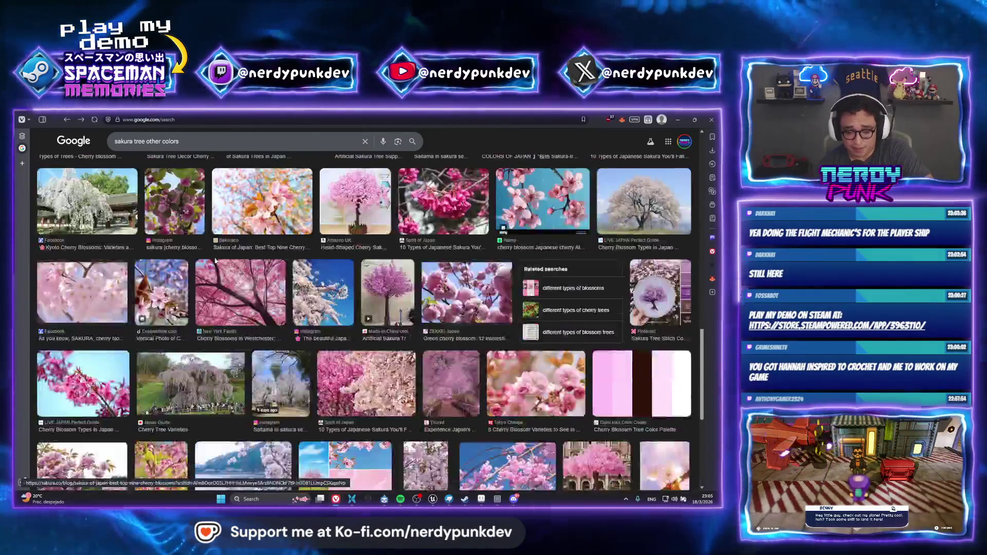
pyautogui.scroll(10, 344, 271)
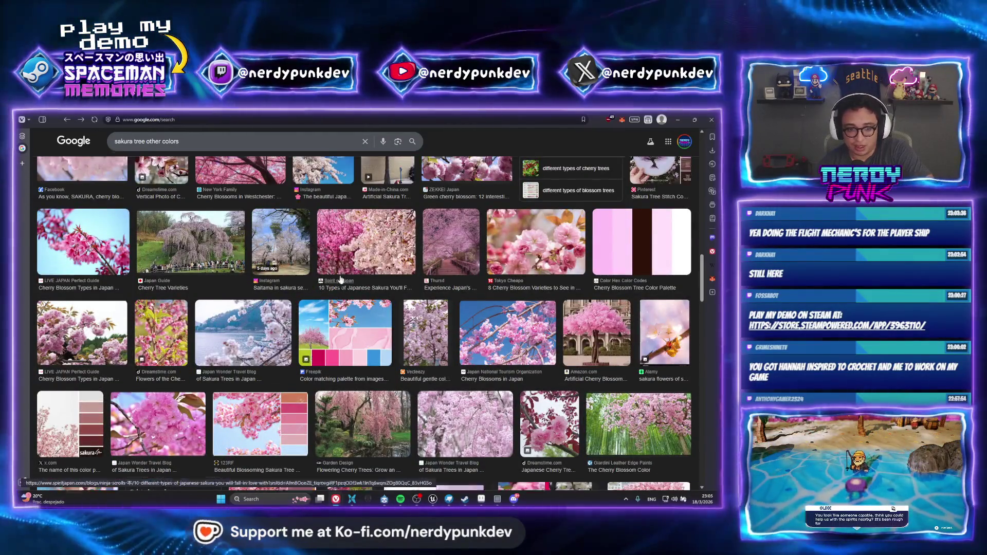
pyautogui.hotkey('alt', 'Tab')
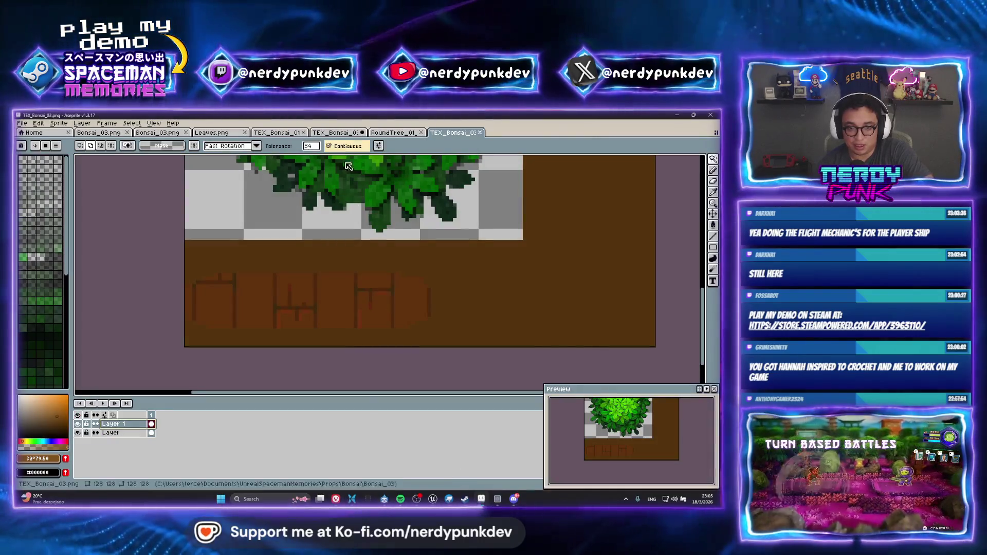
# Bring up the pink-blossom TEX_Bonsai_01 texture and switch to the Rectangular Marquee tool.
pyautogui.scroll(-1, 330, 179)
pyautogui.scroll(2, 359, 172)
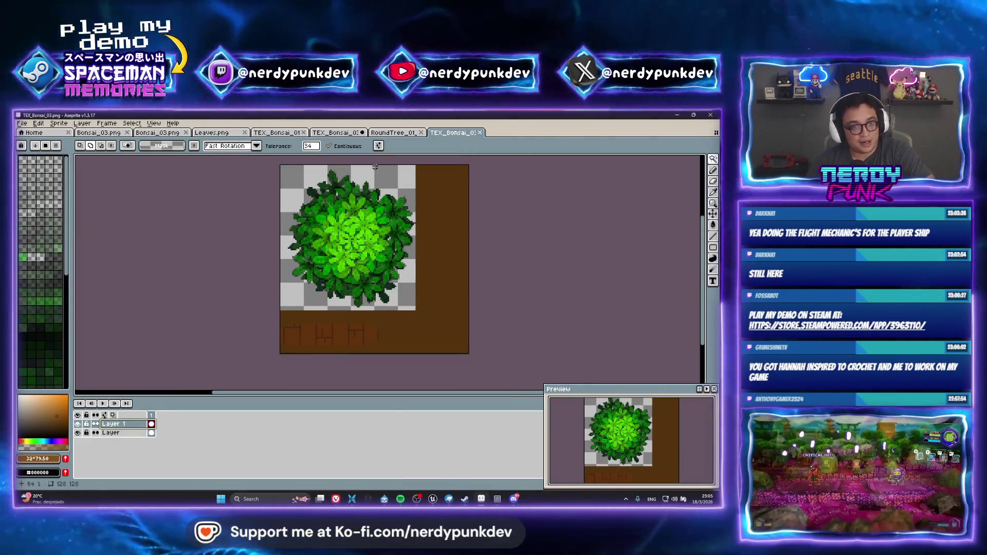
pyautogui.click(391, 133)
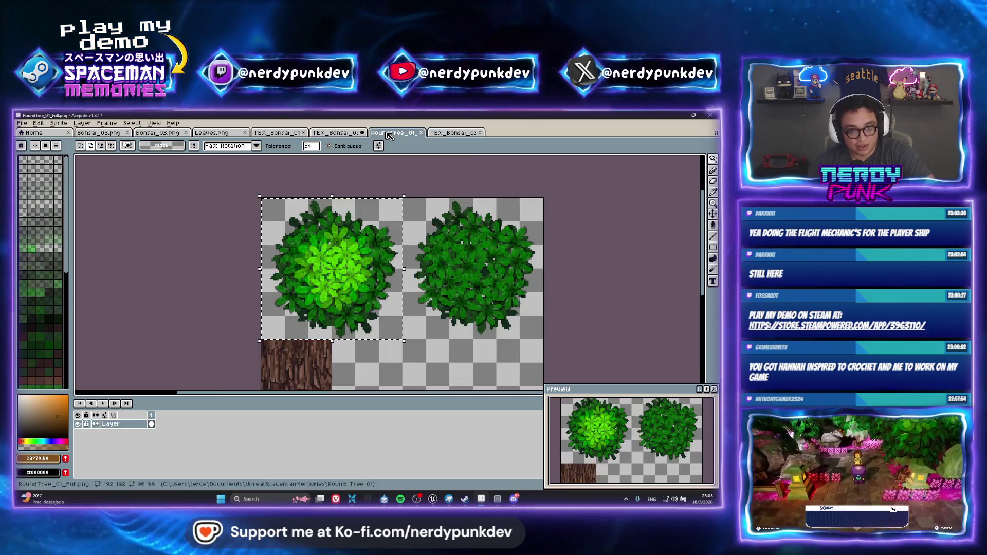
pyautogui.click(337, 133)
pyautogui.click(277, 133)
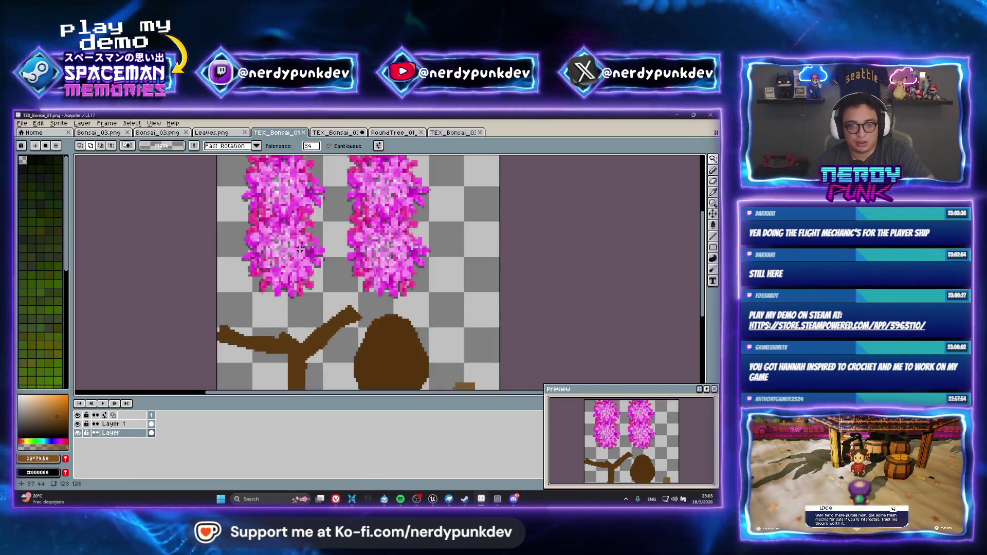
pyautogui.press('m')
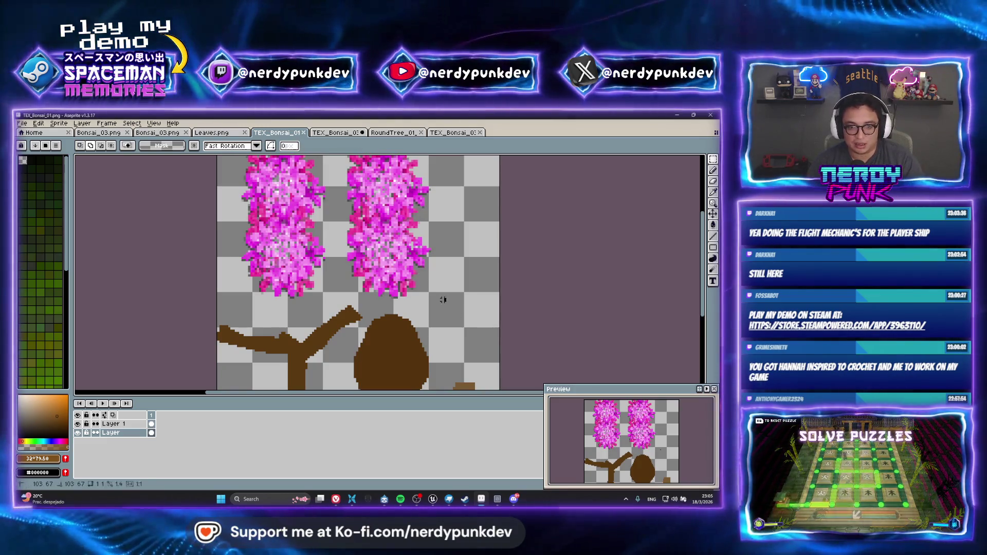
pyautogui.scroll(2, 174, 156)
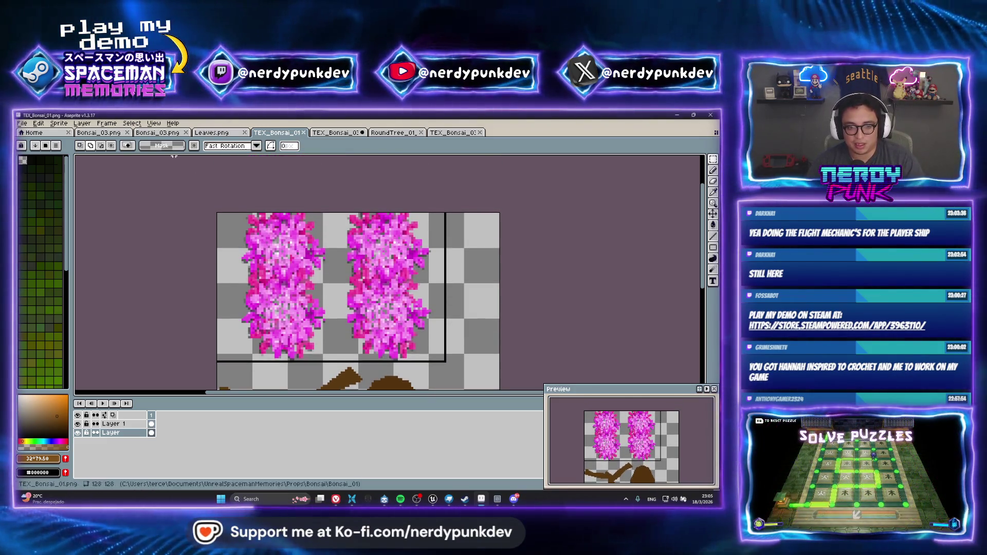
pyautogui.click(22, 123)
# Shift the selected blossoms' hue toward orange with Hue/Saturation and apply it.
pyautogui.moveTo(58, 202)
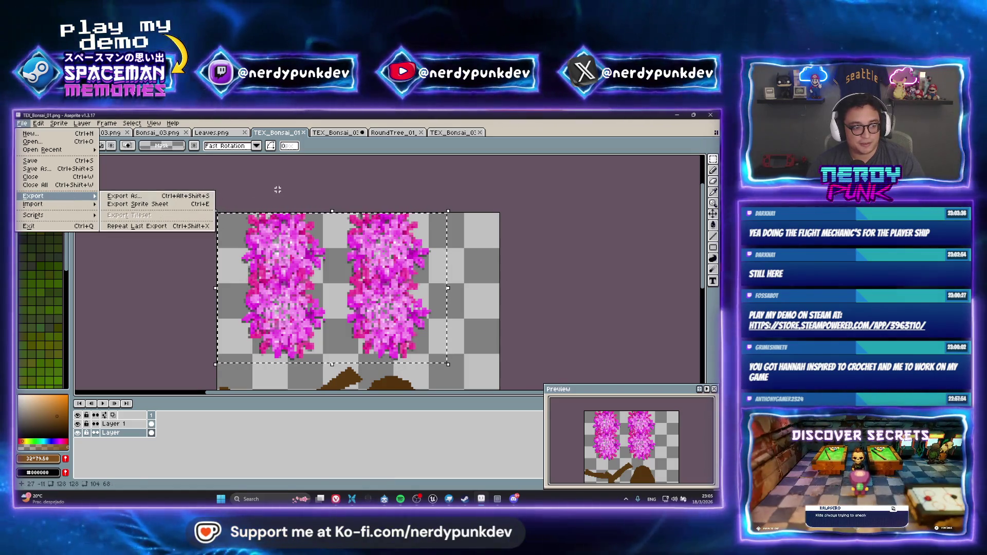
pyautogui.moveTo(35, 126)
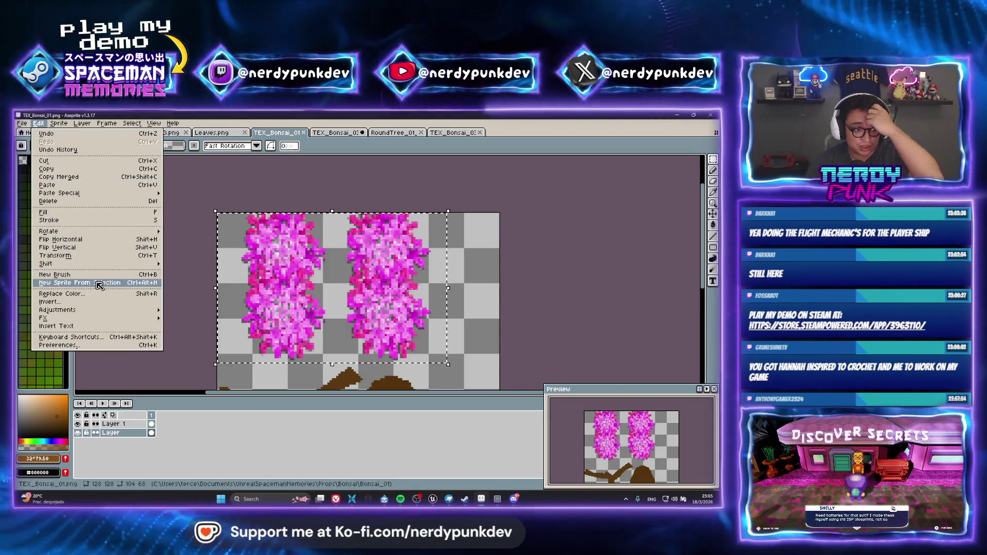
pyautogui.moveTo(109, 310)
pyautogui.click(187, 318)
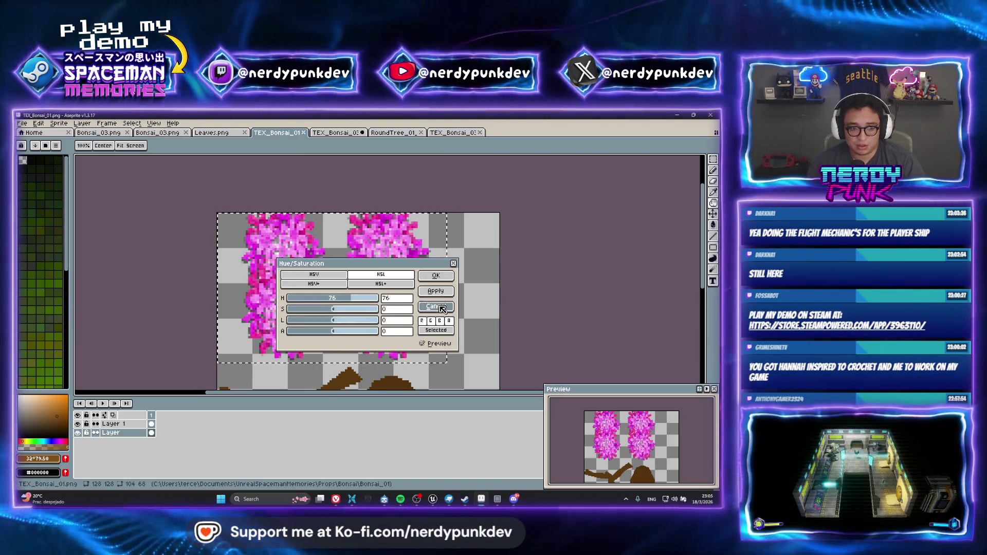
pyautogui.click(39, 123)
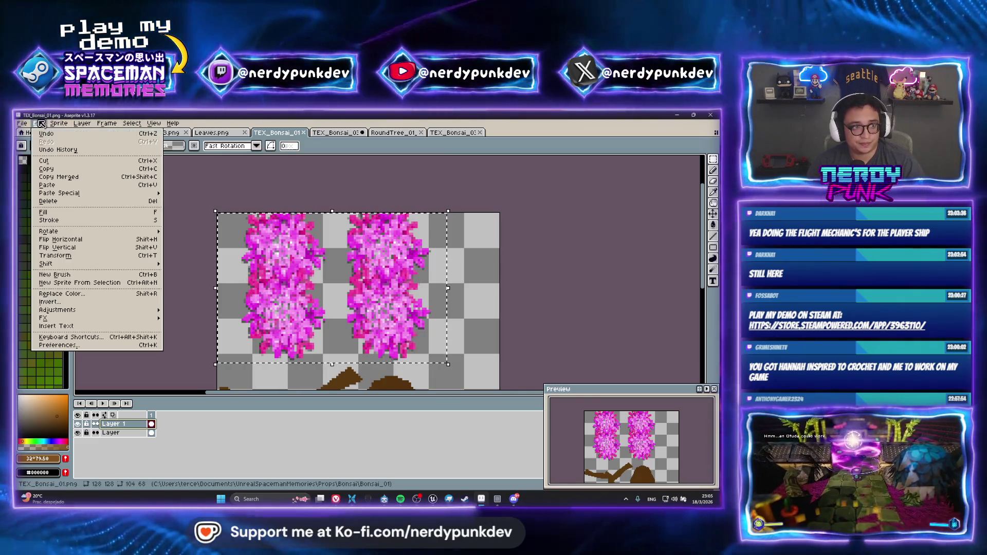
pyautogui.moveTo(101, 310)
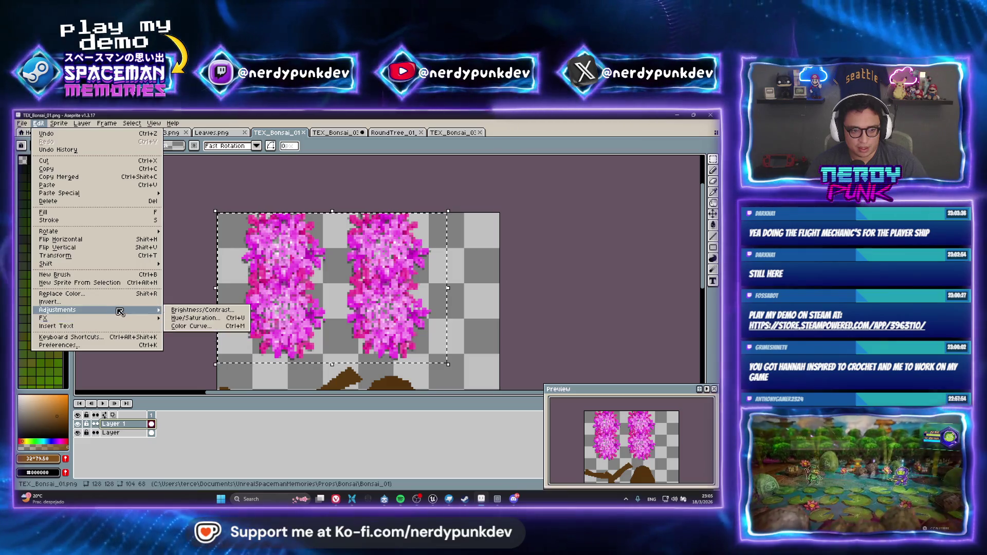
pyautogui.click(195, 319)
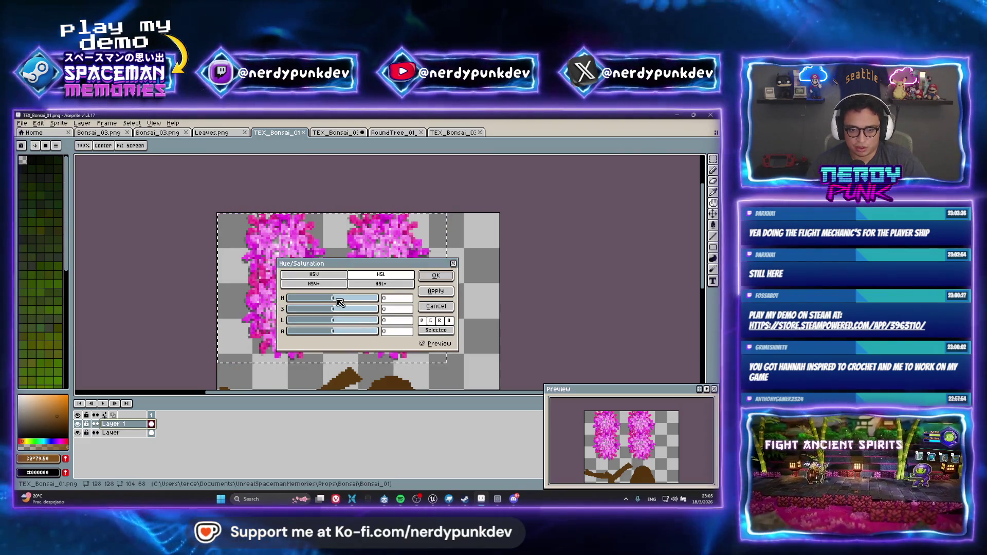
pyautogui.moveTo(349, 299); pyautogui.dragTo(356, 302)
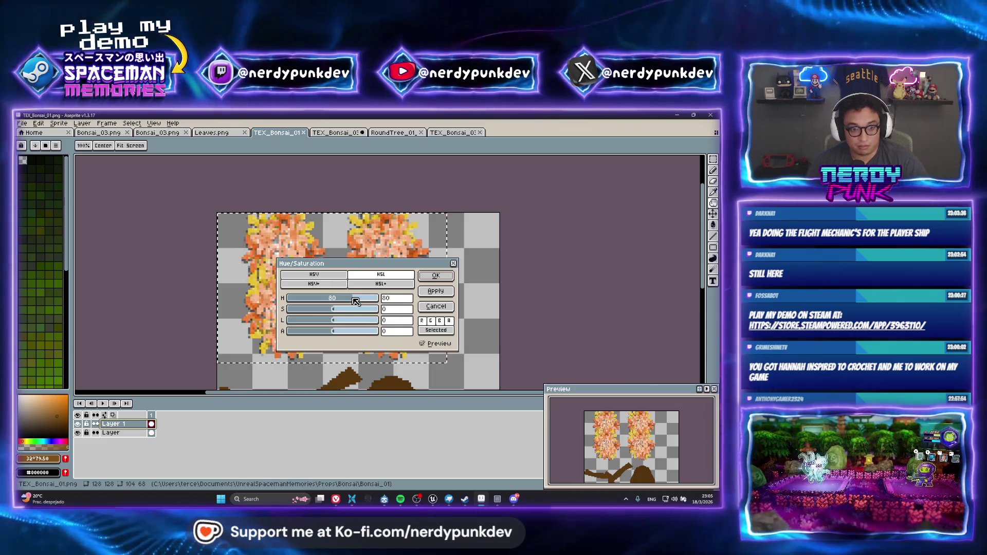
pyautogui.moveTo(360, 267); pyautogui.dragTo(553, 209)
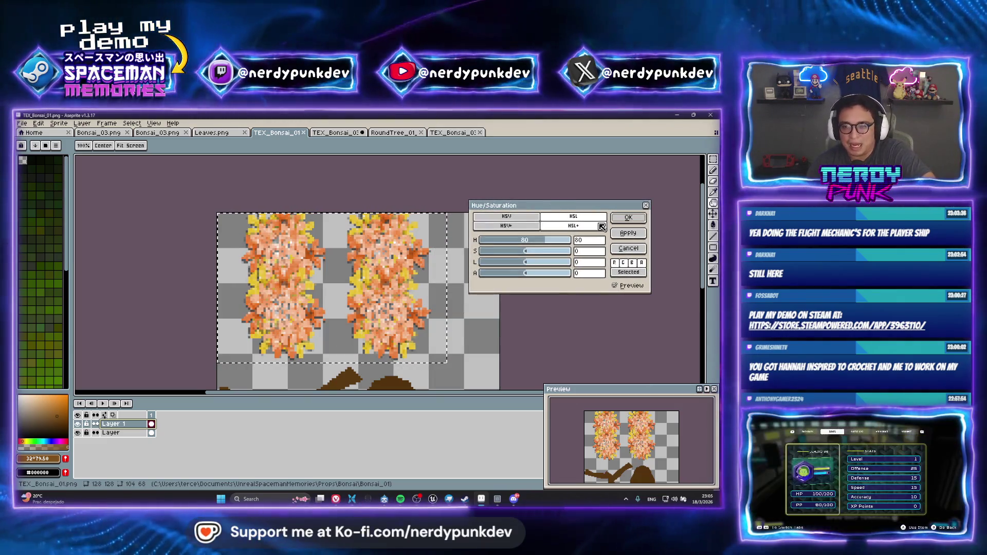
pyautogui.click(627, 218)
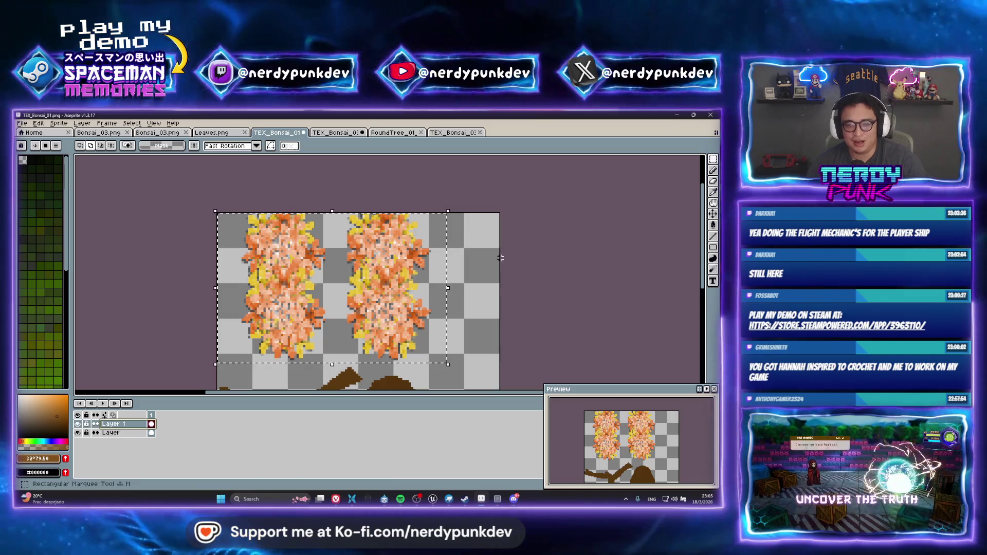
# Undo the hue change to restore pink blossoms, deselect, and save TEX_Bonsai_01.png as PNG.
pyautogui.hotkey('ctrl', 's')
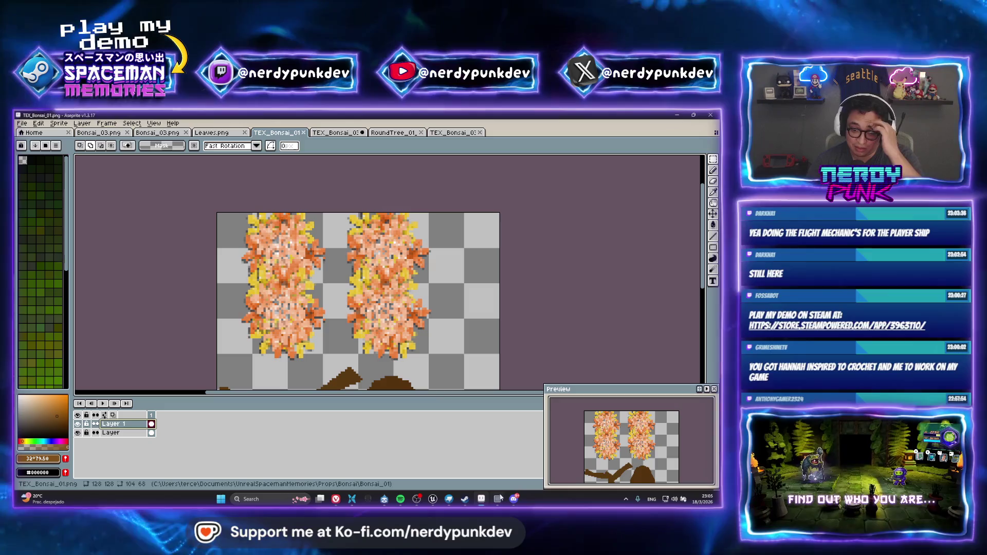
pyautogui.hotkey('ctrl', 'z')
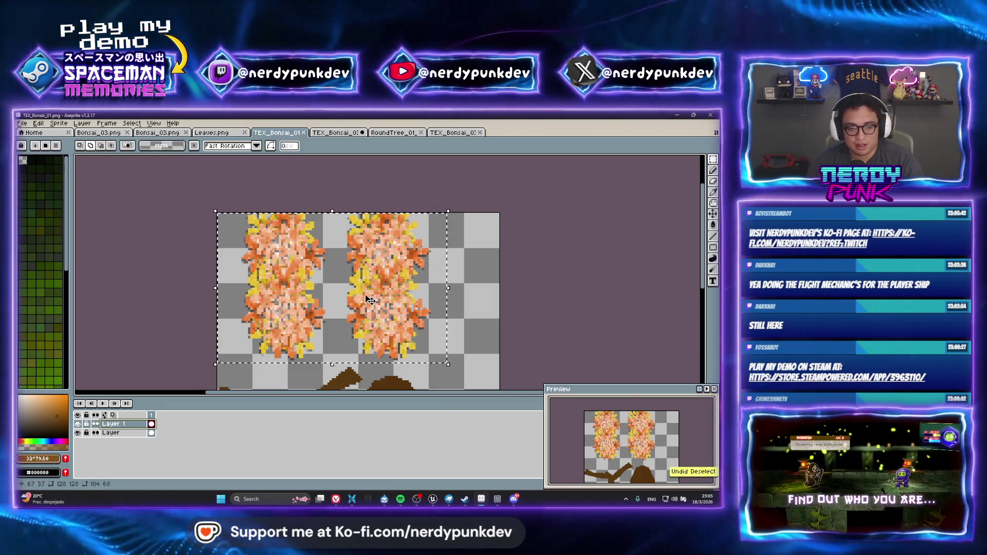
pyautogui.hotkey('ctrl', 'z')
pyautogui.hotkey('ctrl', 'd')
pyautogui.hotkey('ctrl', 's')
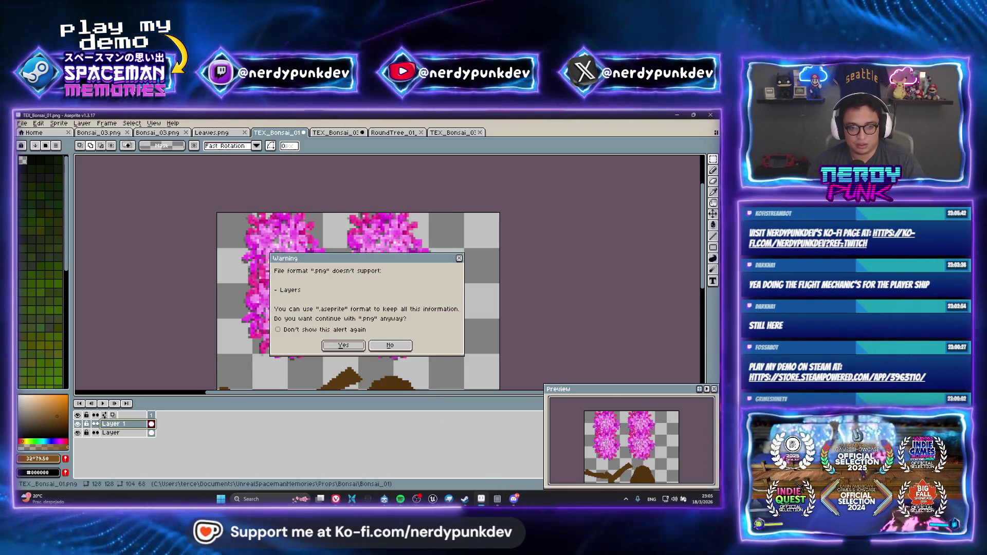
pyautogui.click(350, 341)
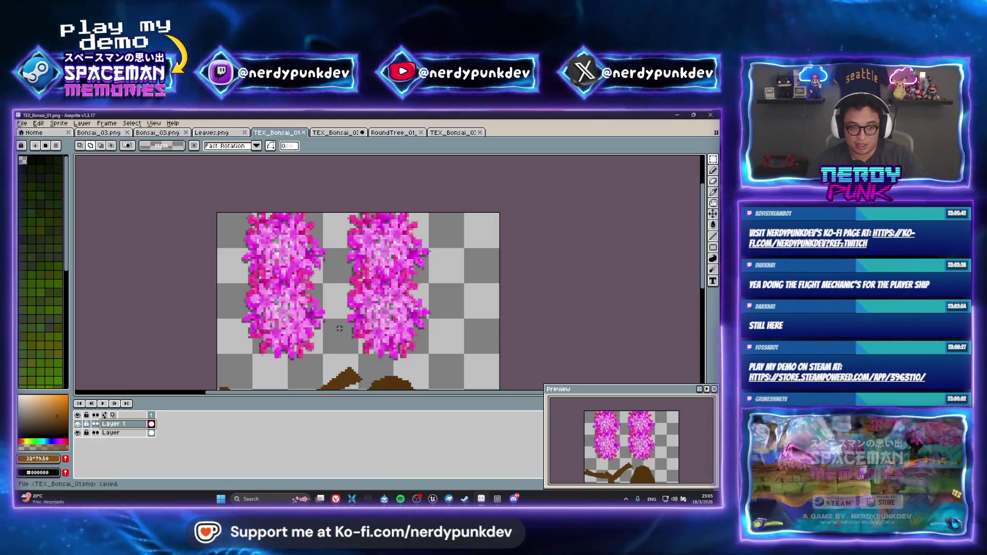
# Reselect the blossom area and switch to the Blockbench bonsai model.
pyautogui.hotkey('ctrl', 'shift', 'd')
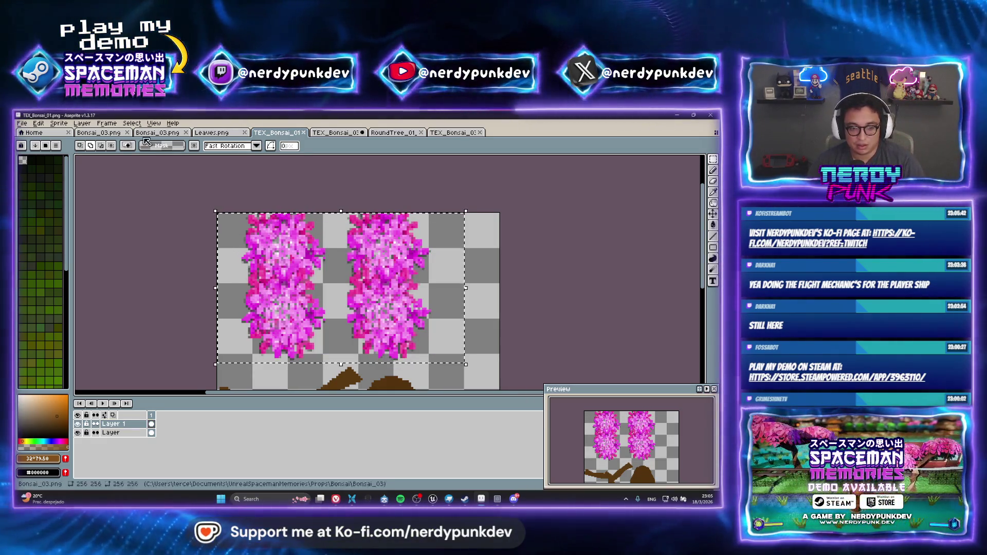
pyautogui.click(28, 123)
pyautogui.moveTo(35, 125)
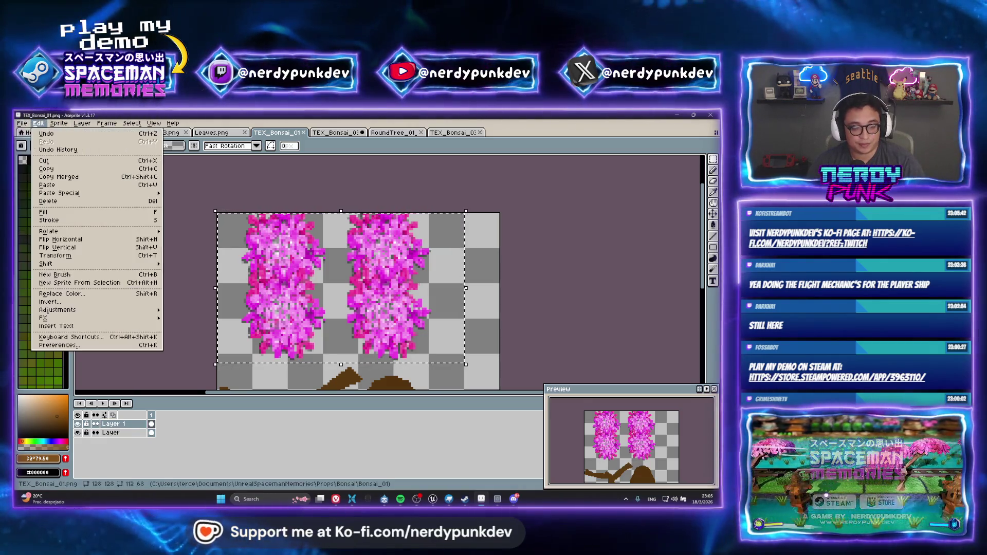
pyautogui.click(448, 498)
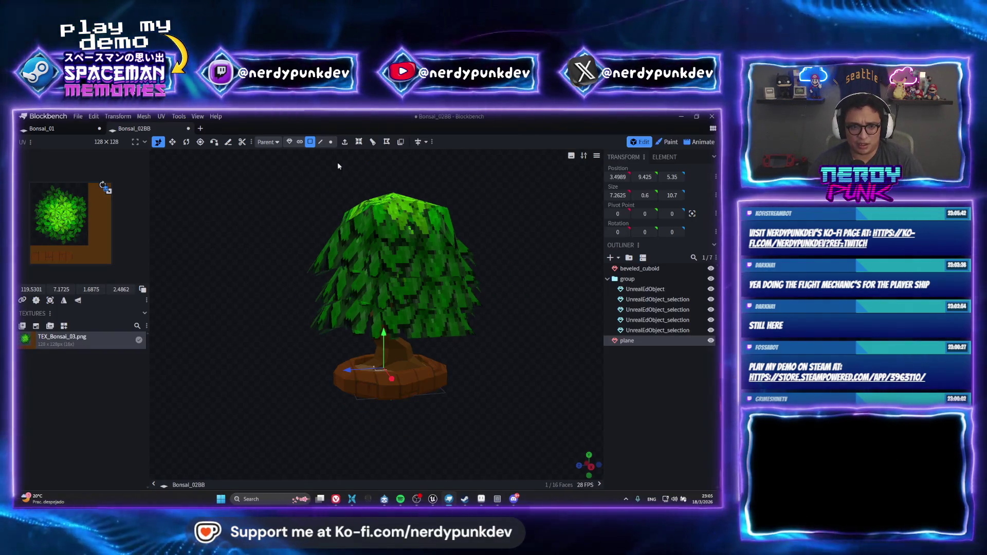
# Save the green tree project as Bonsai_03 in Props > Bonsai > Bonsai_03.
pyautogui.hotkey('ctrl', 's')
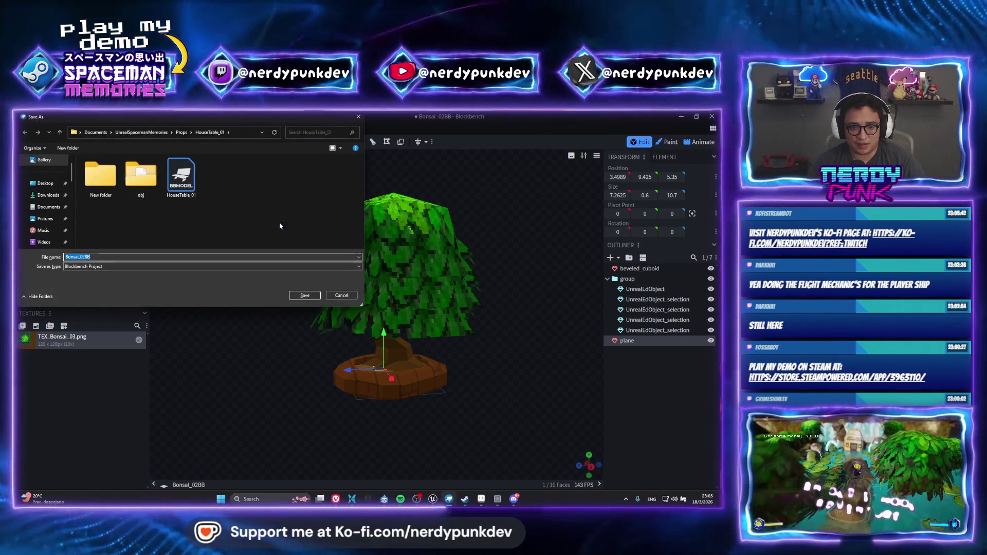
pyautogui.click(181, 132)
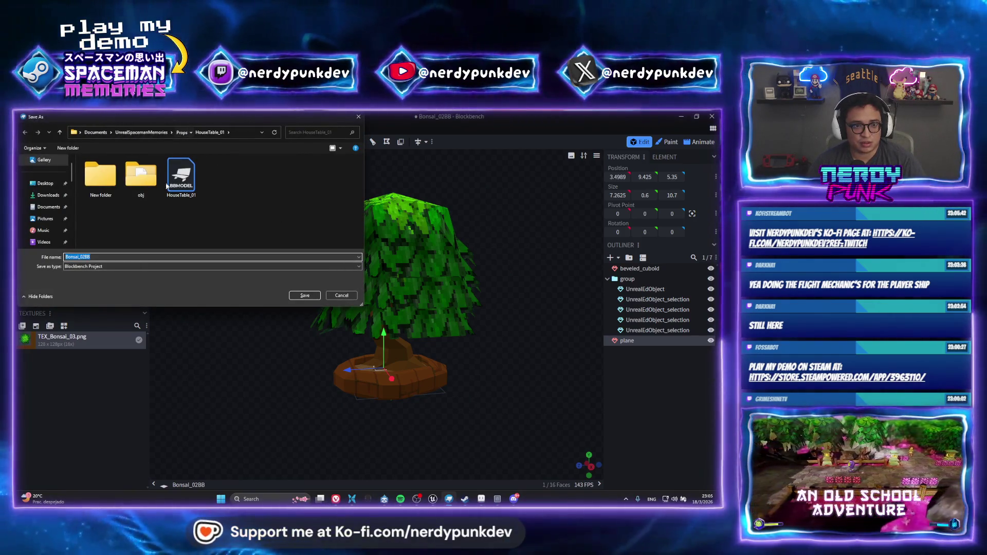
pyautogui.click(115, 212)
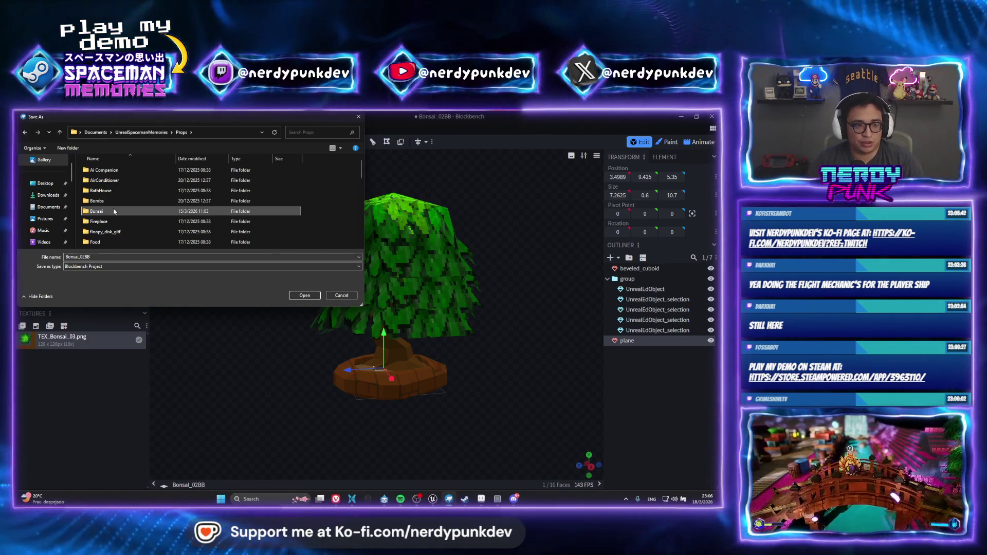
pyautogui.doubleClick(114, 212)
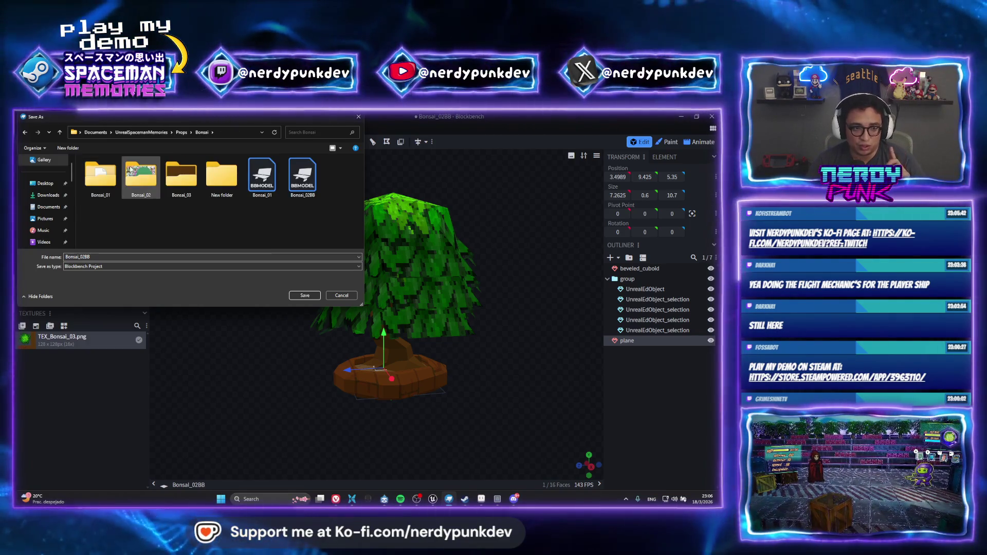
pyautogui.doubleClick(181, 175)
pyautogui.doubleClick(114, 270)
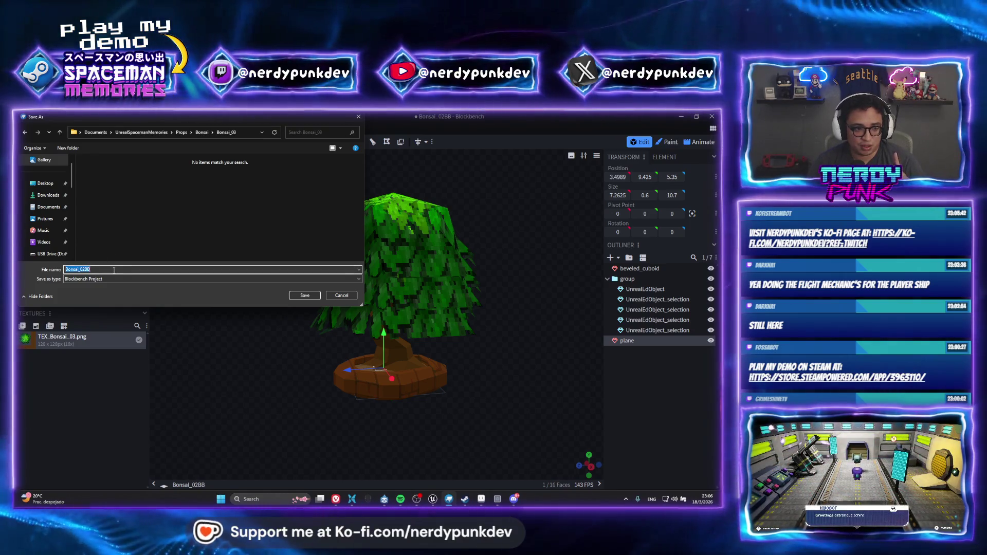
pyautogui.press('Return')
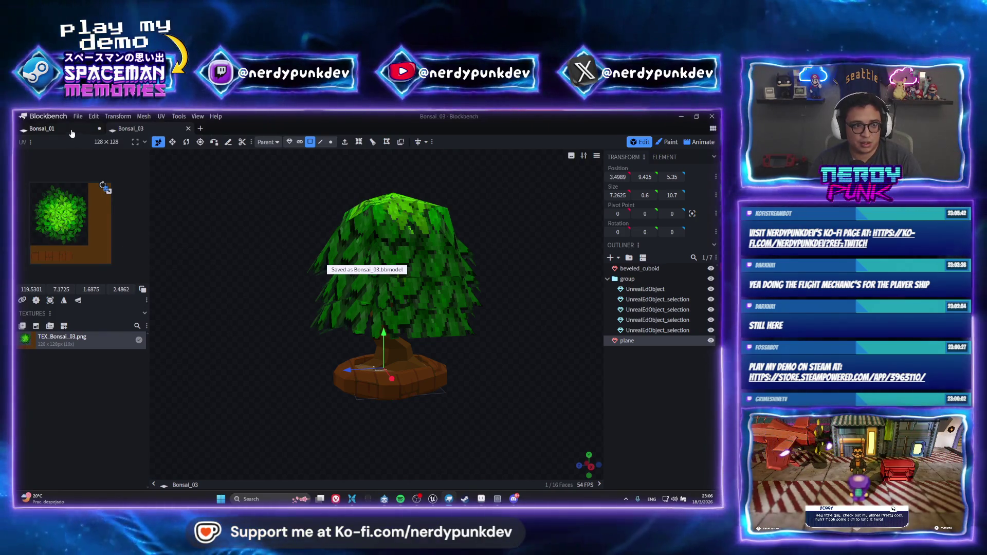
# Save the pink tree project as Bonsai_01.bbmodel in the Bonsai_01 folder, then return to Aseprite.
pyautogui.click(49, 128)
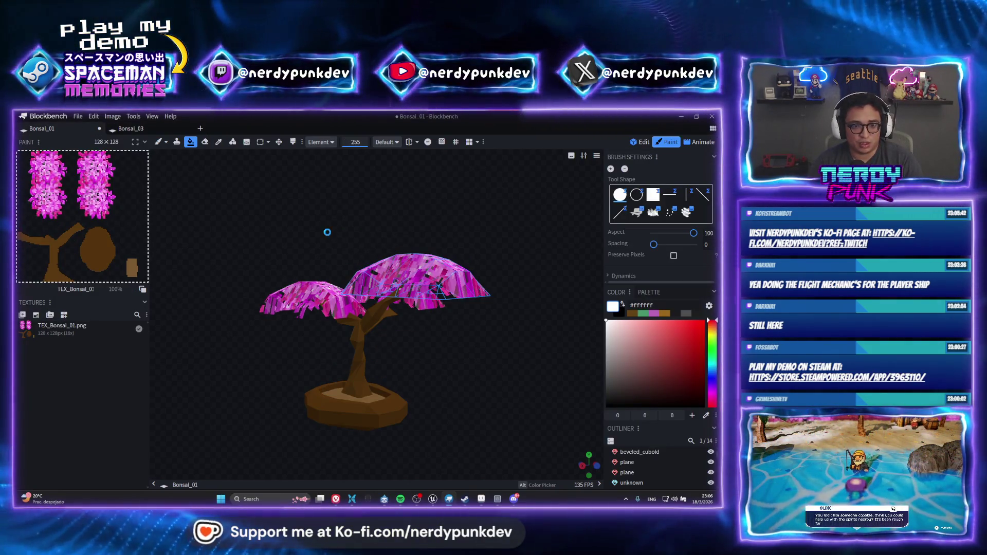
pyautogui.hotkey('ctrl', 'shift', 's')
pyautogui.click(201, 132)
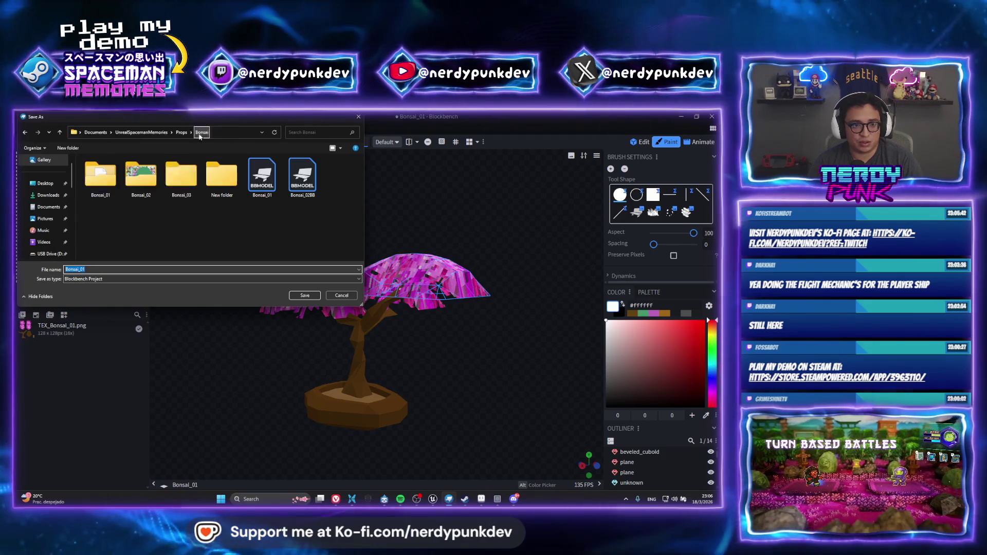
pyautogui.doubleClick(96, 191)
pyautogui.click(300, 295)
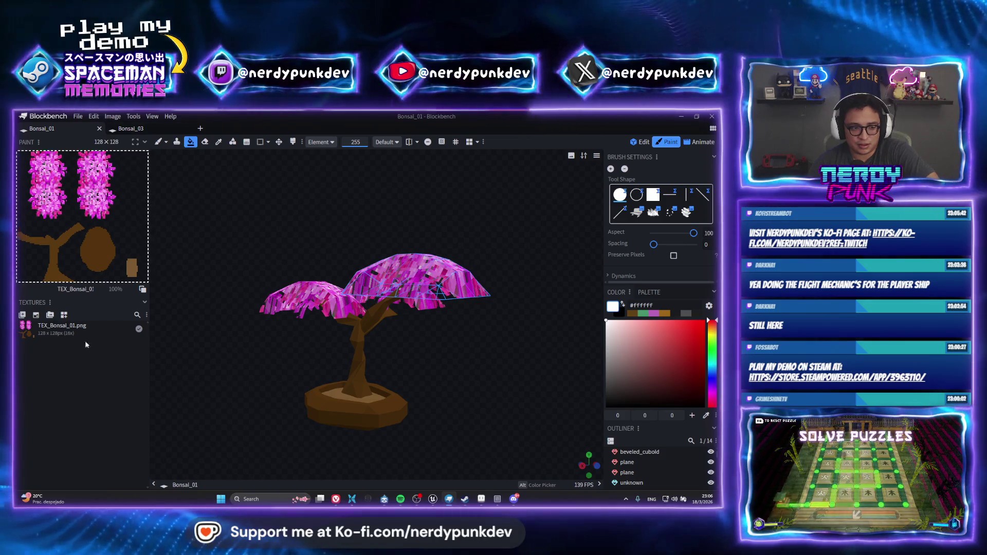
pyautogui.click(96, 325)
pyautogui.click(480, 499)
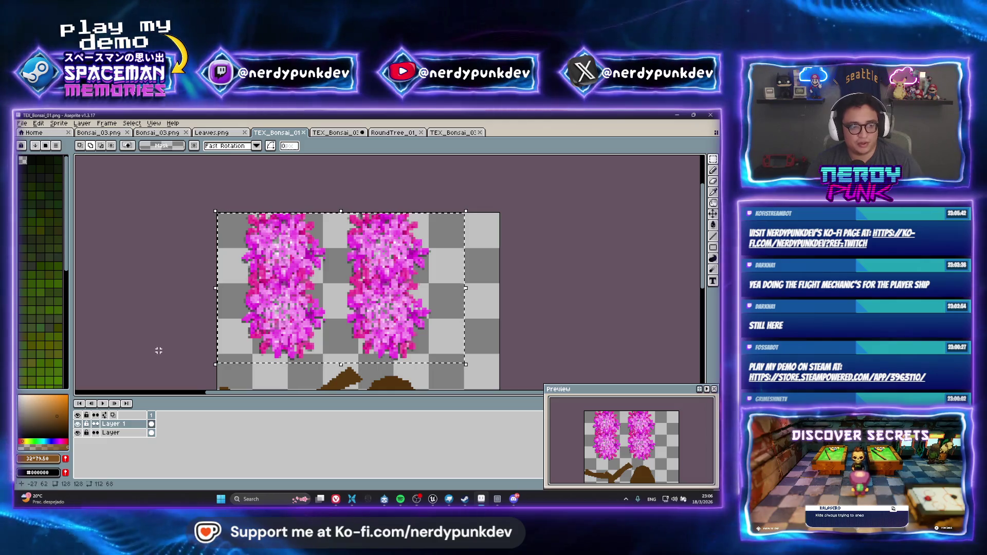
# Apply a Hue/Saturation hue shift of about 75 to turn the TEX_Bonsai_01 blossoms orange.
pyautogui.click(43, 124)
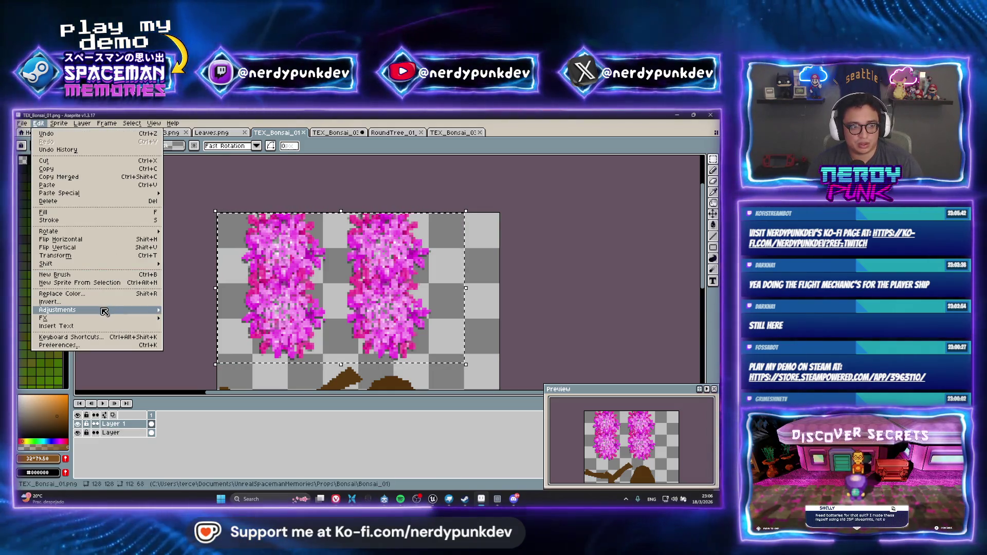
pyautogui.moveTo(103, 289)
pyautogui.click(219, 316)
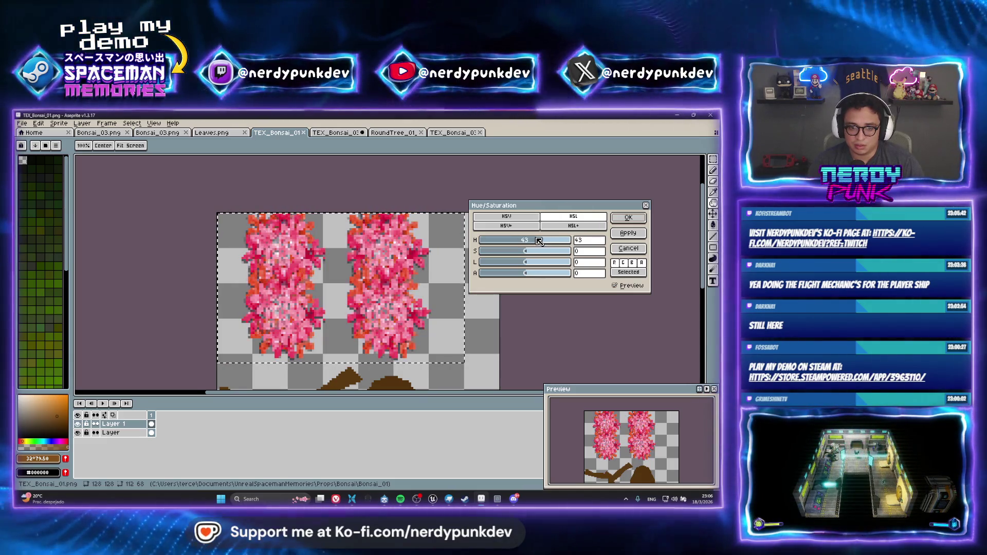
pyautogui.moveTo(542, 241); pyautogui.dragTo(545, 240)
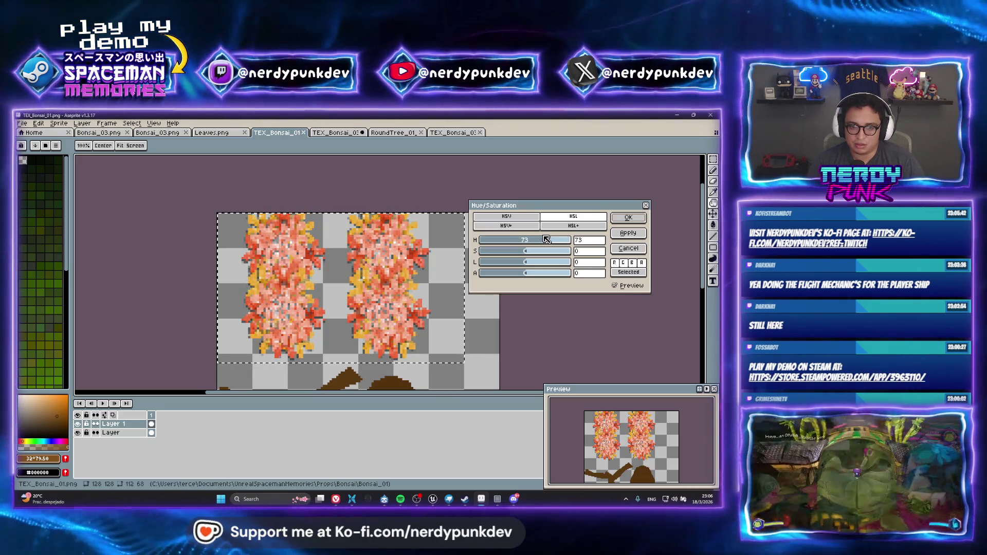
pyautogui.click(623, 220)
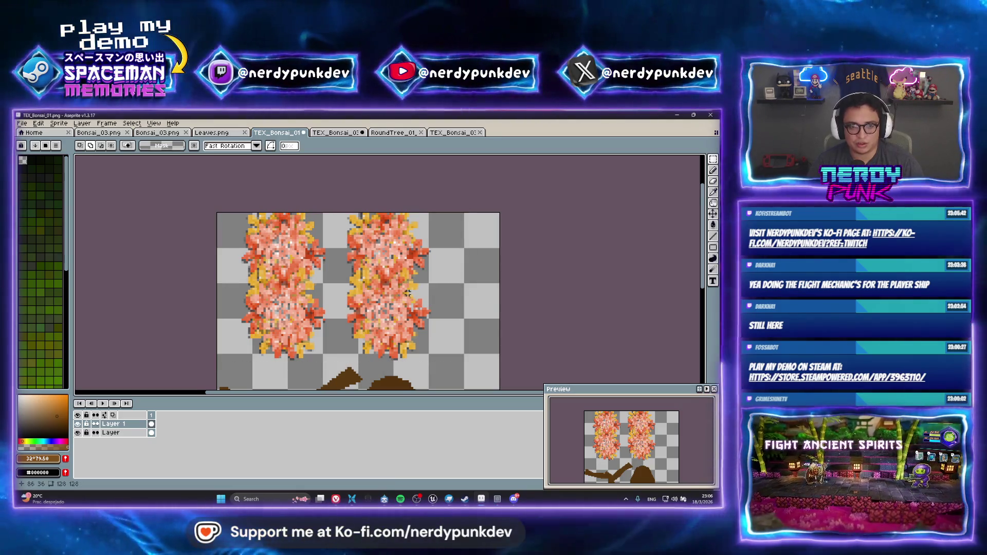
# Create a new Bonsai_04 folder in the Bonsai directory as the export location.
pyautogui.hotkey('ctrl', 'alt', 'shift', 's')
pyautogui.click(445, 260)
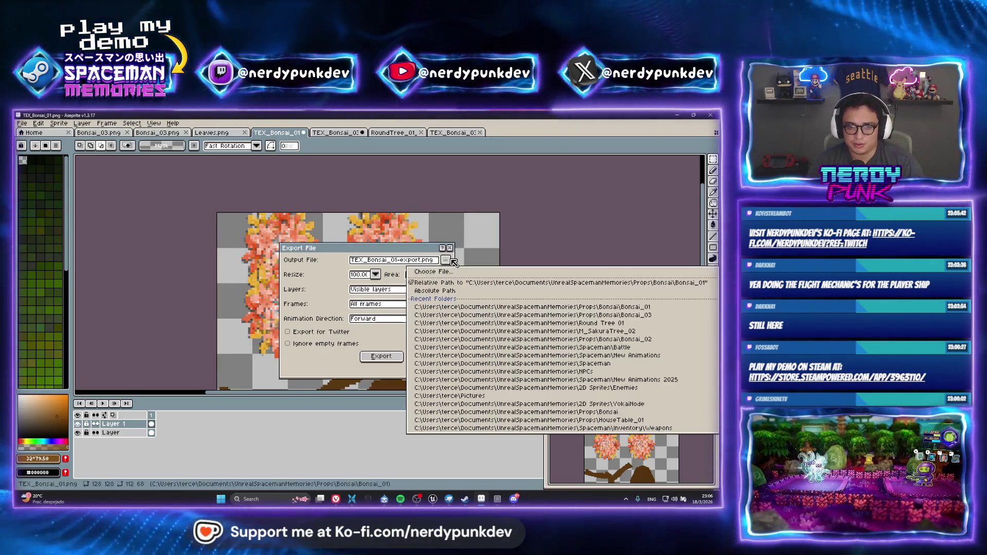
pyautogui.click(433, 271)
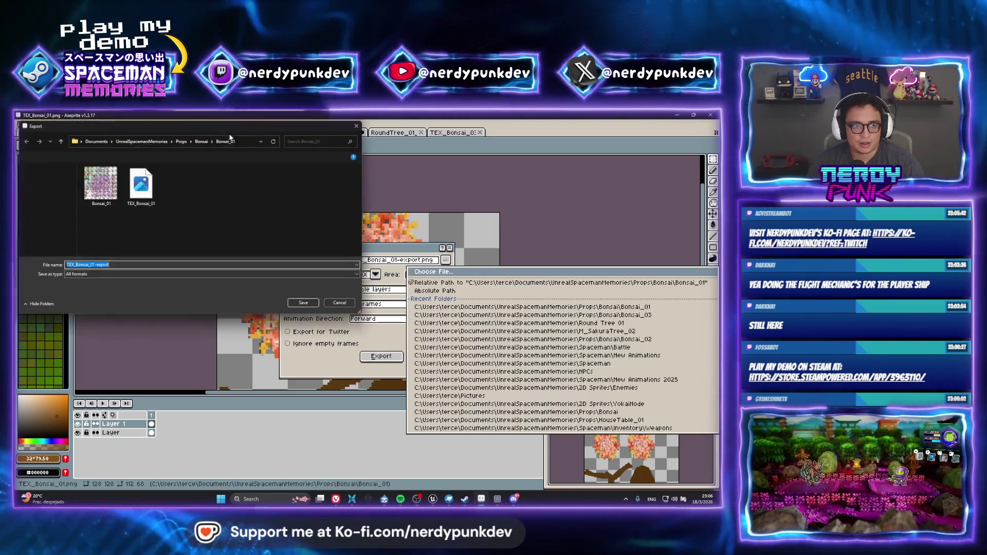
pyautogui.click(202, 142)
pyautogui.doubleClick(141, 184)
pyautogui.click(203, 140)
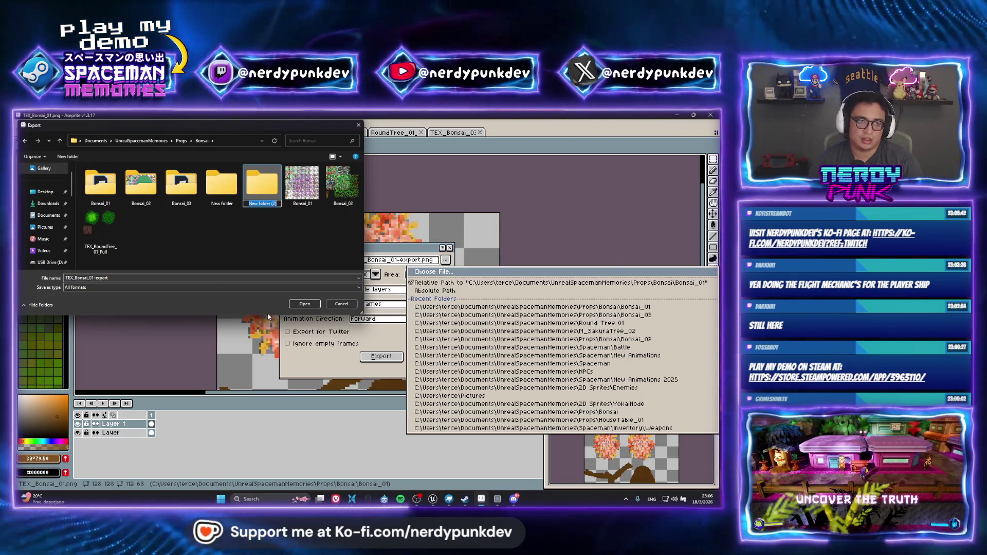
pyautogui.write('Bonsai_04')
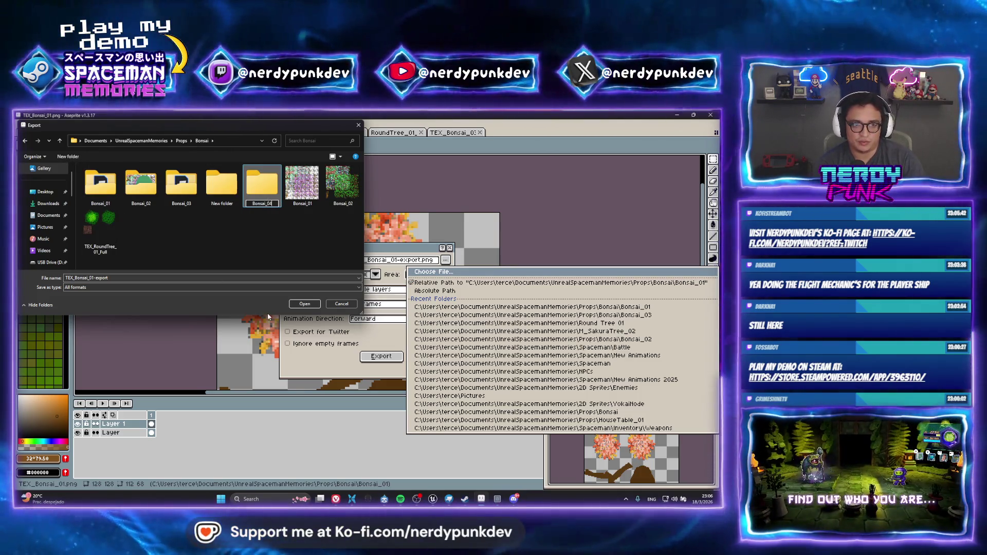
pyautogui.press('Return')
pyautogui.press('Return')
# Export the orange-blossom texture as TEX_Bonsai_04 PNG there, accepting the layers warning.
pyautogui.click(118, 265)
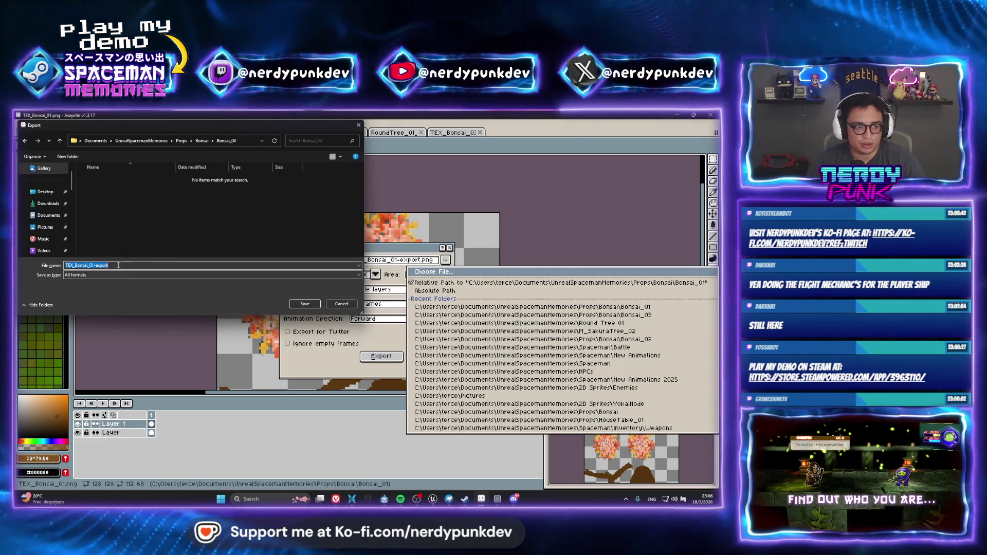
pyautogui.write('TEX_')
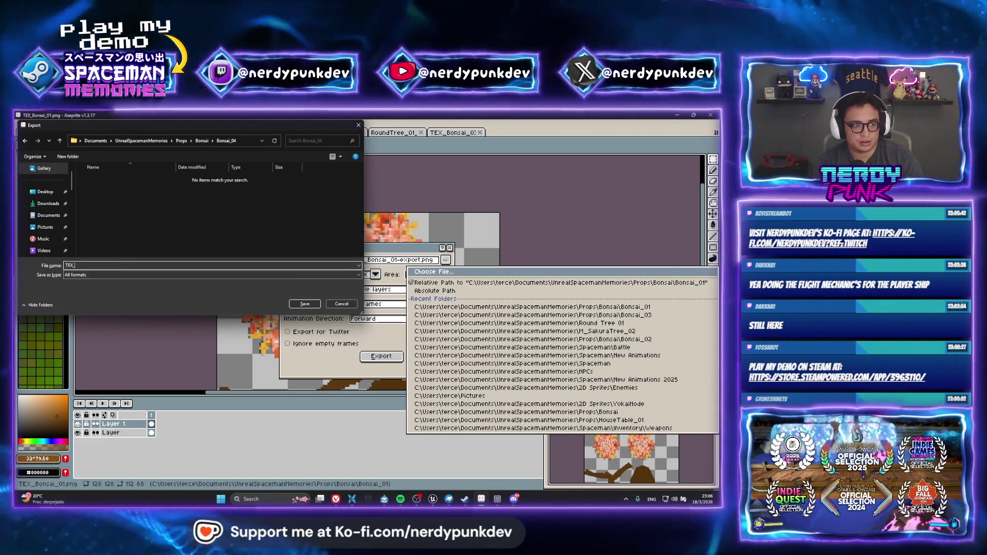
pyautogui.write('Bonsai')
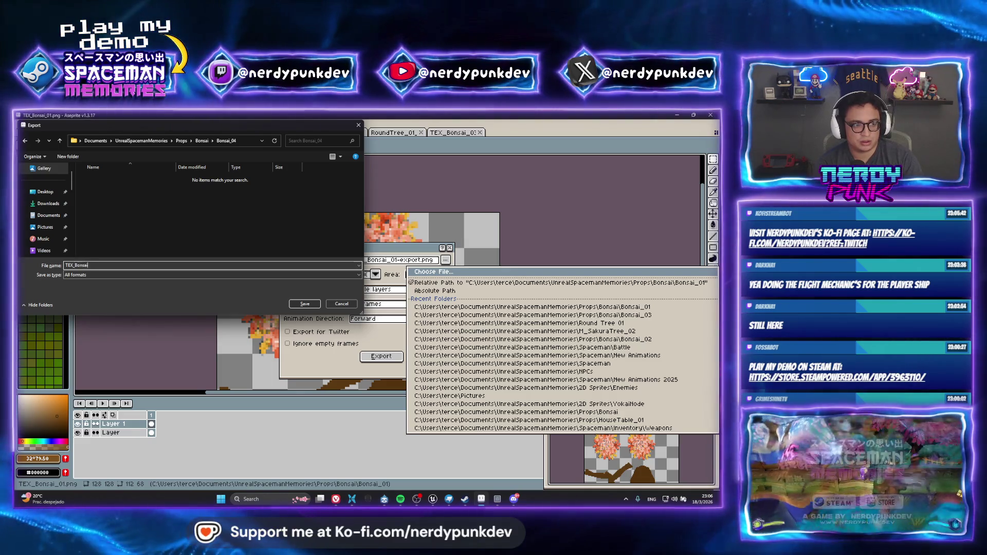
pyautogui.write('_01')
pyautogui.press('Return')
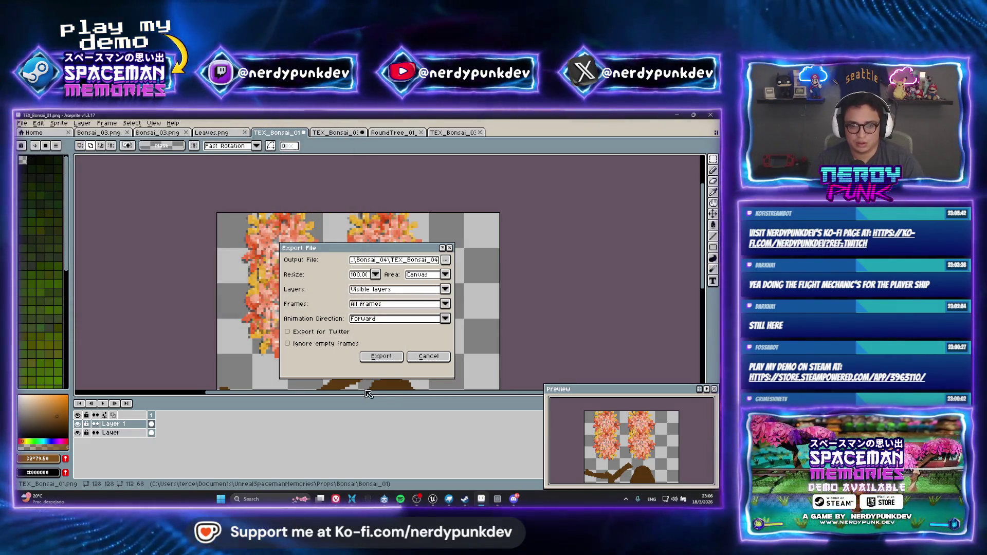
pyautogui.click(381, 356)
pyautogui.press('Return')
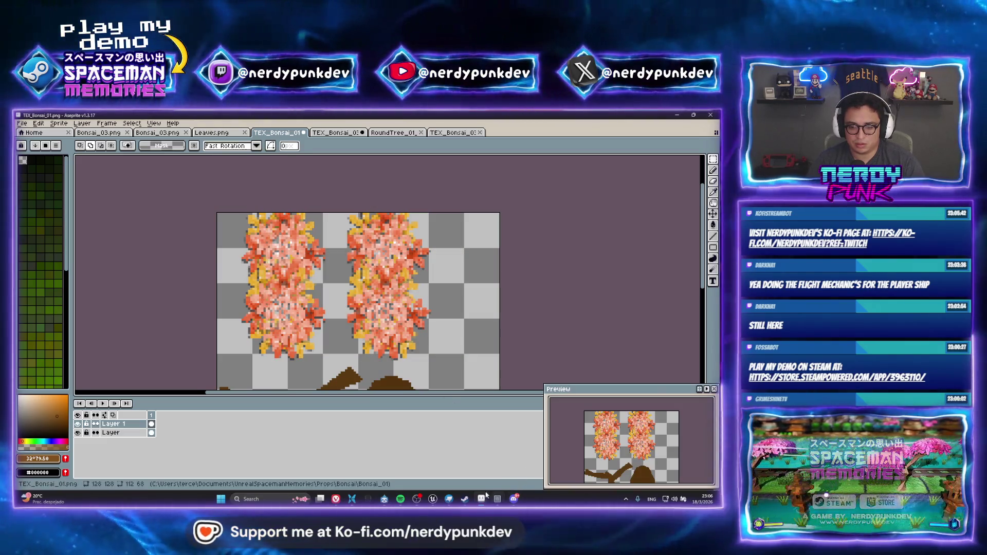
# Change the Blockbench texture's file to Bonsai_04/TEX_Bonsai_04.png and orbit to view the orange canopies.
pyautogui.click(446, 501)
pyautogui.rightClick(77, 325)
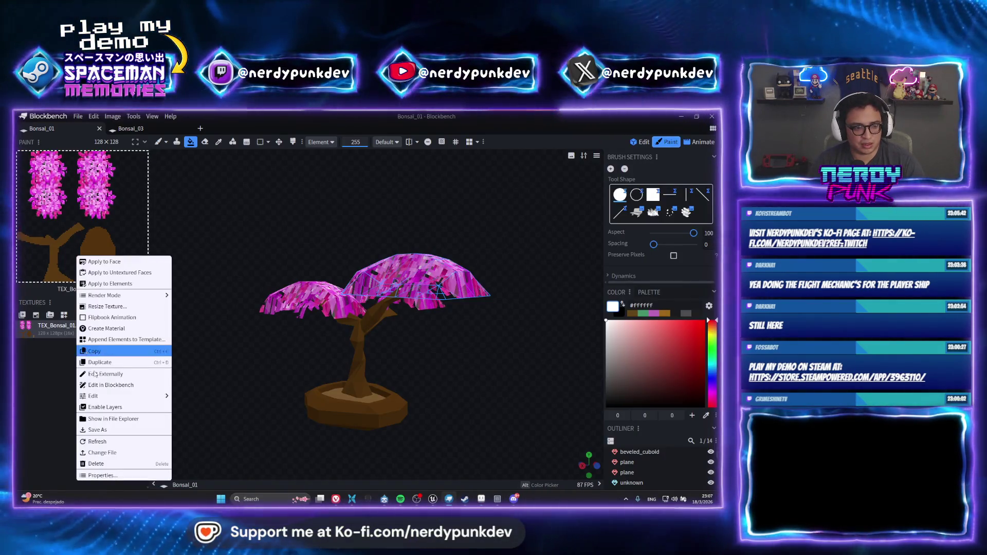
pyautogui.click(118, 451)
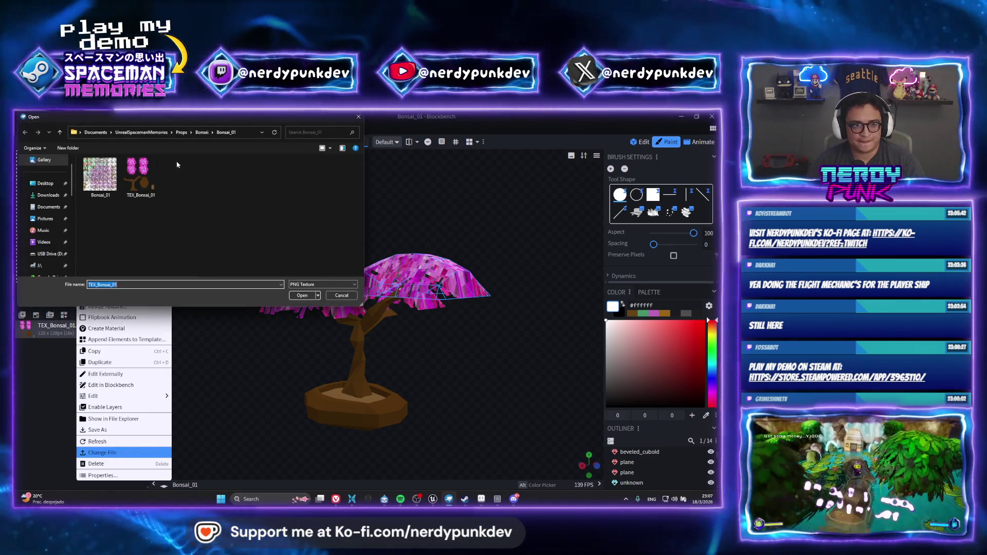
pyautogui.click(202, 132)
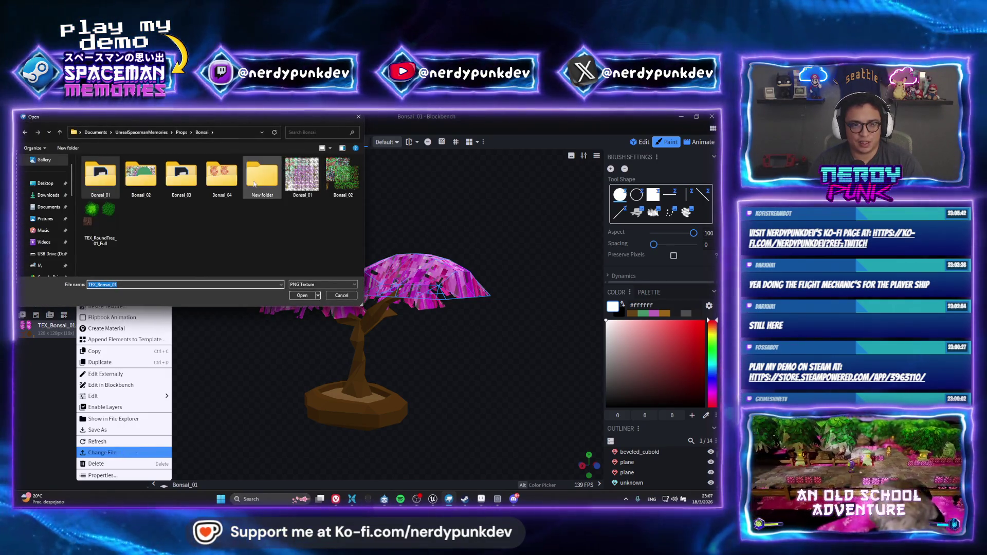
pyautogui.doubleClick(222, 175)
pyautogui.click(302, 295)
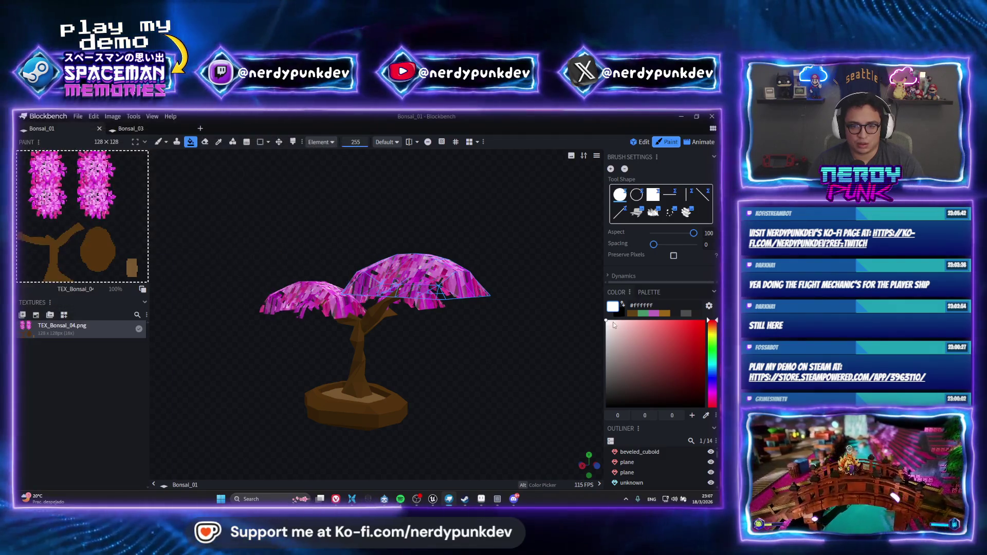
pyautogui.moveTo(498, 241)
pyautogui.mouseDown()
pyautogui.moveTo(339, 265)
pyautogui.moveTo(422, 260)
pyautogui.moveTo(403, 249)
pyautogui.mouseUp()
pyautogui.moveTo(460, 225); pyautogui.dragTo(429, 262)
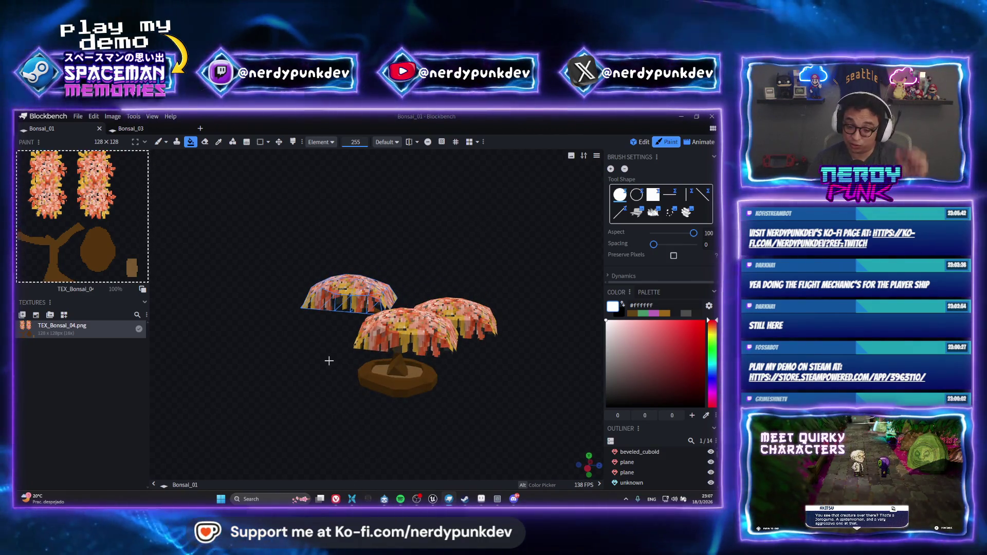
pyautogui.scroll(2, 414, 393)
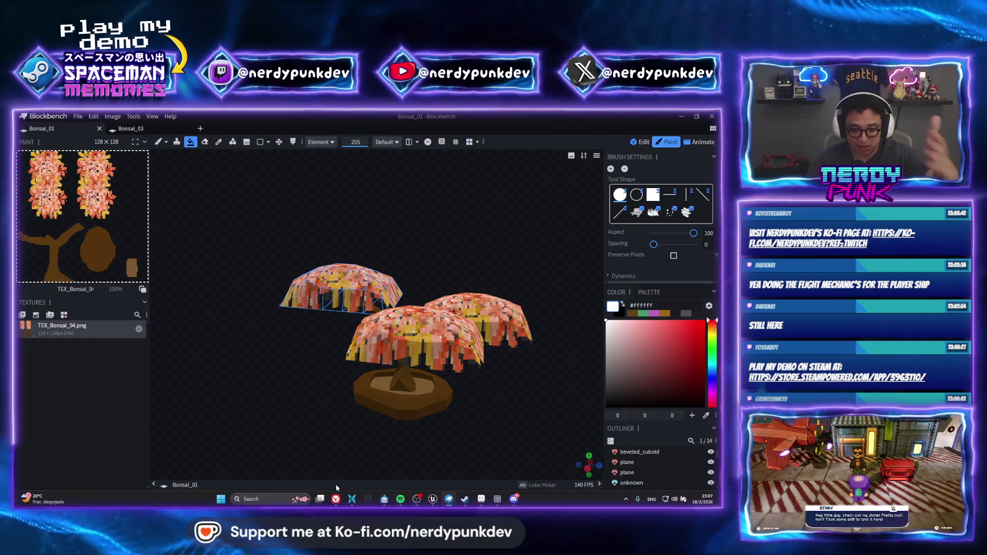
pyautogui.moveTo(335, 492)
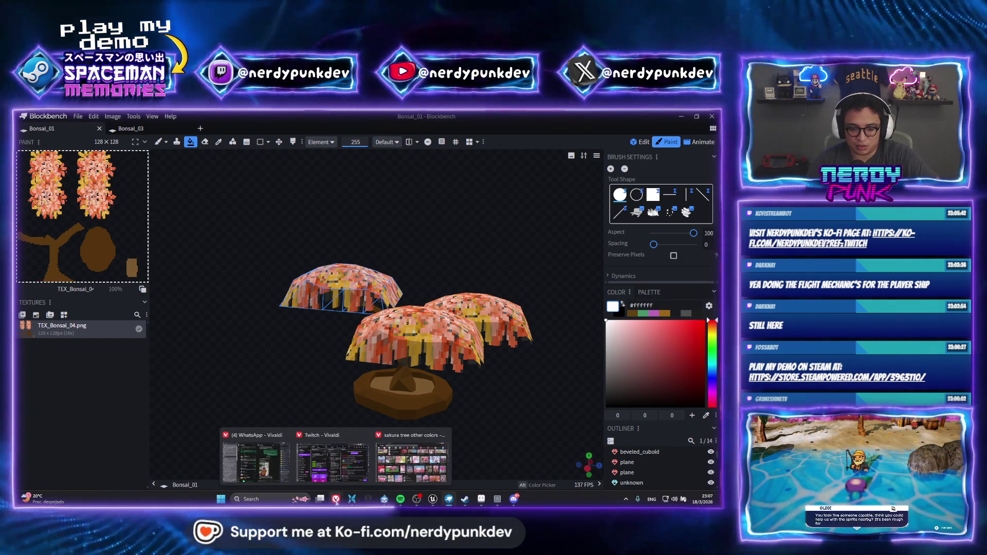
pyautogui.click(413, 452)
pyautogui.scroll(-4, 366, 274)
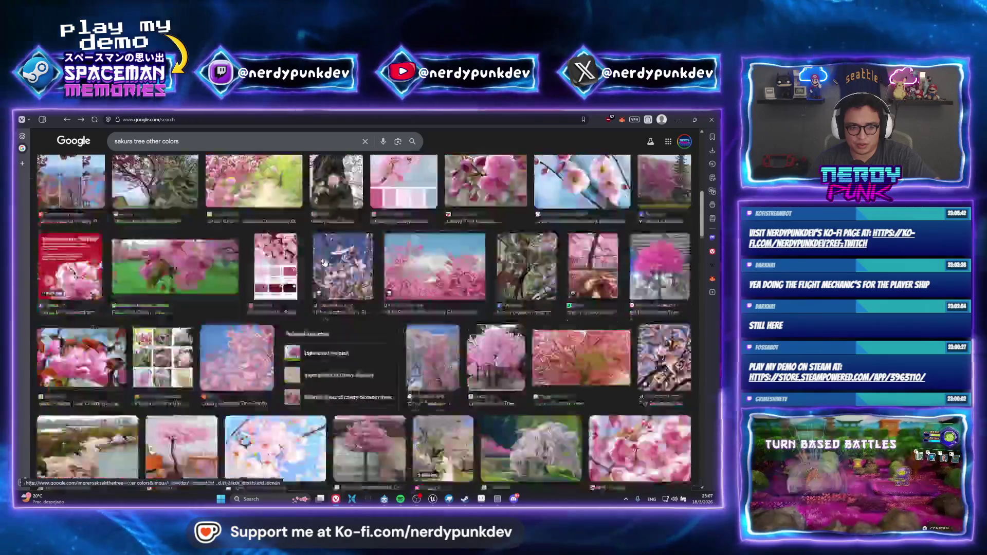
pyautogui.scroll(-3, 314, 246)
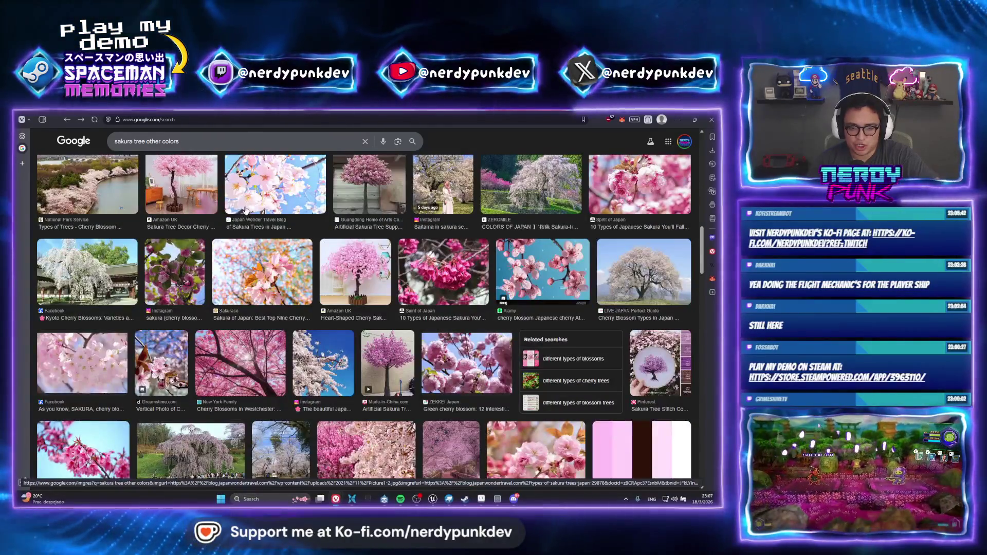
pyautogui.scroll(-3, 240, 226)
pyautogui.scroll(-3, 240, 227)
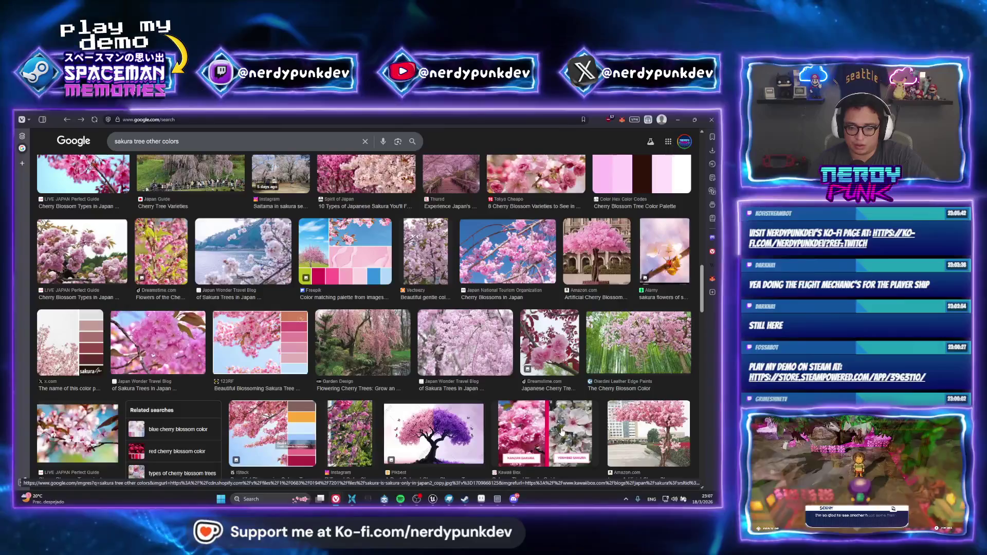
pyautogui.click(482, 498)
pyautogui.click(483, 499)
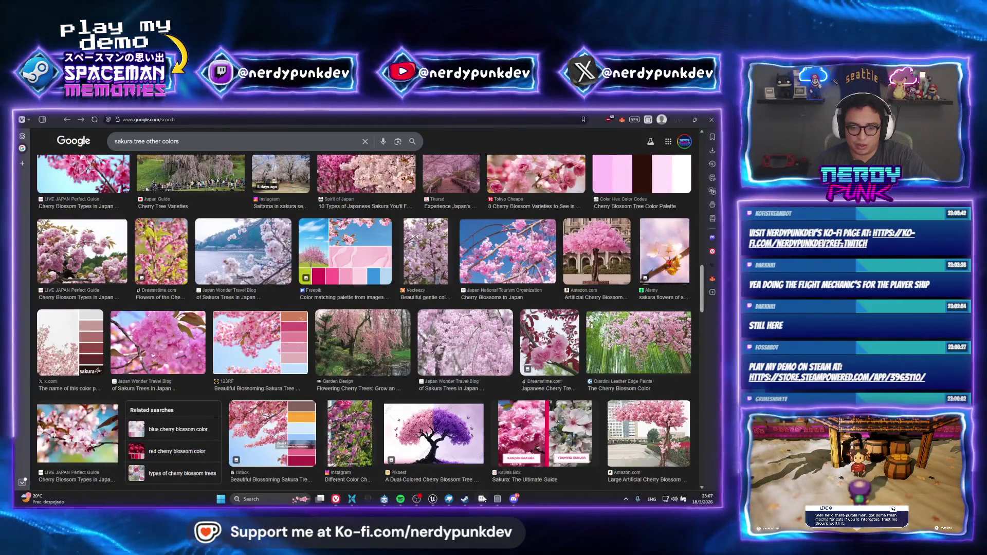
pyautogui.scroll(-3, 445, 271)
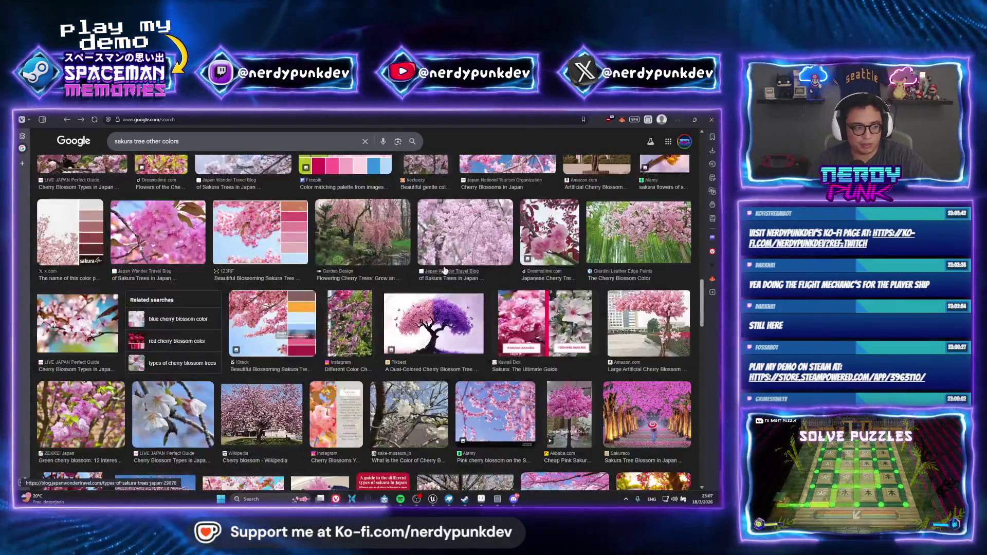
# In Aseprite, marquee-select the bonsai trunk and its branch tip on the texture.
pyautogui.click(448, 499)
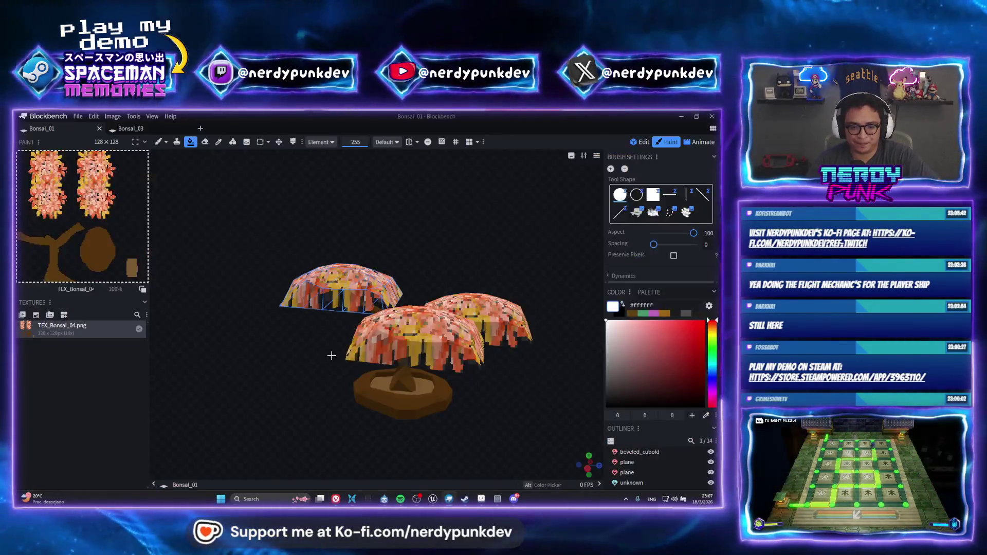
pyautogui.click(479, 498)
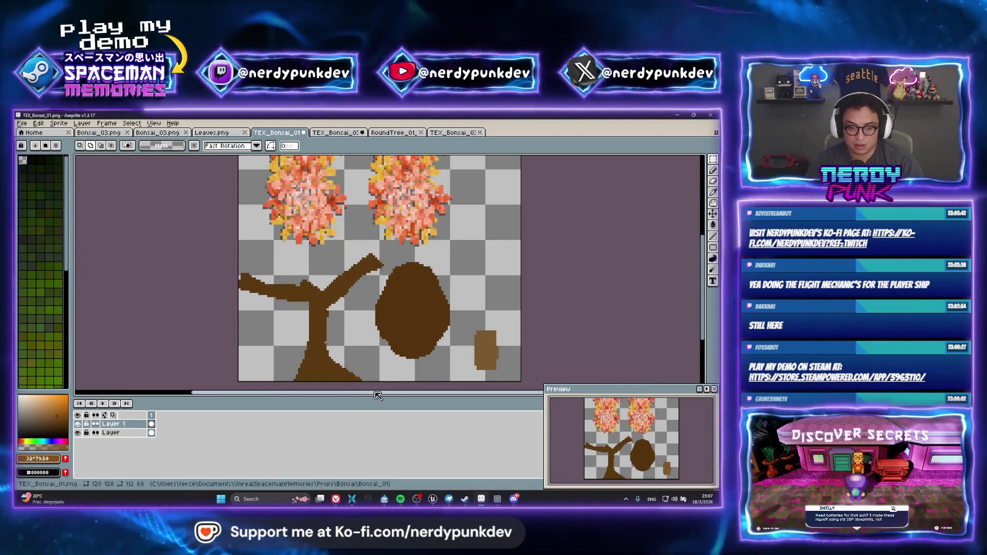
pyautogui.moveTo(368, 380); pyautogui.dragTo(359, 379)
pyautogui.moveTo(366, 268); pyautogui.dragTo(345, 250)
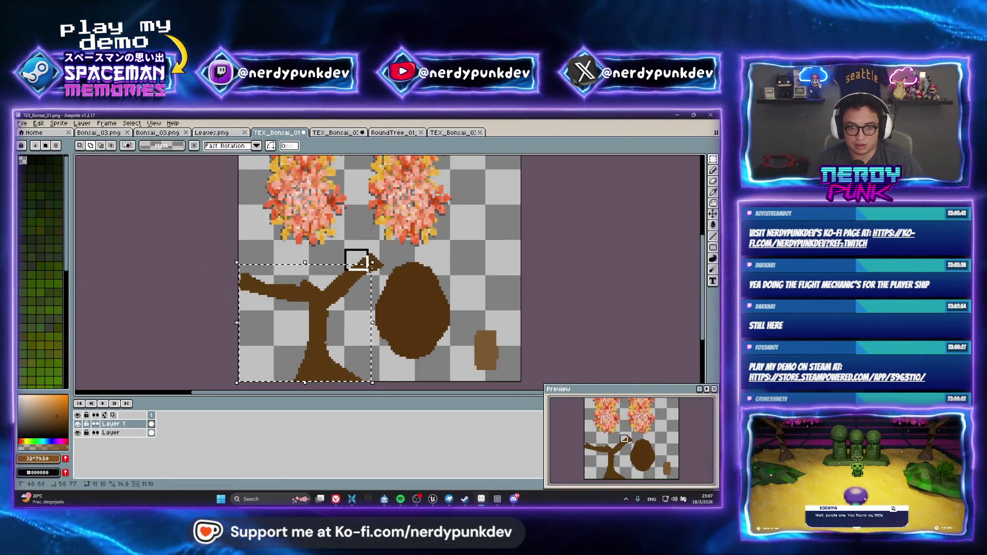
pyautogui.scroll(1, 276, 281)
pyautogui.click(38, 124)
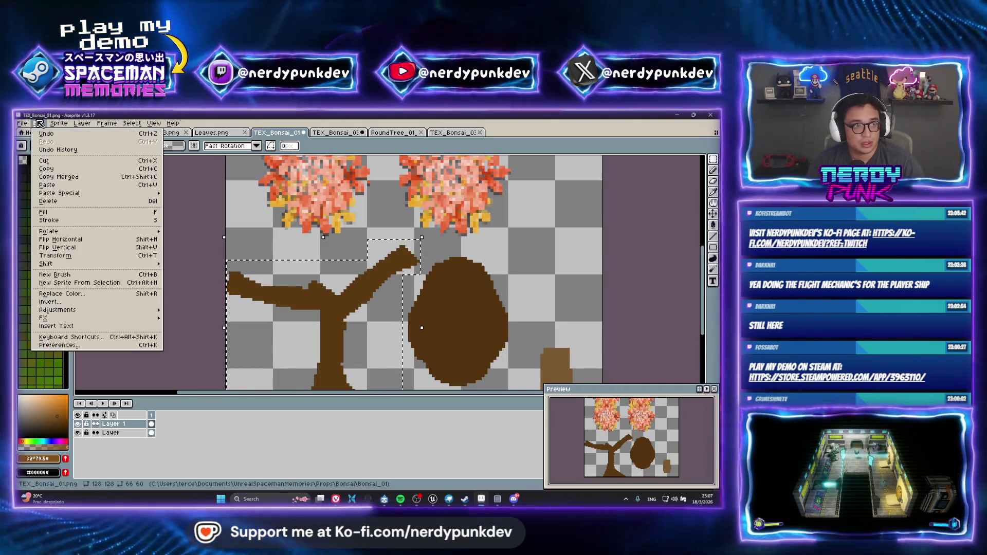
pyautogui.moveTo(102, 309)
pyautogui.click(208, 319)
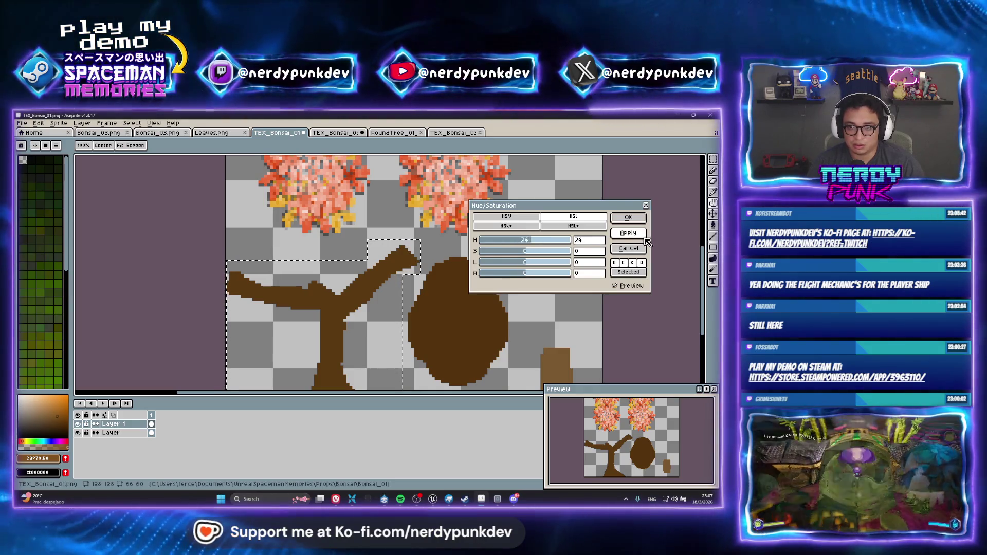
pyautogui.click(627, 249)
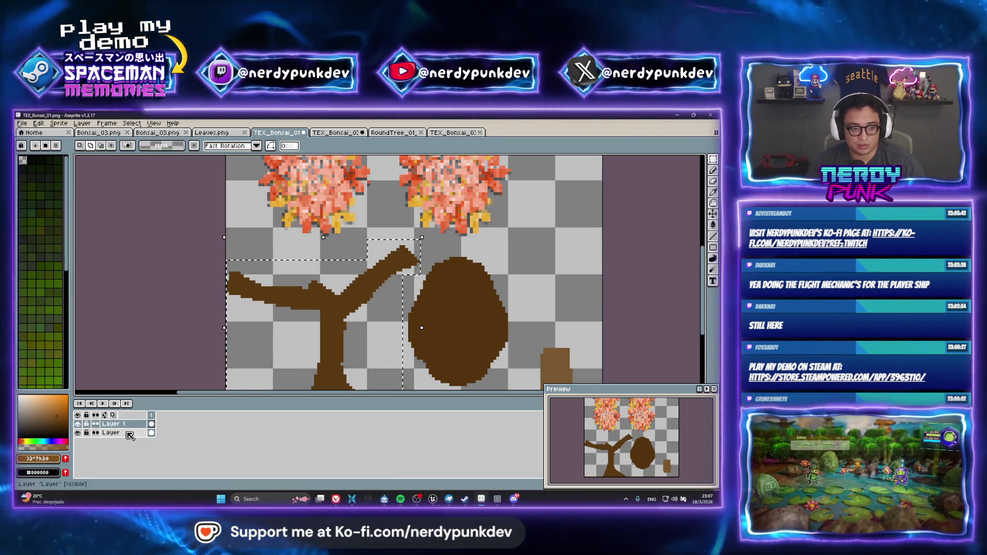
# On the bottom layer, drag the hue negative until the trunk turns dark maroon, then apply.
pyautogui.click(111, 433)
pyautogui.click(39, 123)
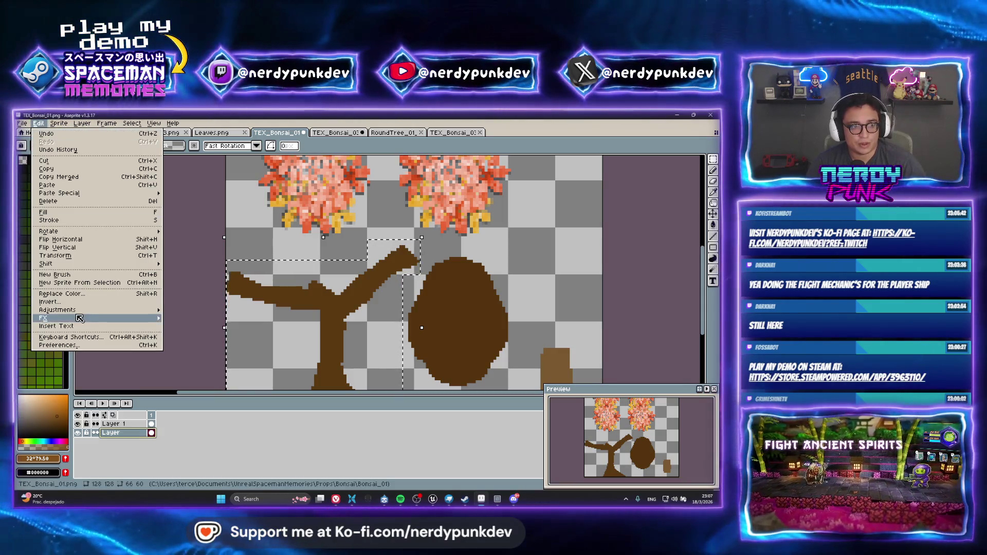
pyautogui.moveTo(102, 310)
pyautogui.click(204, 319)
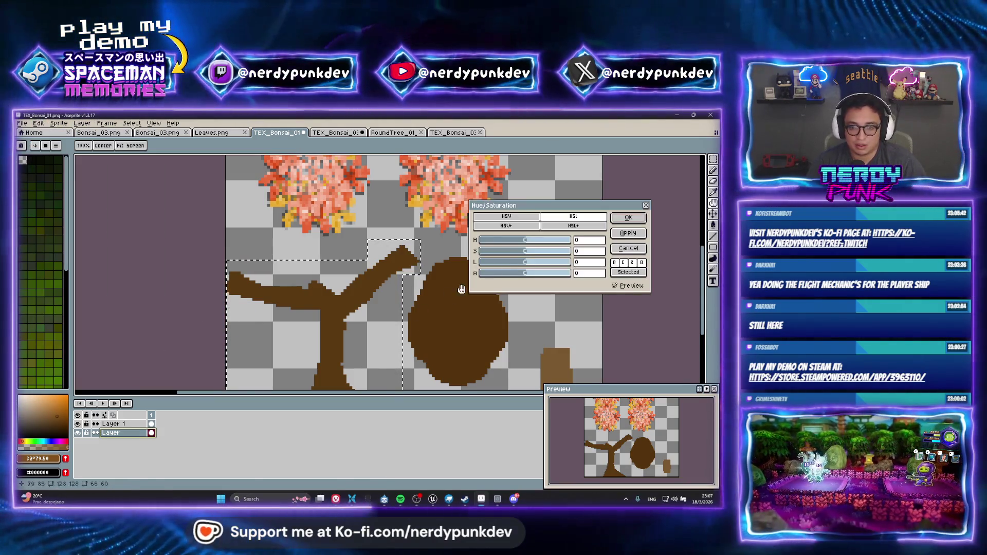
pyautogui.click(542, 240)
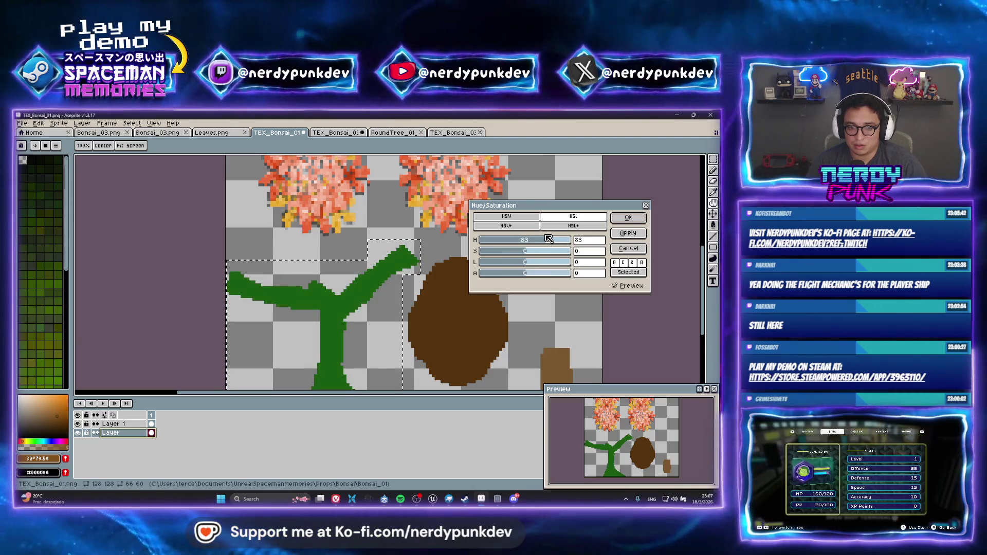
pyautogui.moveTo(549, 239); pyautogui.dragTo(540, 239)
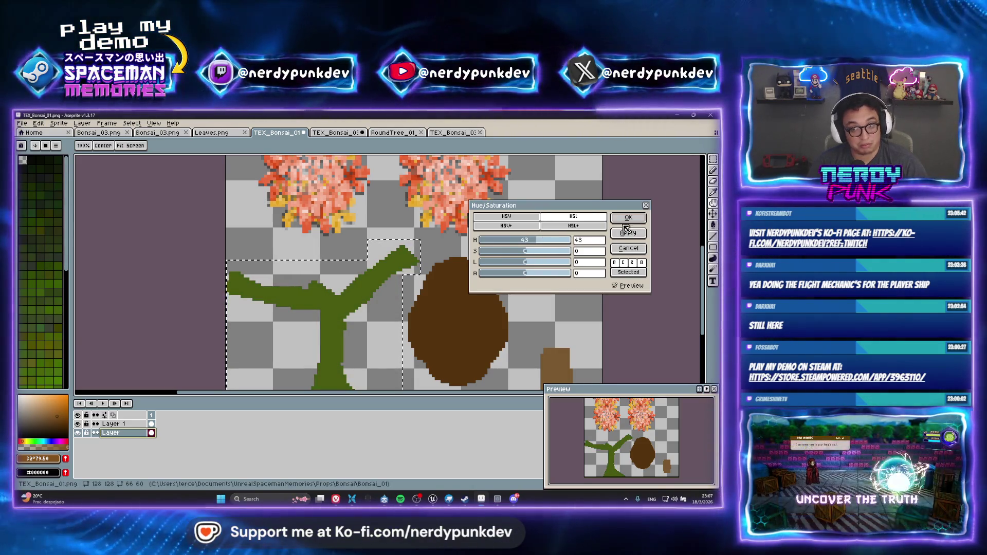
pyautogui.moveTo(534, 241); pyautogui.dragTo(515, 242)
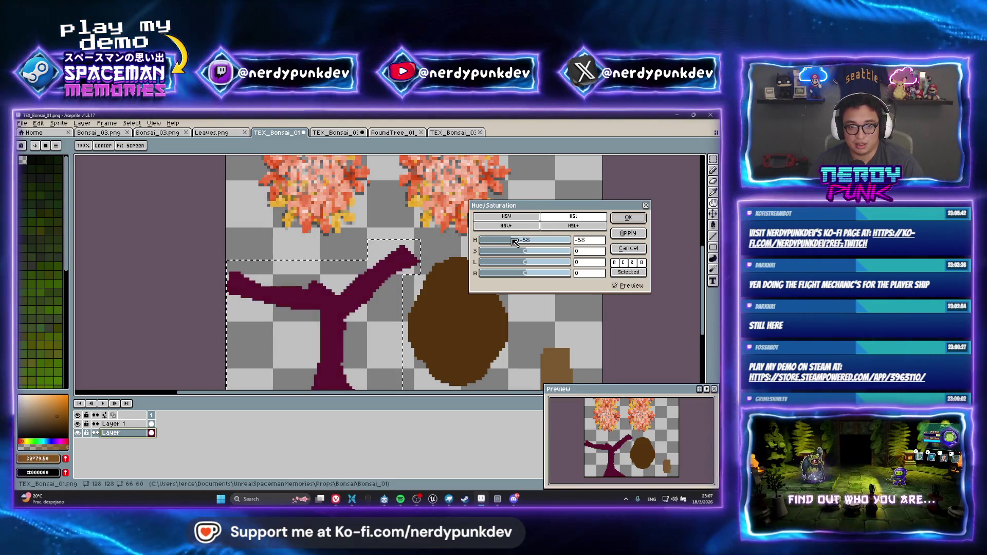
pyautogui.click(628, 217)
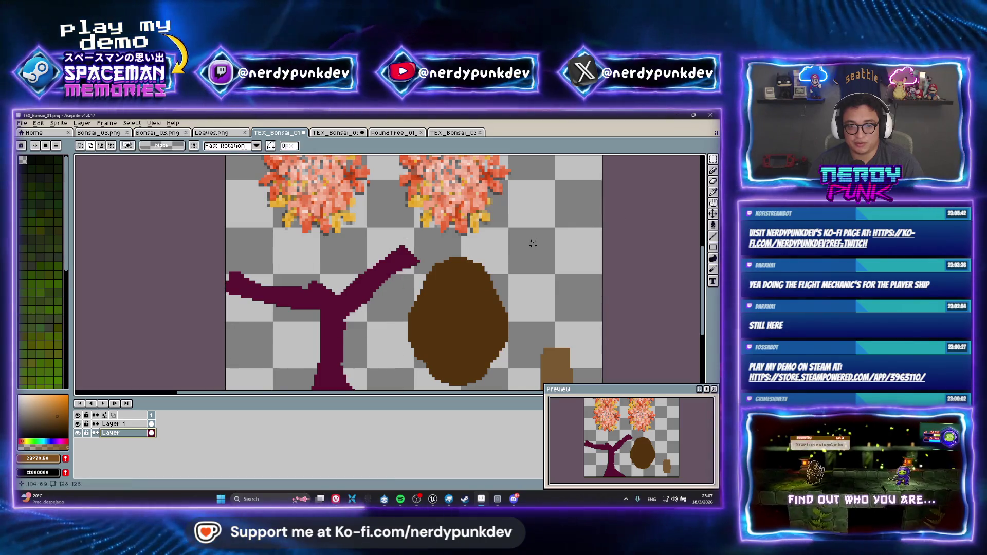
# Save the texture as PNG and refresh it in Blockbench to check the trunk.
pyautogui.hotkey('ctrl', 's')
pyautogui.click(342, 346)
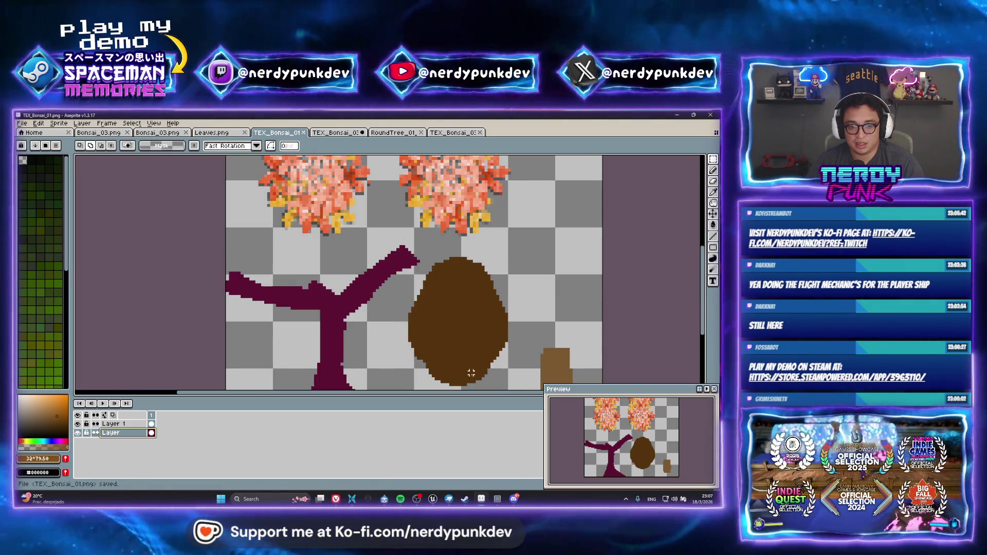
pyautogui.click(452, 504)
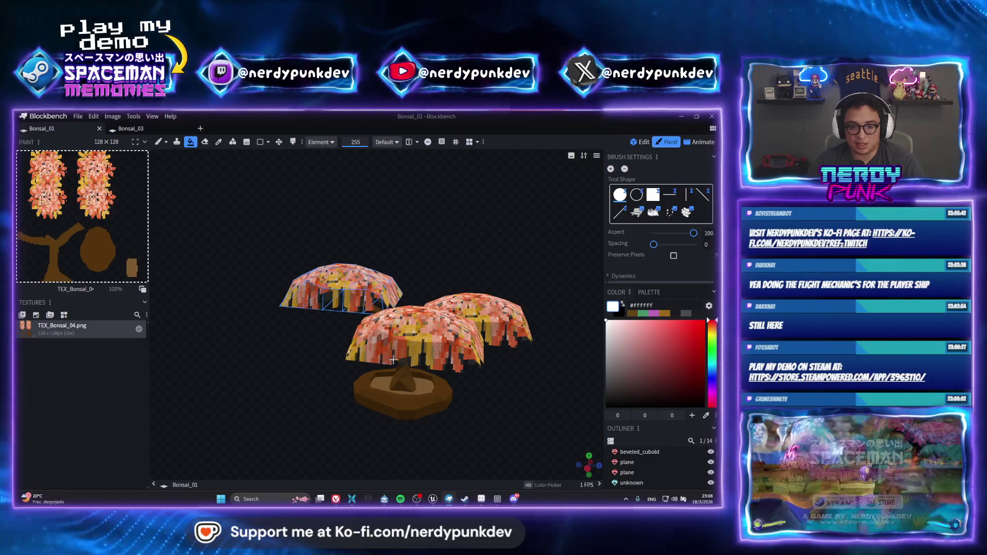
pyautogui.rightClick(91, 335)
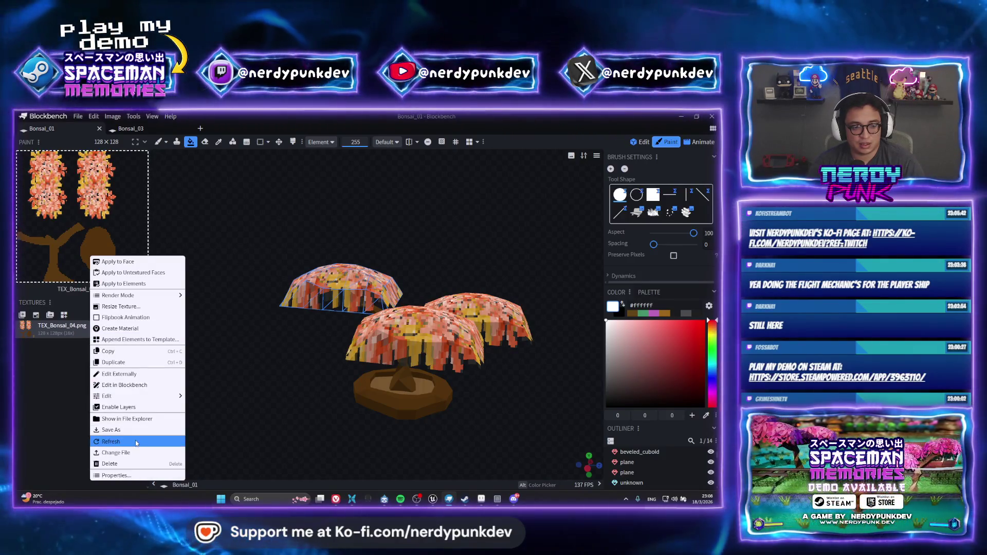
pyautogui.click(119, 441)
pyautogui.scroll(2, 419, 391)
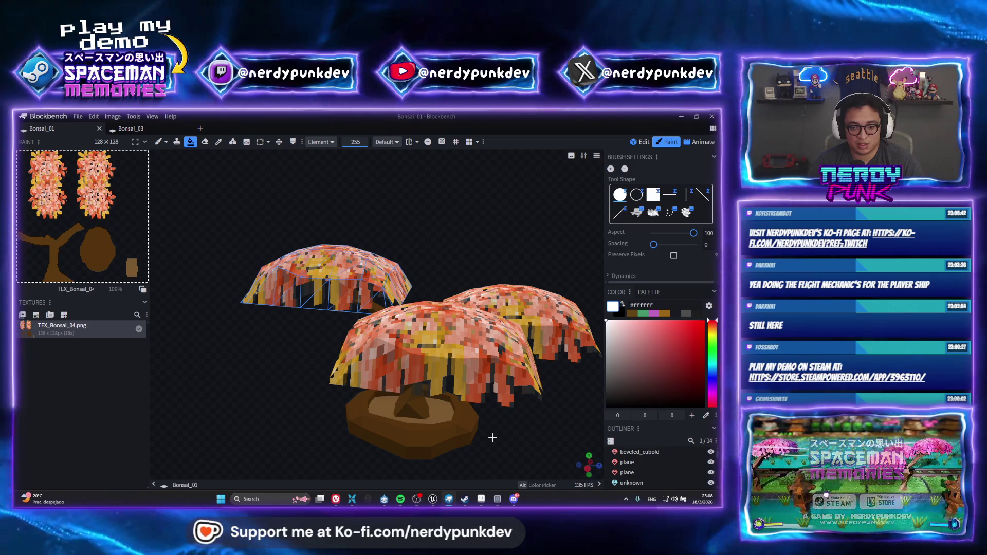
pyautogui.hotkey('alt', 'Tab')
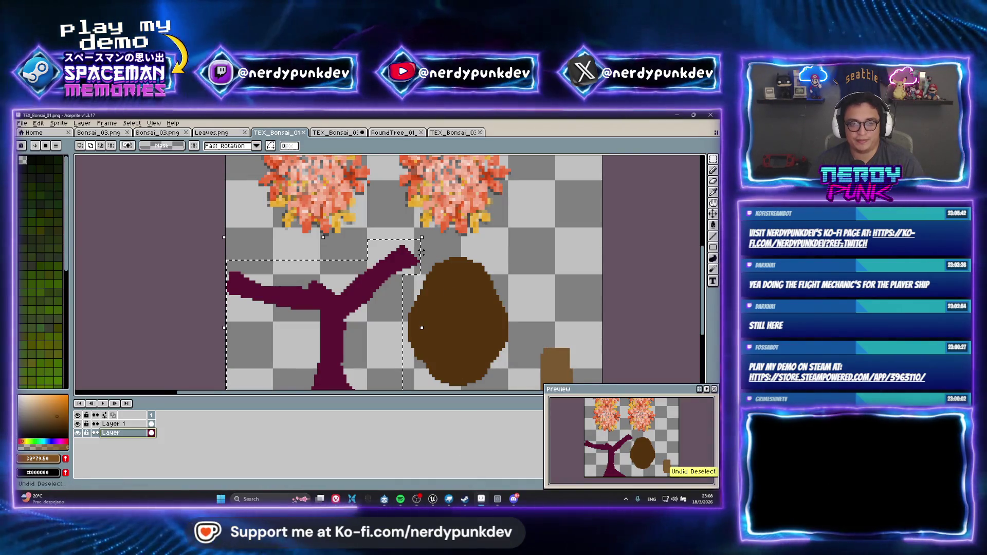
# Undo the trunk recolour, clear the selection, and save TEX_Bonsai_01.png as PNG.
pyautogui.hotkey('ctrl', 'z')
pyautogui.hotkey('ctrl', 'z')
pyautogui.hotkey('ctrl', 'z')
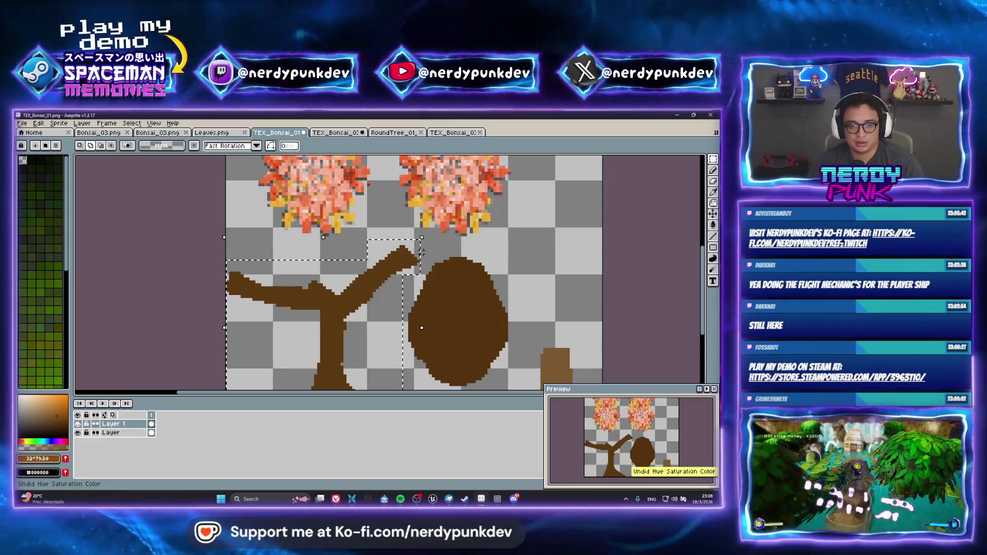
pyautogui.hotkey('ctrl', 'd')
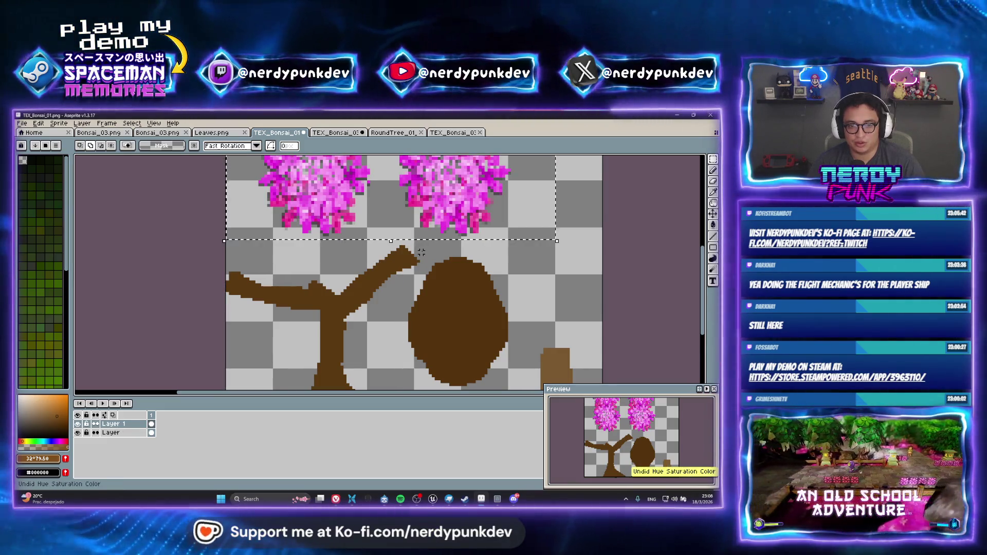
pyautogui.hotkey('ctrl', 's')
pyautogui.click(343, 345)
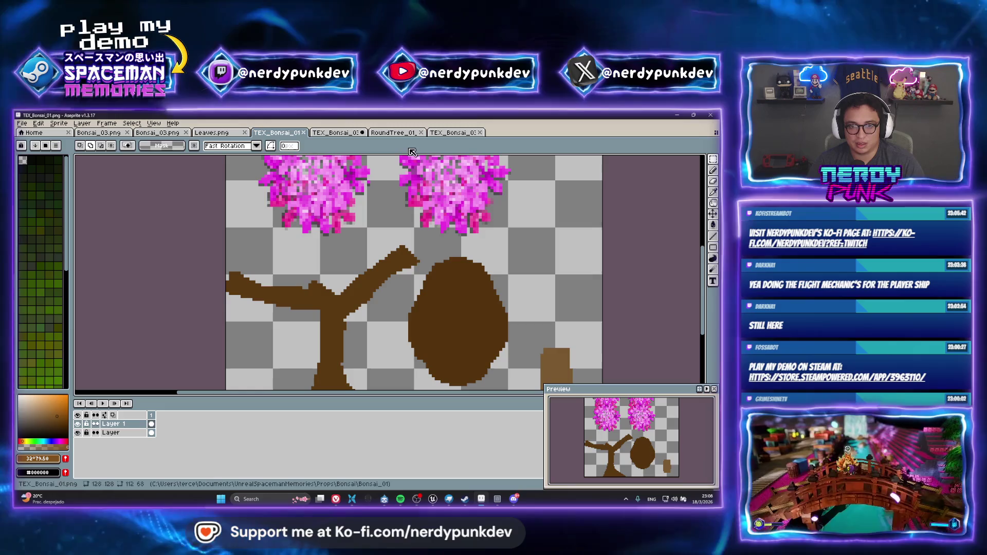
pyautogui.hotkey('ctrl', 's')
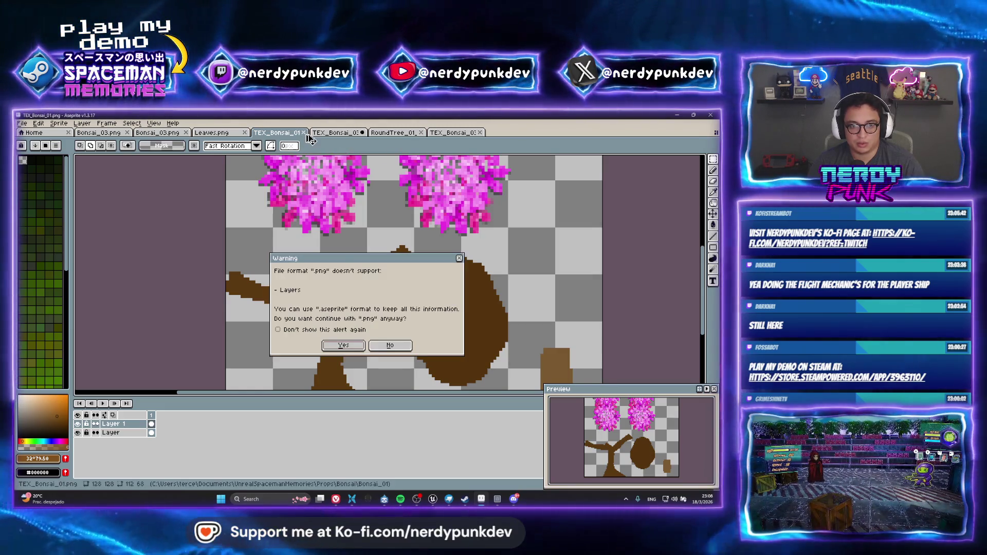
pyautogui.click(357, 347)
# Open TEX_Bonsai_04.png from the Bonsai_04 folder in a new tab.
pyautogui.click(23, 123)
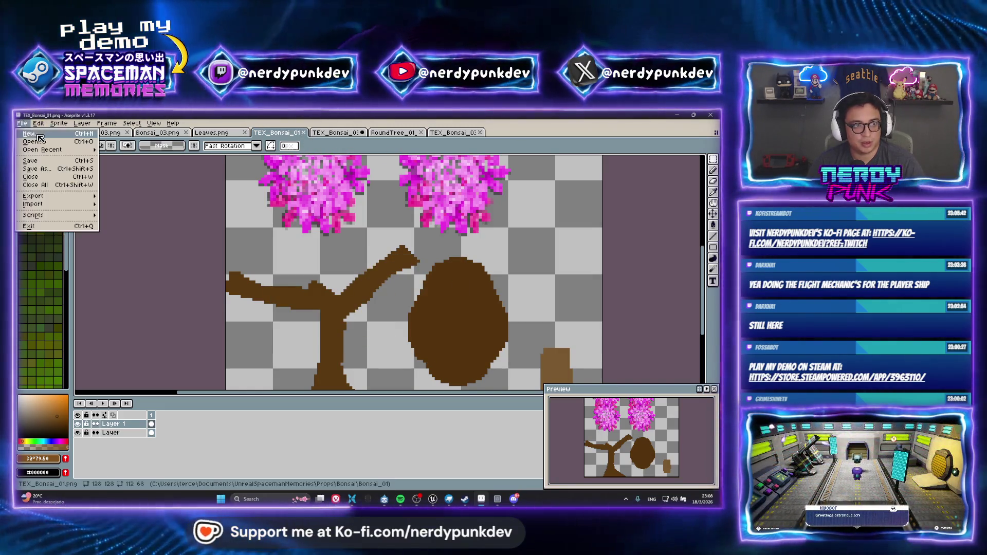
pyautogui.hotkey('ctrl', 'o')
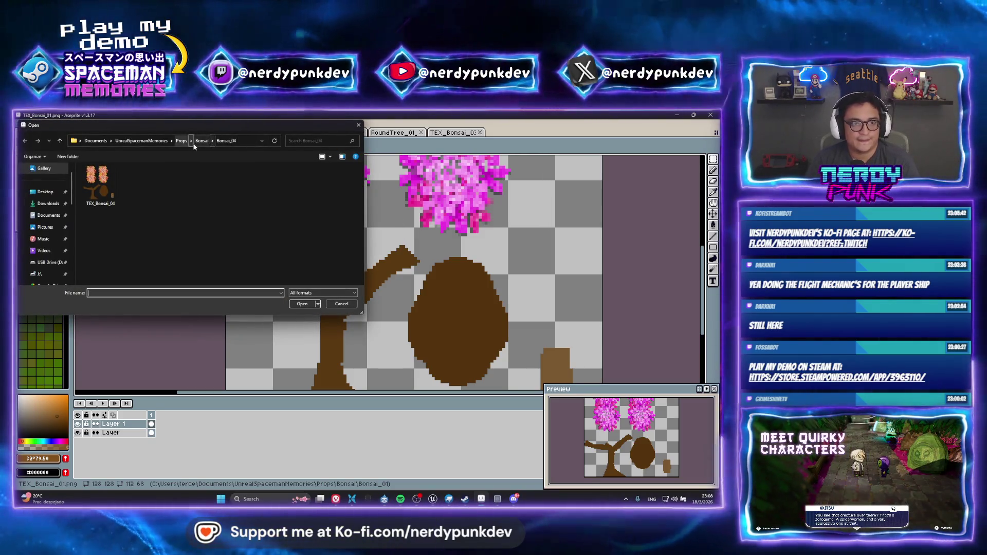
pyautogui.click(196, 142)
pyautogui.doubleClick(217, 183)
pyautogui.click(100, 185)
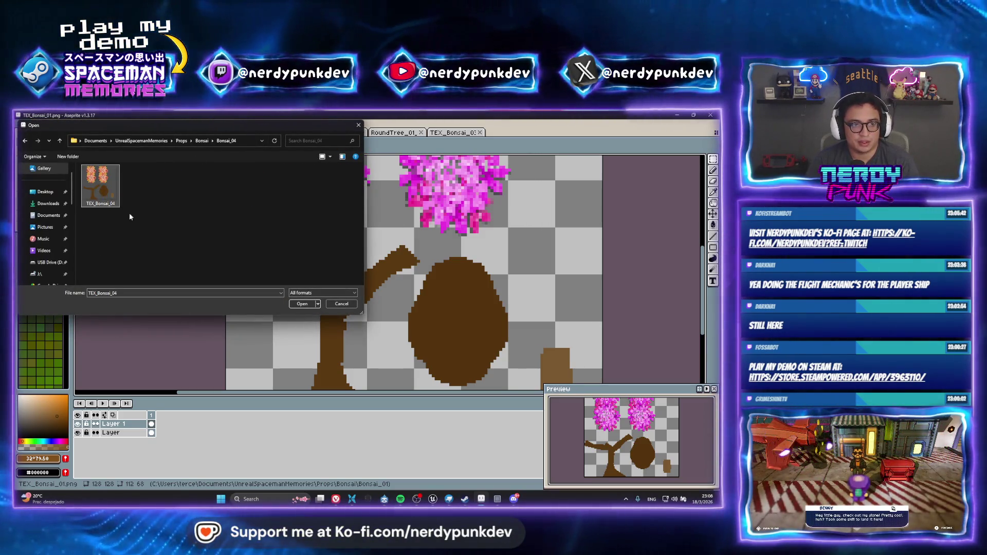
pyautogui.click(302, 304)
pyautogui.scroll(3, 375, 309)
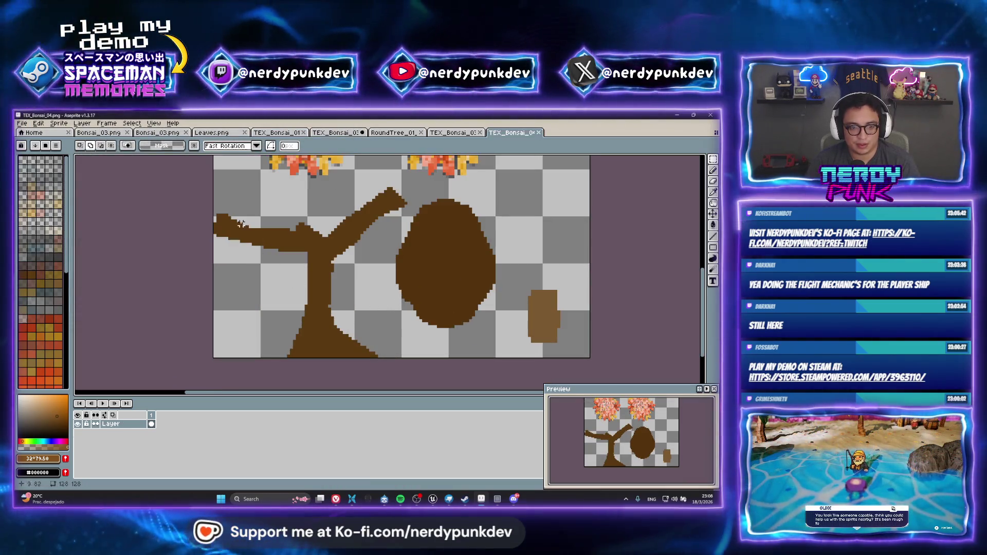
# Marquee-select the trunk and upper branch and shift their hue toward green.
pyautogui.moveTo(377, 387); pyautogui.dragTo(360, 355)
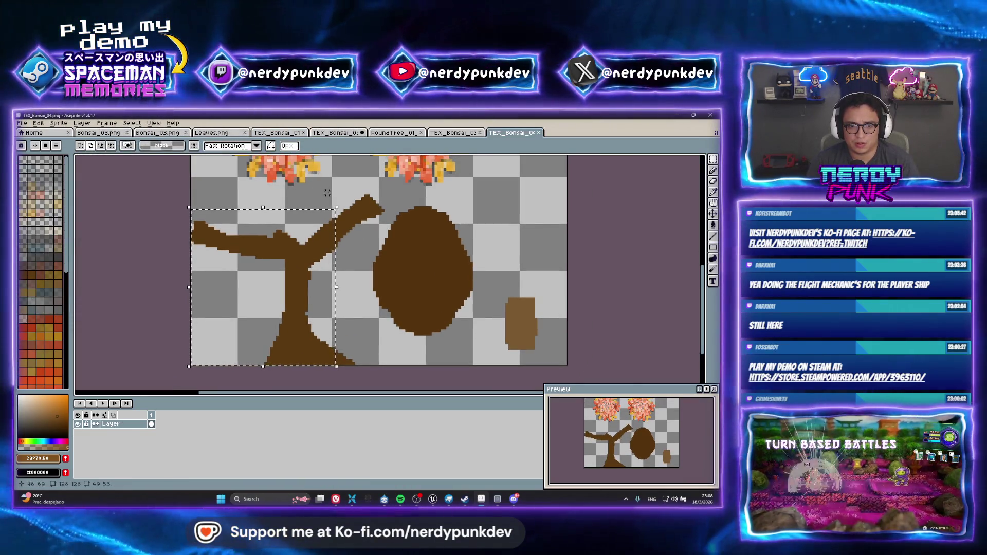
pyautogui.moveTo(321, 190); pyautogui.dragTo(358, 262)
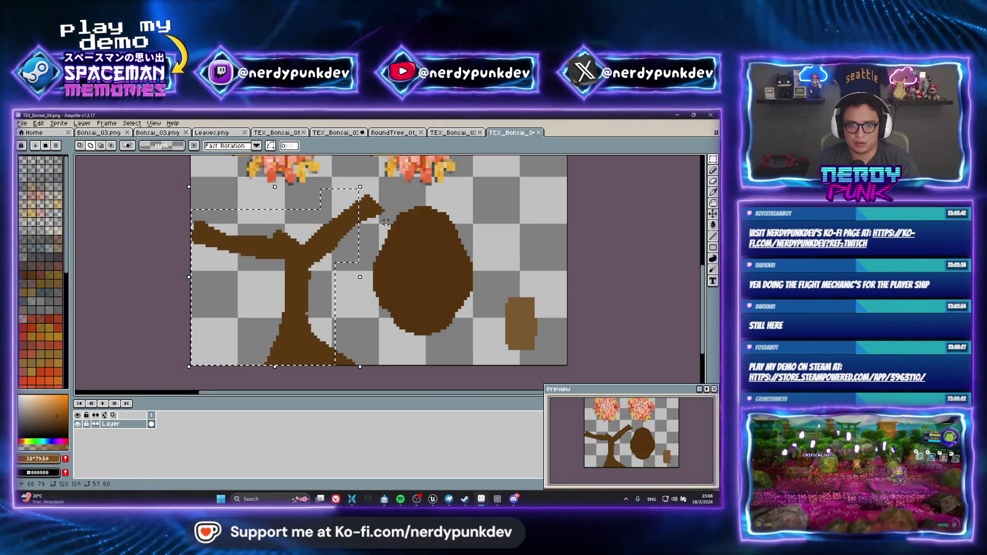
pyautogui.moveTo(389, 223); pyautogui.dragTo(329, 183)
pyautogui.click(38, 123)
pyautogui.moveTo(103, 310)
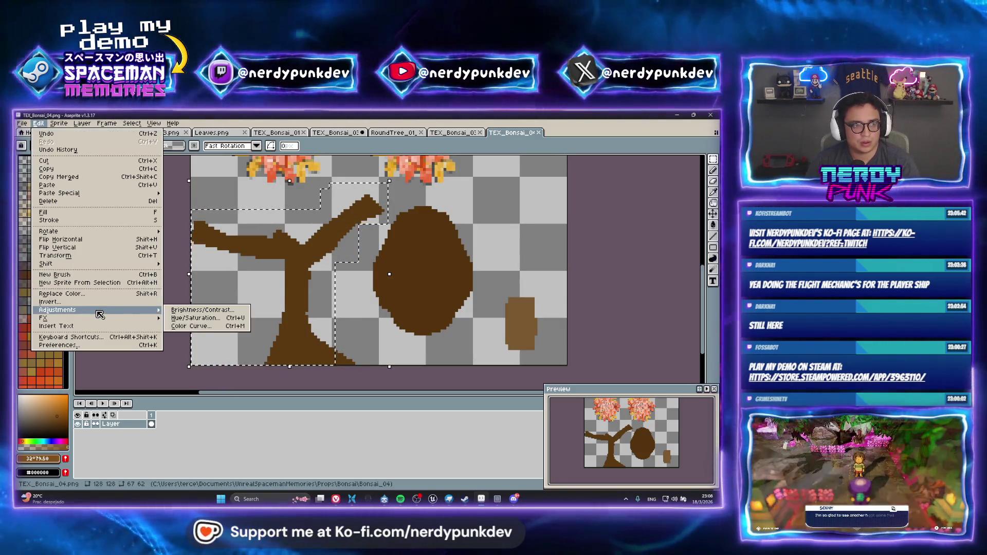
pyautogui.click(202, 319)
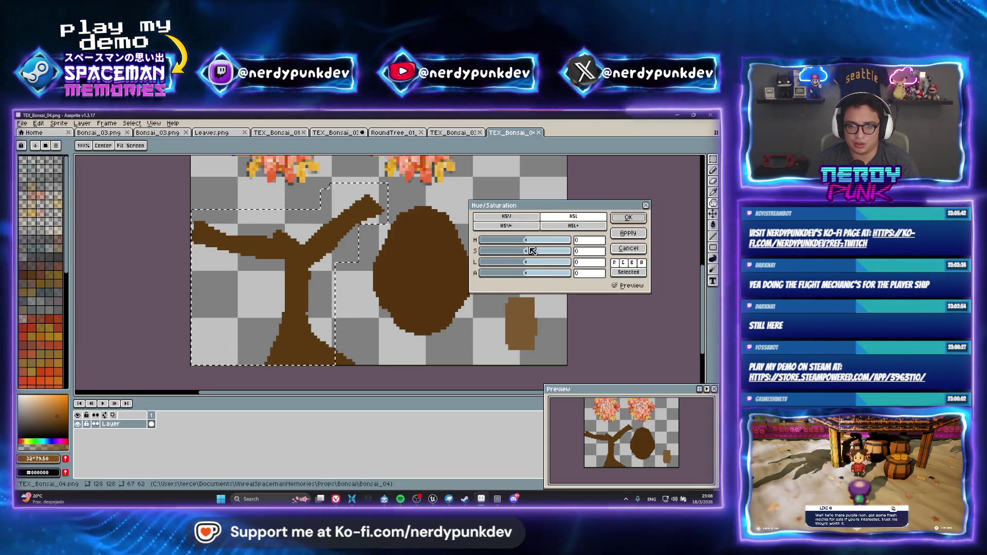
pyautogui.moveTo(525, 240); pyautogui.dragTo(542, 242)
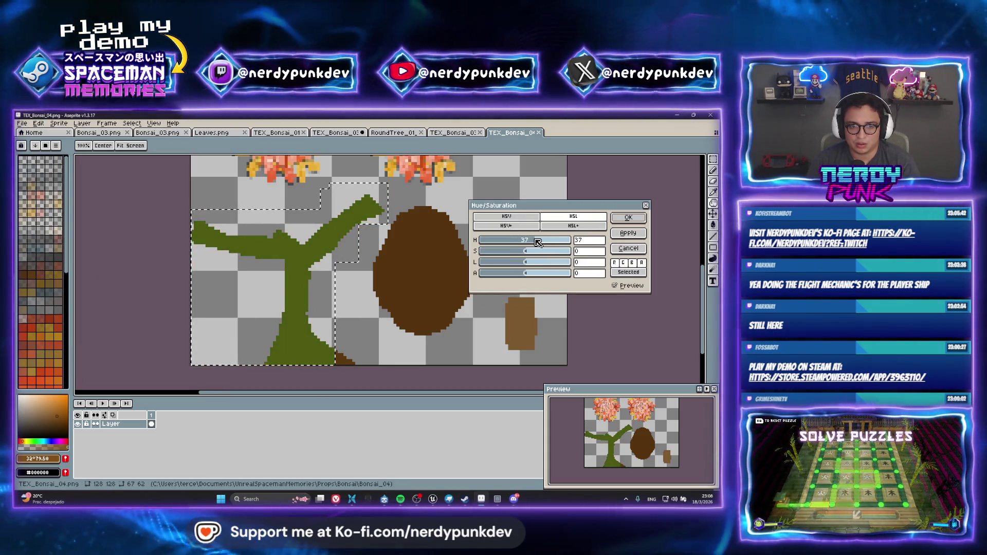
pyautogui.click(628, 218)
# Clear the selection and undo the green tint so the trunk is brown again.
pyautogui.rightClick(338, 275)
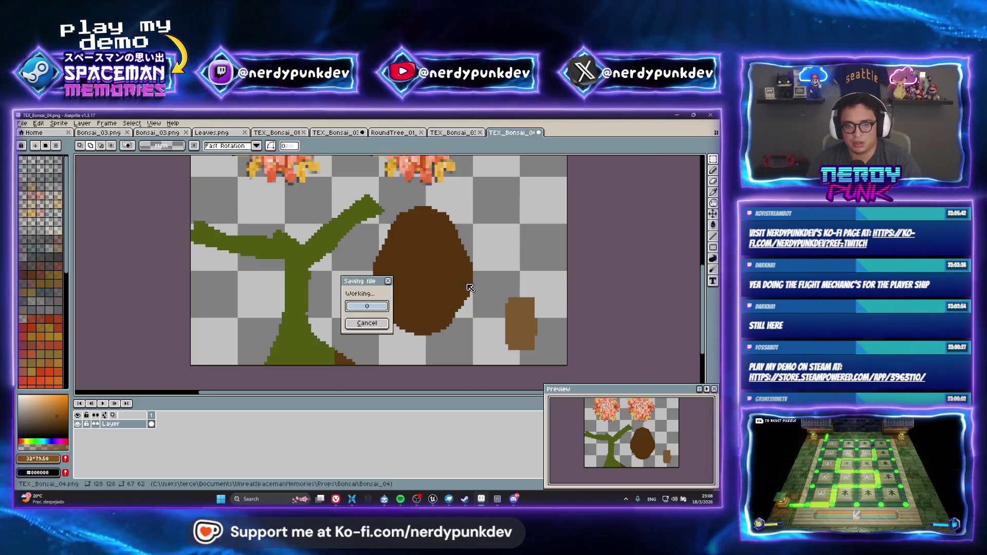
pyautogui.click(365, 324)
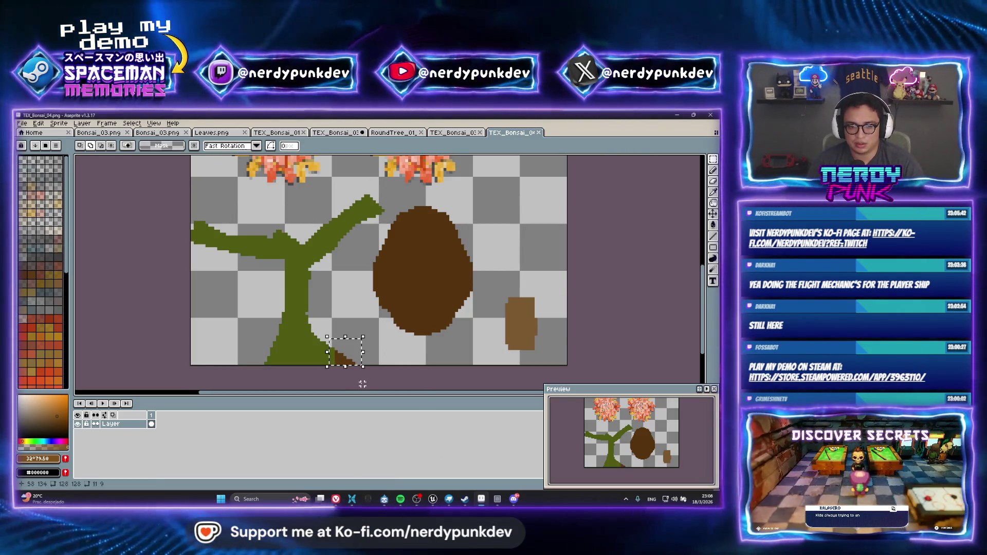
pyautogui.hotkey('ctrl', 'z')
pyautogui.hotkey('ctrl', 'z')
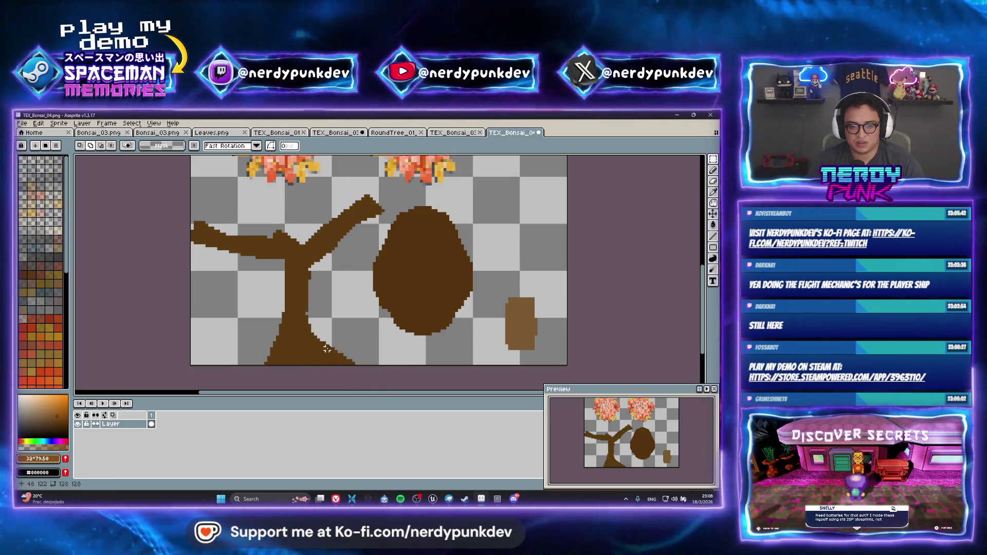
pyautogui.moveTo(327, 349); pyautogui.dragTo(371, 383)
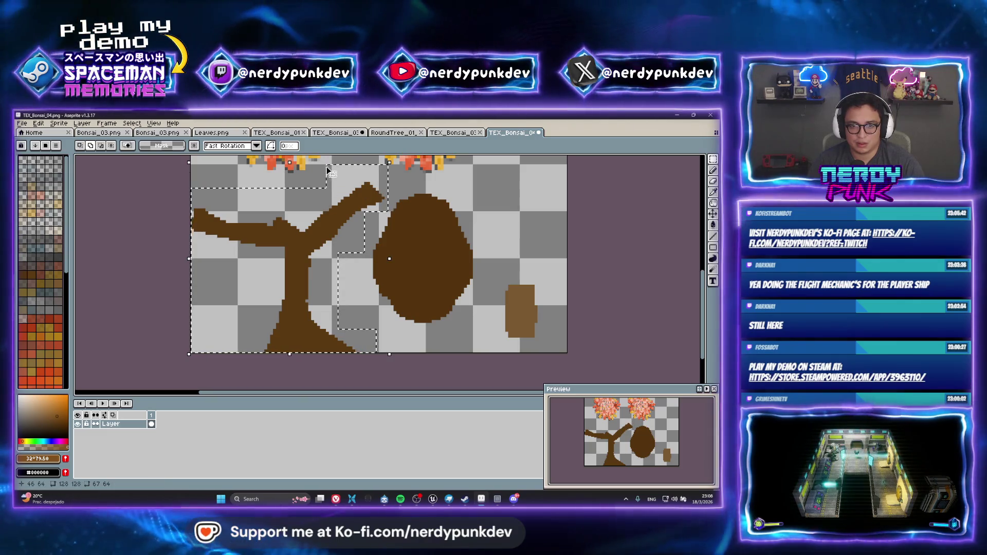
# Recolour the trunk purple with hue -95, saturation 77, lightness 19, and save TEX_Bonsai_04.png.
pyautogui.click(38, 123)
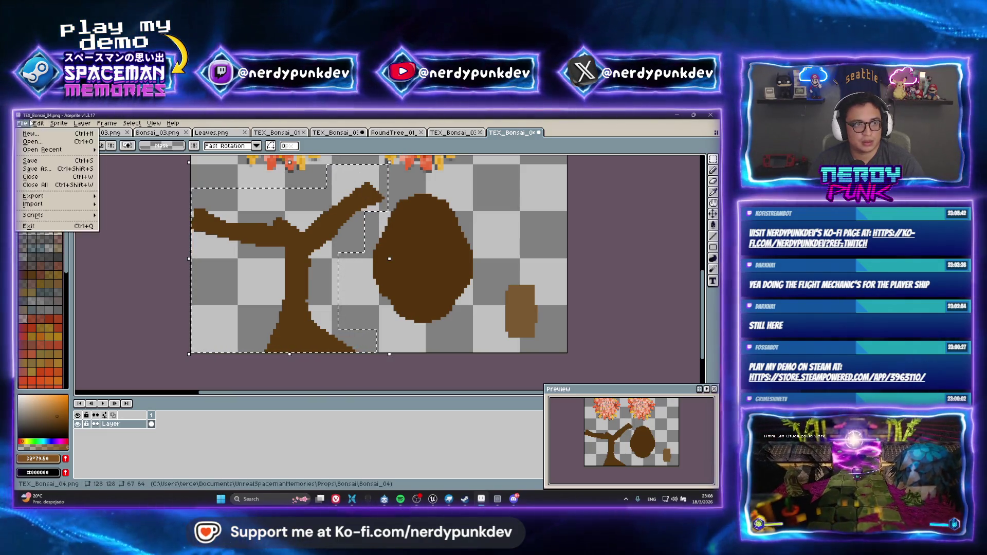
pyautogui.click(210, 318)
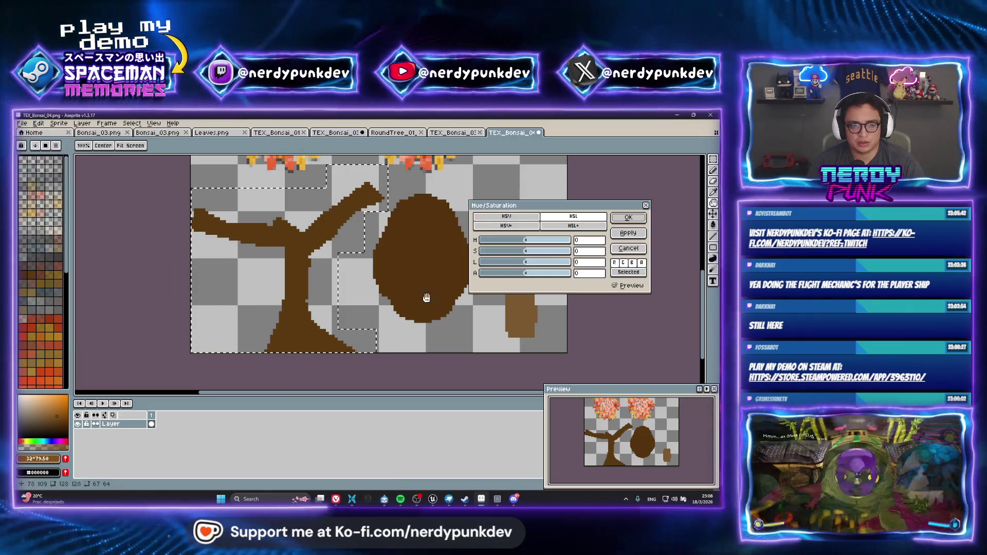
pyautogui.moveTo(525, 240); pyautogui.dragTo(515, 241)
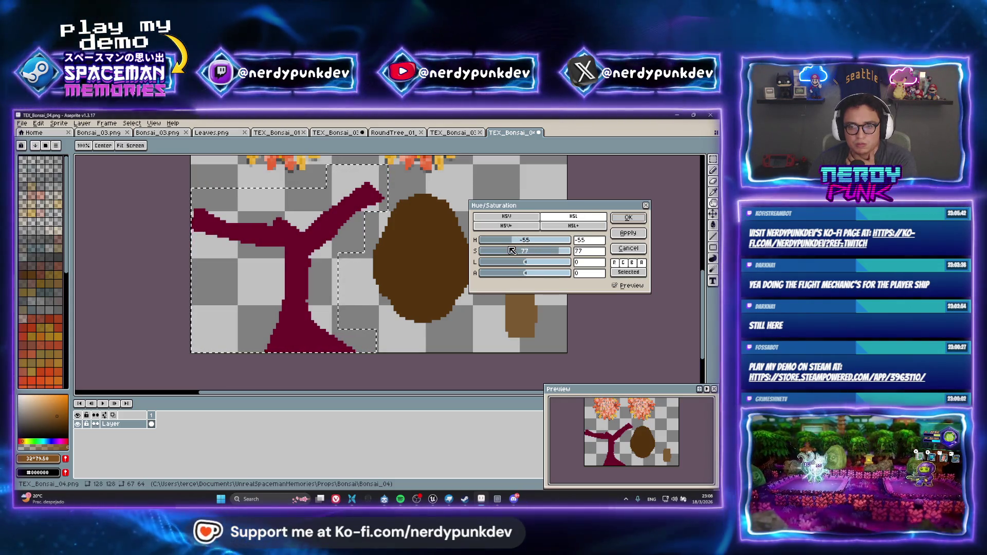
pyautogui.moveTo(510, 241); pyautogui.dragTo(507, 241)
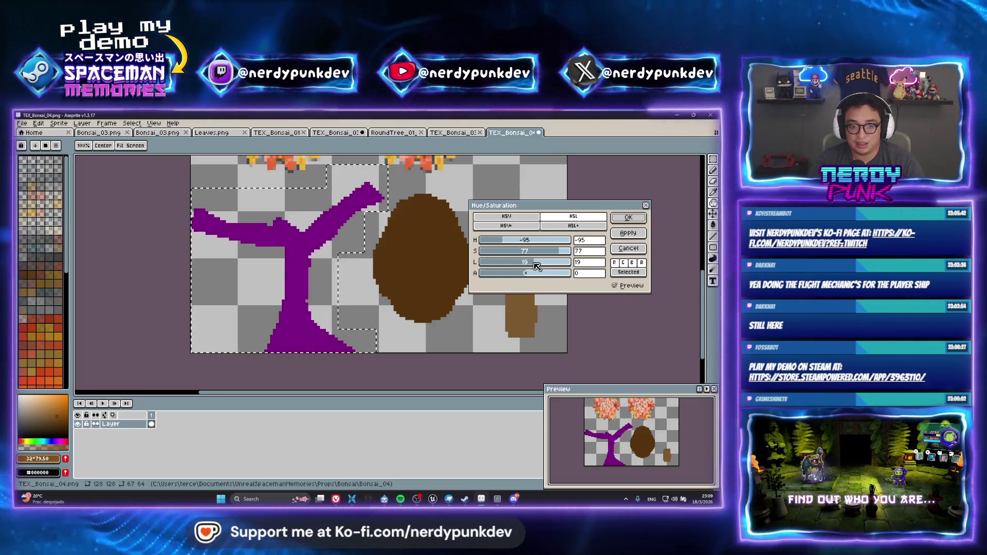
pyautogui.click(628, 218)
pyautogui.hotkey('ctrl', 'd')
pyautogui.hotkey('ctrl', 's')
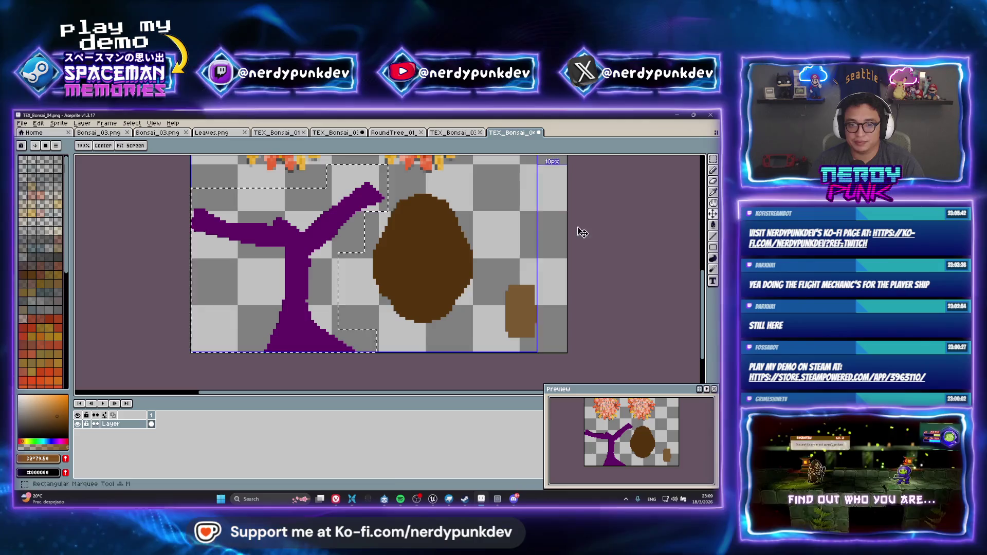
pyautogui.click(449, 499)
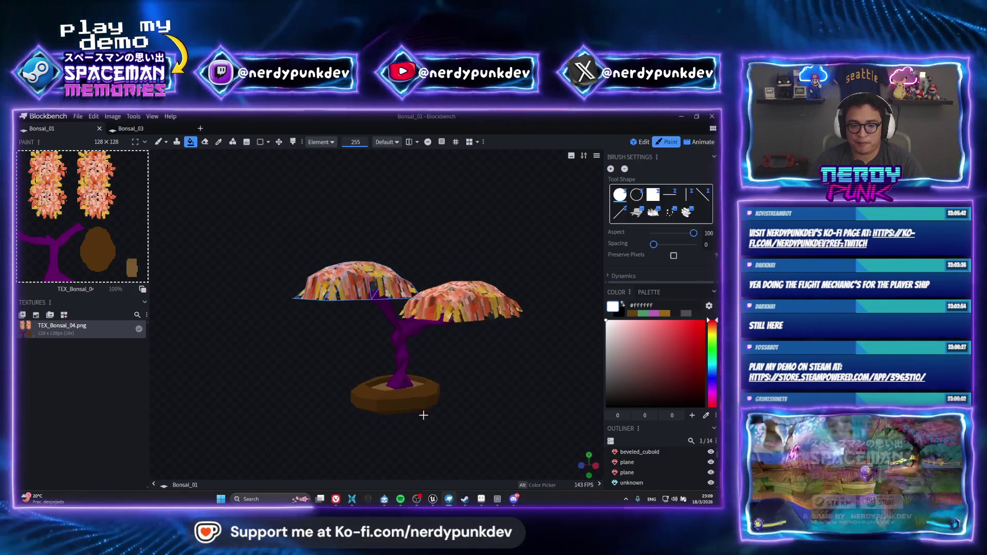
pyautogui.moveTo(421, 412)
pyautogui.mouseDown()
pyautogui.moveTo(469, 388)
pyautogui.moveTo(507, 392)
pyautogui.moveTo(494, 428)
pyautogui.moveTo(439, 416)
pyautogui.moveTo(432, 399)
pyautogui.moveTo(507, 471)
pyautogui.mouseUp()
pyautogui.click(482, 500)
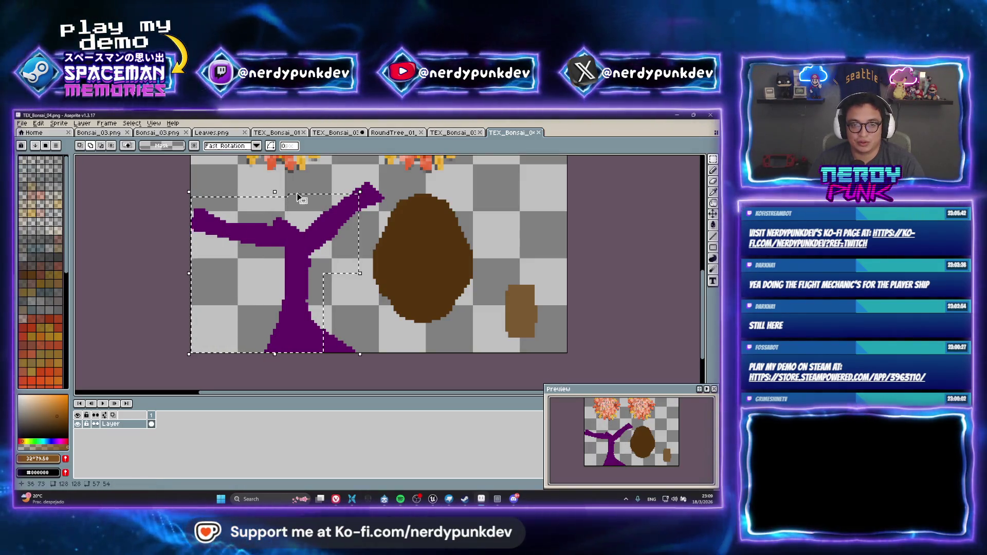
pyautogui.click(38, 123)
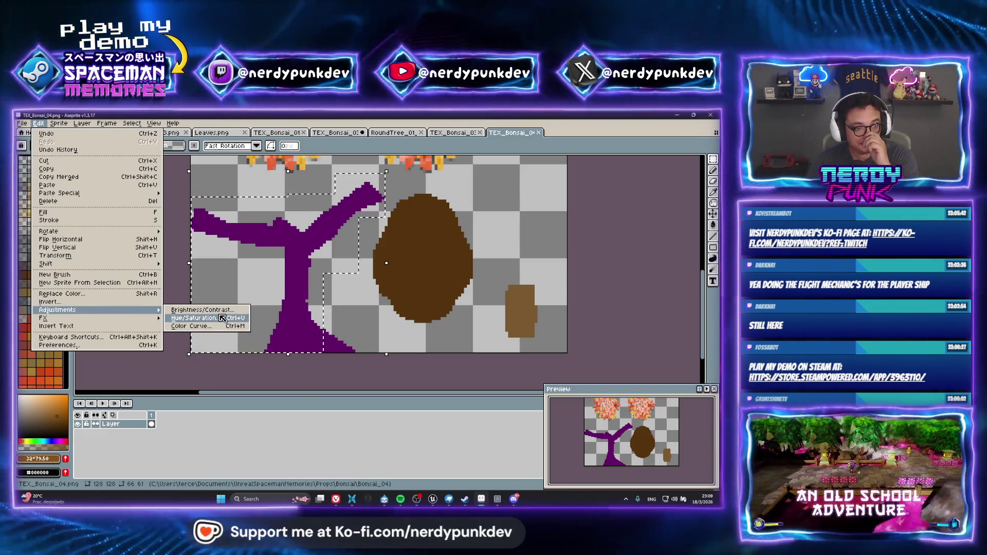
pyautogui.click(222, 318)
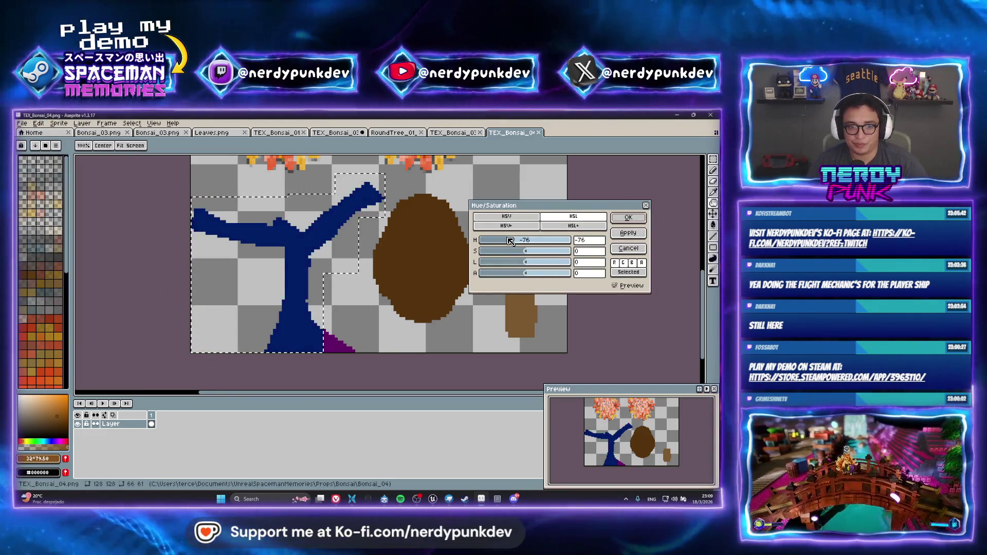
pyautogui.moveTo(510, 241)
pyautogui.mouseDown()
pyautogui.moveTo(520, 239)
pyautogui.moveTo(505, 240)
pyautogui.mouseUp()
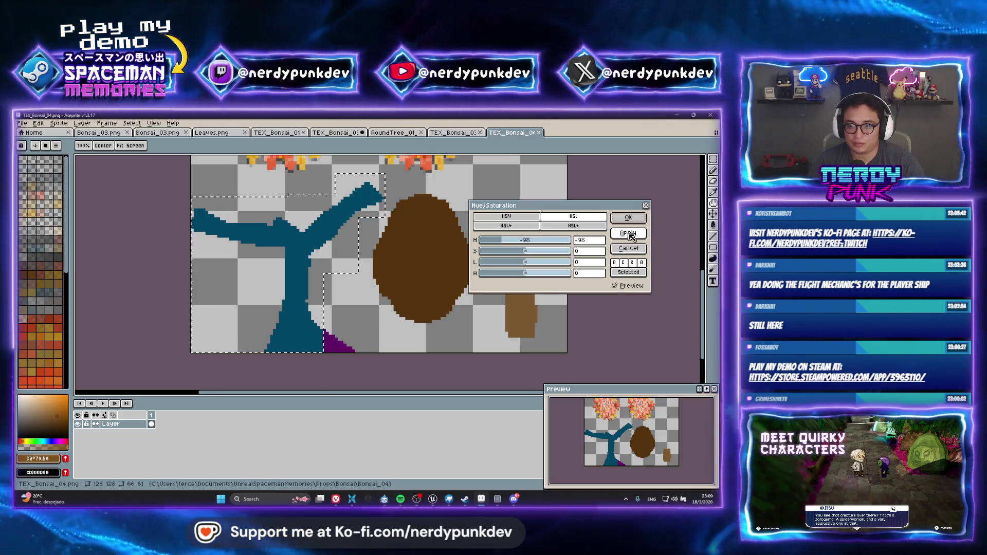
pyautogui.press('Escape')
pyautogui.hotkey('ctrl', 'd')
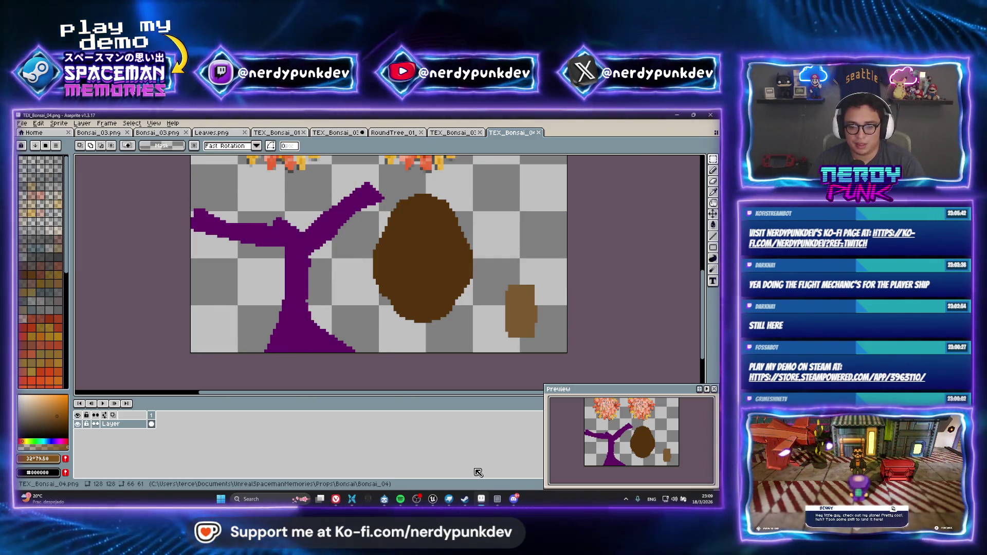
# Browse the pattern library and delete the old wood texture from the canvas.
pyautogui.hotkey('alt', 'Tab')
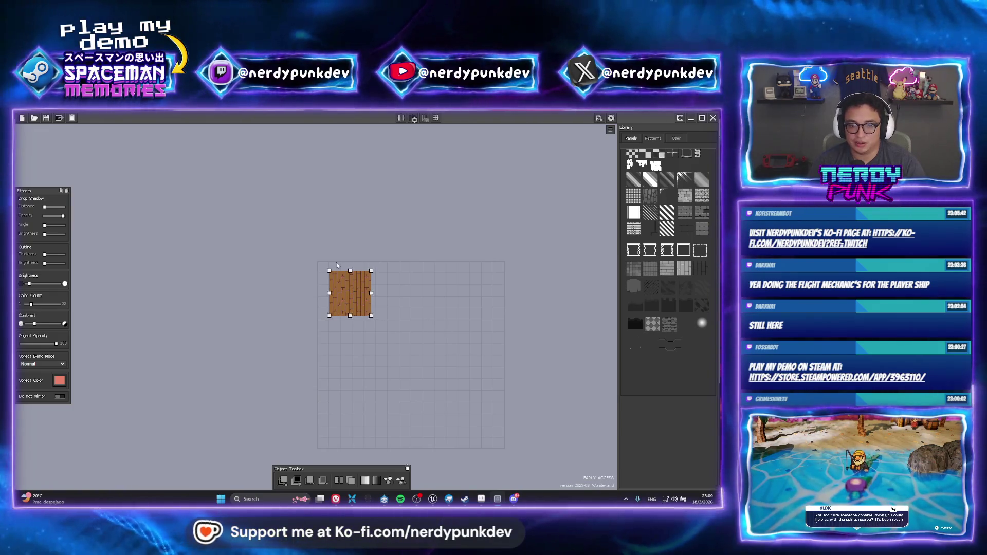
pyautogui.scroll(5, 365, 297)
pyautogui.scroll(-2, 366, 297)
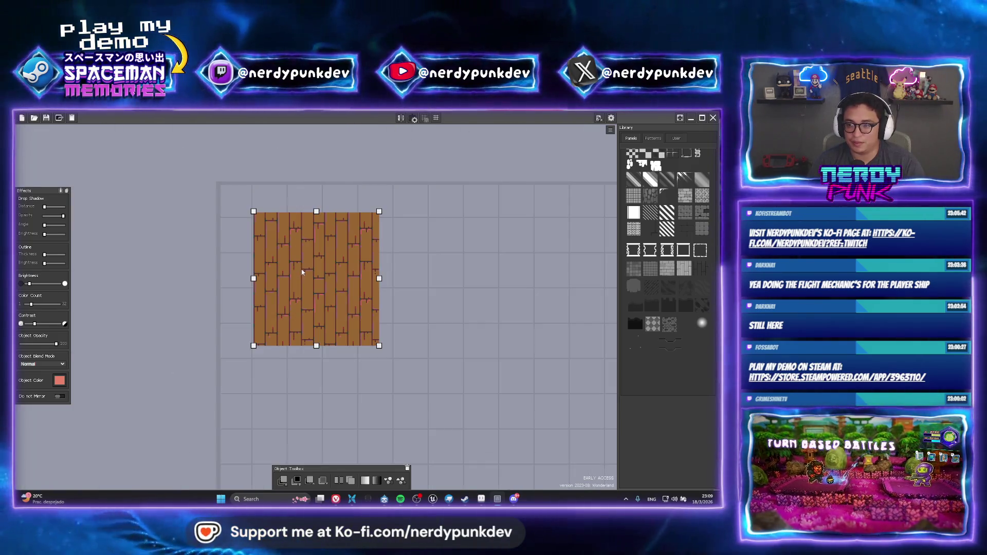
pyautogui.click(653, 138)
pyautogui.click(631, 138)
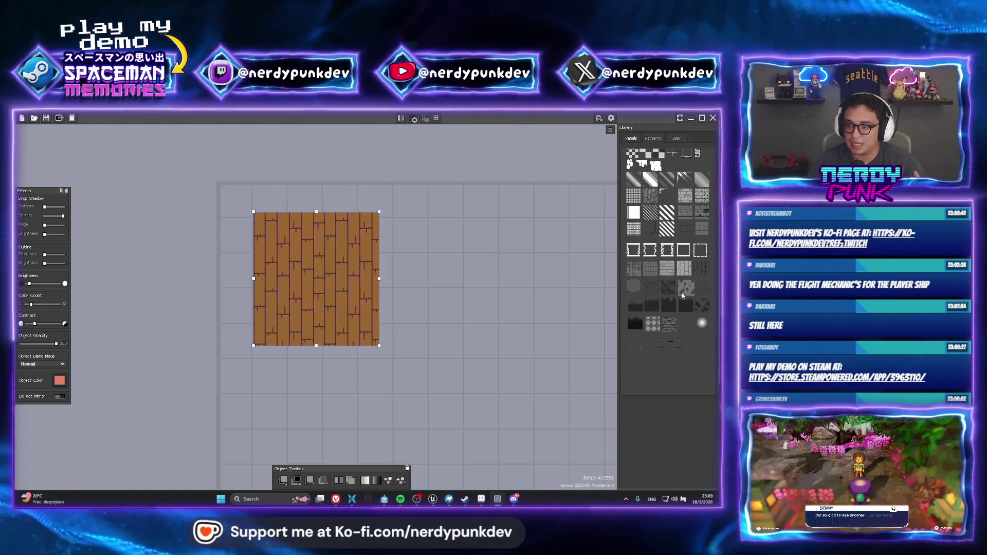
pyautogui.click(644, 140)
pyautogui.click(645, 139)
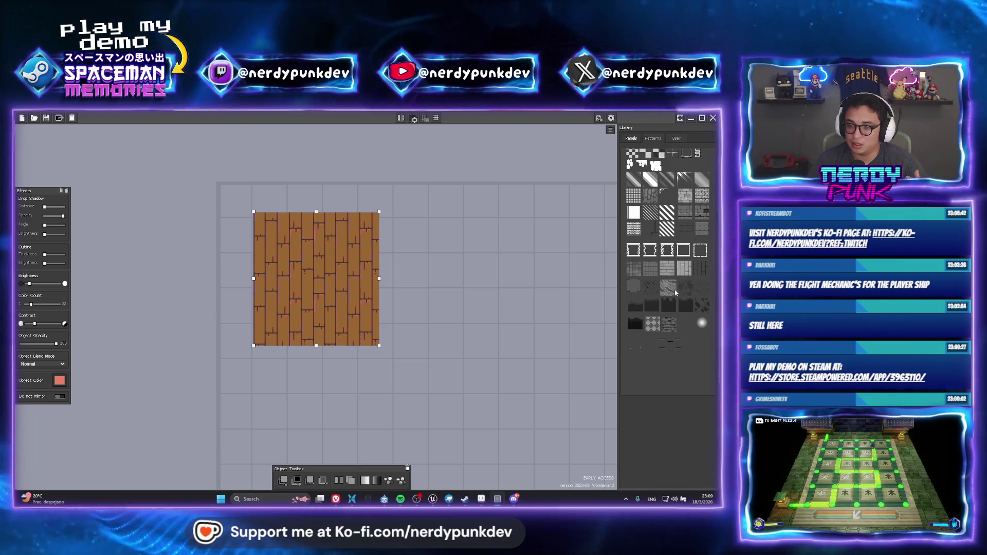
pyautogui.moveTo(669, 290); pyautogui.dragTo(334, 301)
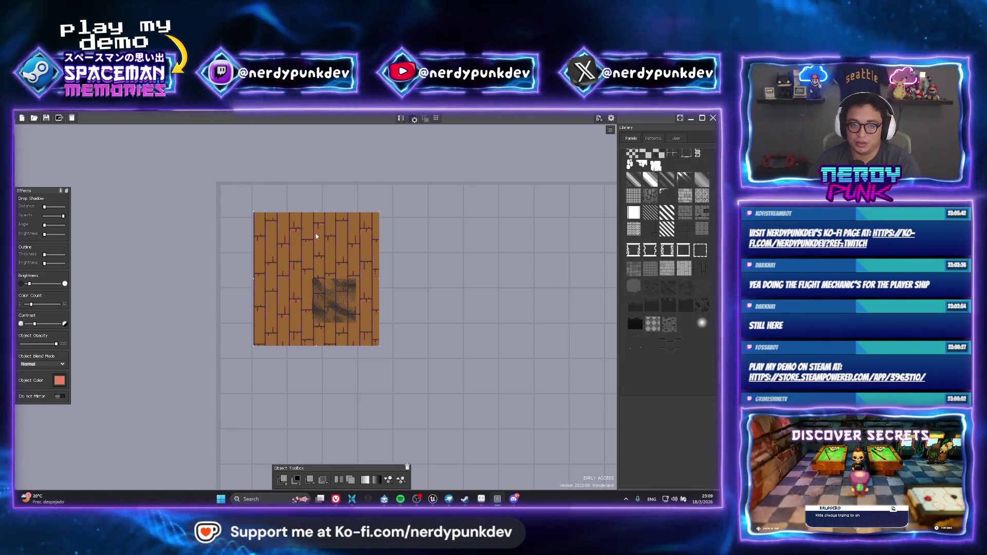
pyautogui.press('Delete')
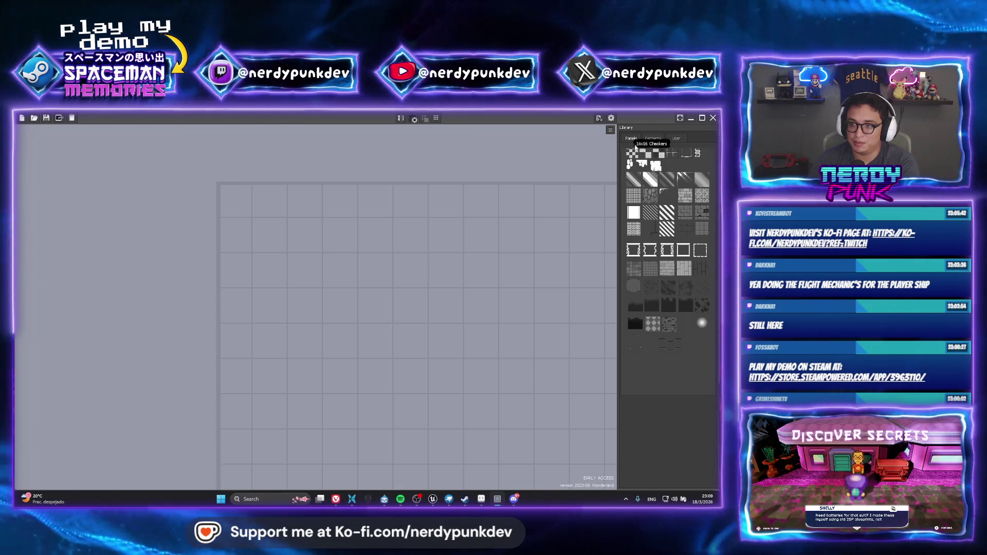
# Tile a grey wave pattern across an enlarged white solid panel and copy it.
pyautogui.click(631, 138)
pyautogui.click(626, 159)
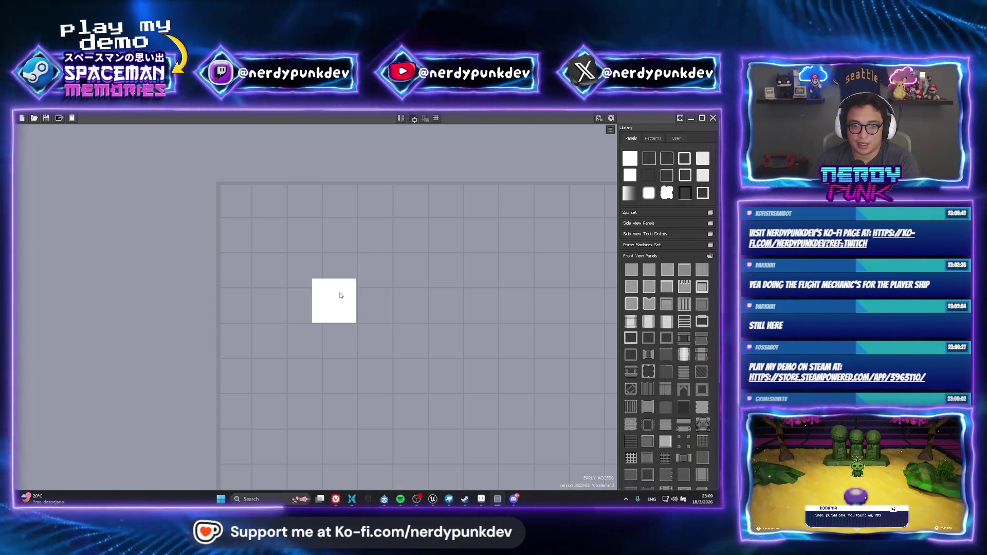
pyautogui.moveTo(340, 296)
pyautogui.mouseDown()
pyautogui.moveTo(277, 216)
pyautogui.moveTo(465, 413)
pyautogui.mouseUp()
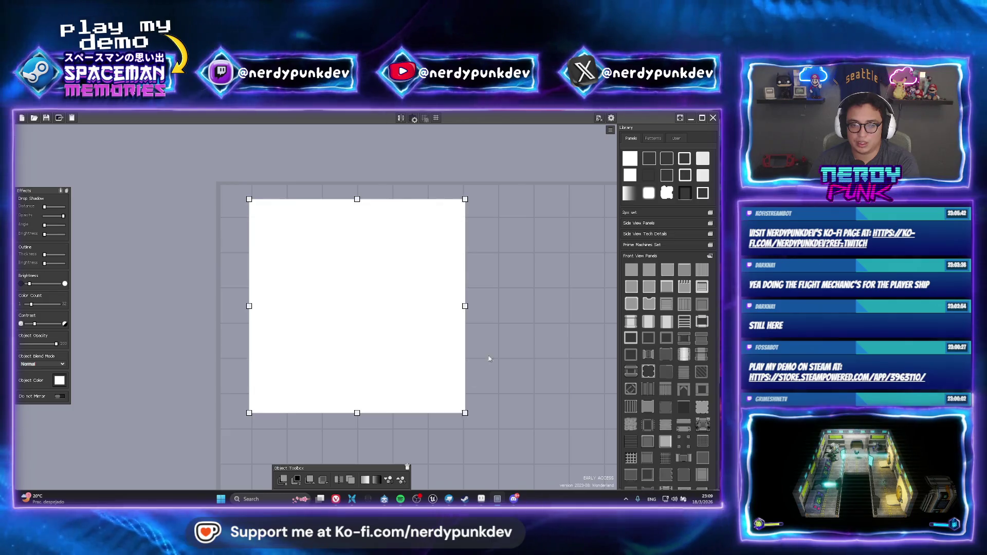
pyautogui.scroll(-10, 633, 307)
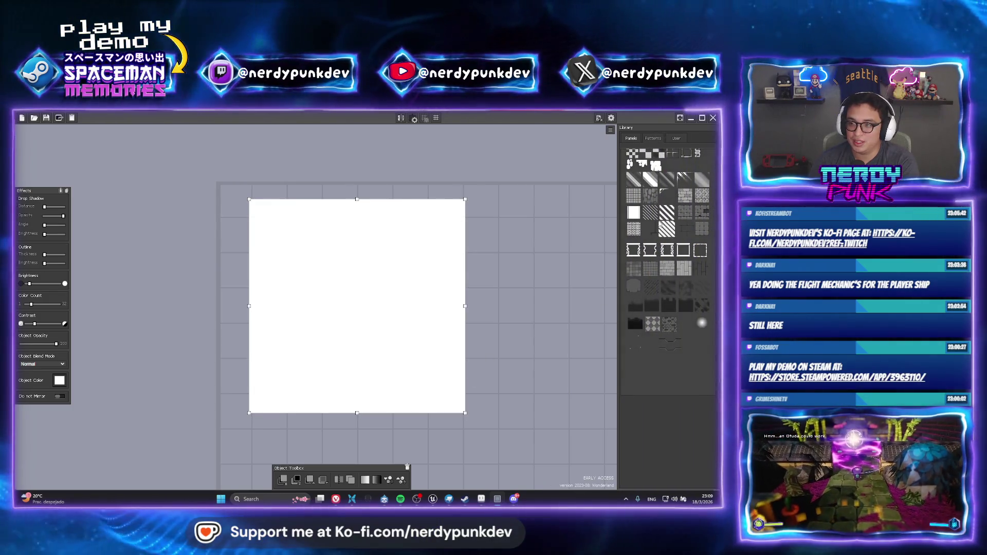
pyautogui.click(673, 294)
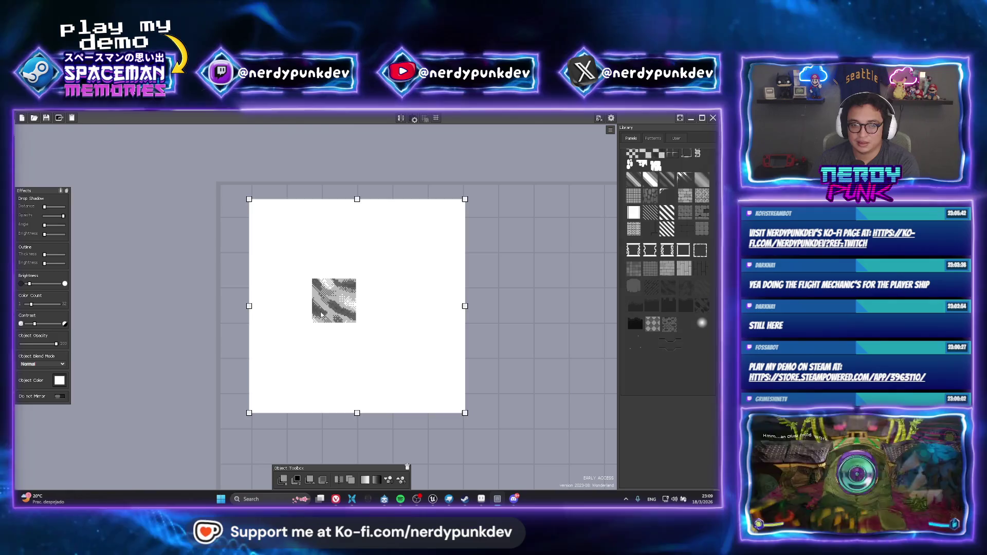
pyautogui.moveTo(321, 314)
pyautogui.mouseDown()
pyautogui.moveTo(250, 231)
pyautogui.moveTo(587, 504)
pyautogui.moveTo(584, 484)
pyautogui.mouseUp()
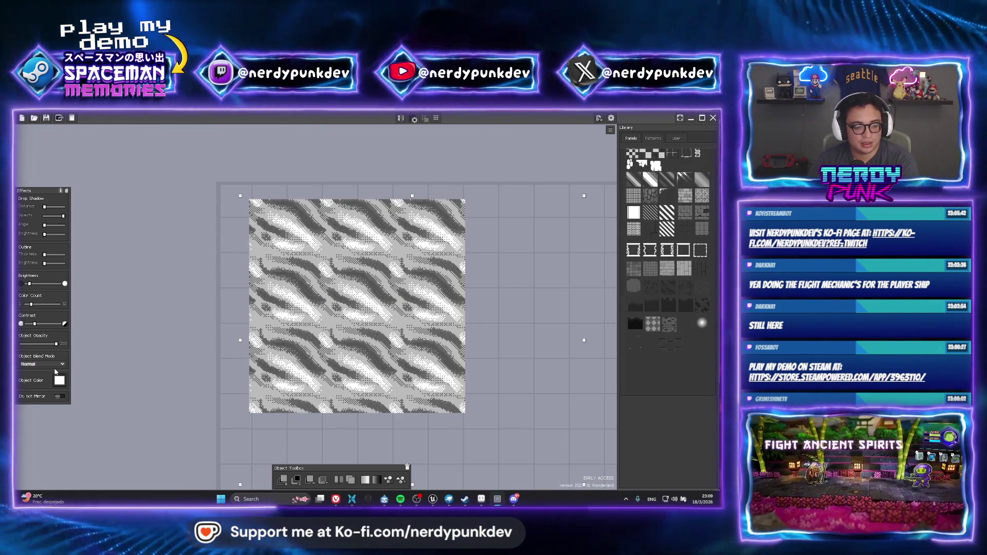
pyautogui.click(260, 159)
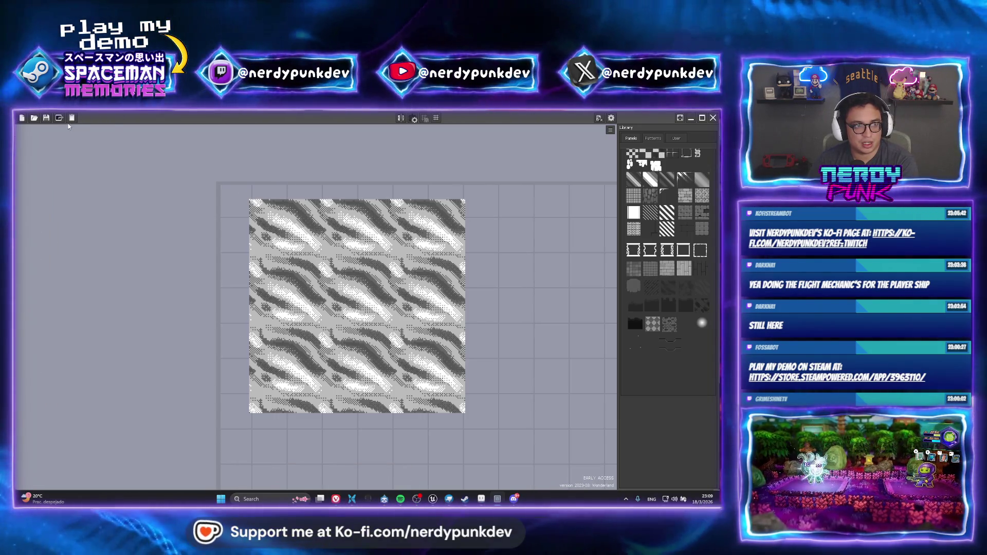
pyautogui.click(71, 119)
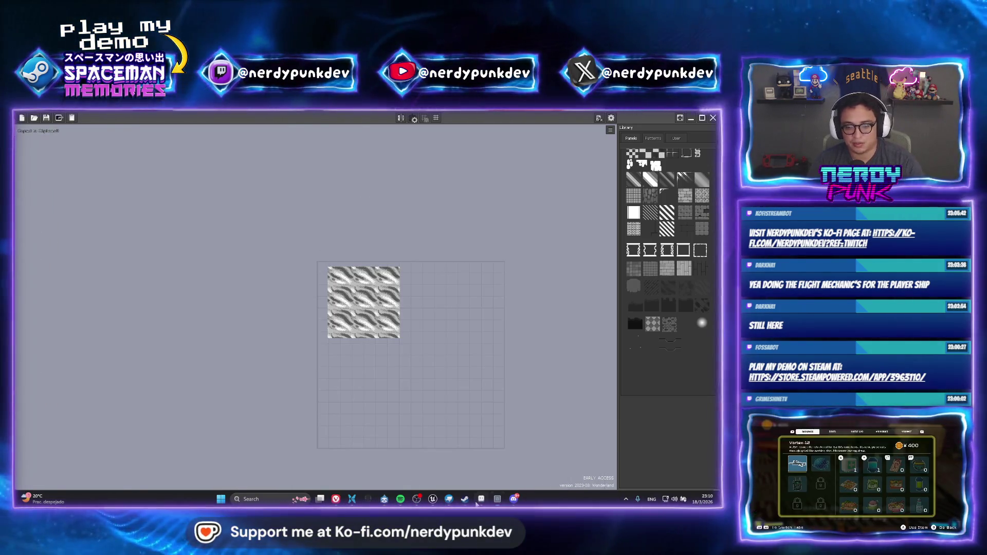
pyautogui.click(481, 499)
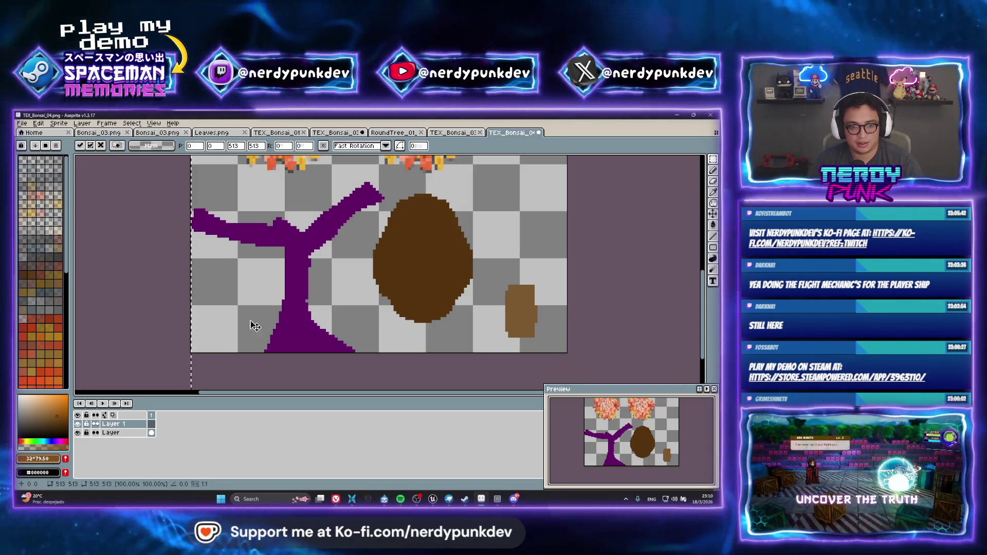
# Paste the grey pattern into the sprite and move it over the trunk area.
pyautogui.scroll(-5, 360, 329)
pyautogui.hotkey('ctrl', 'v')
pyautogui.scroll(3, 336, 333)
pyautogui.moveTo(337, 333)
pyautogui.mouseDown()
pyautogui.moveTo(381, 288)
pyautogui.moveTo(403, 341)
pyautogui.moveTo(356, 305)
pyautogui.moveTo(392, 333)
pyautogui.mouseUp()
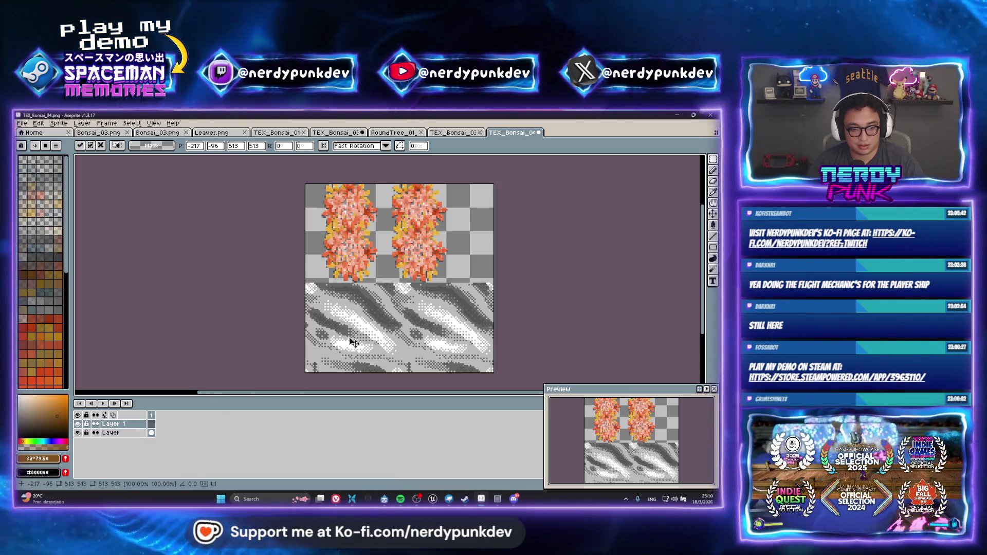
pyautogui.click(78, 424)
# Select the purple trunk shape and copy the pattern inside it to a new Layer 2.
pyautogui.scroll(2, 372, 324)
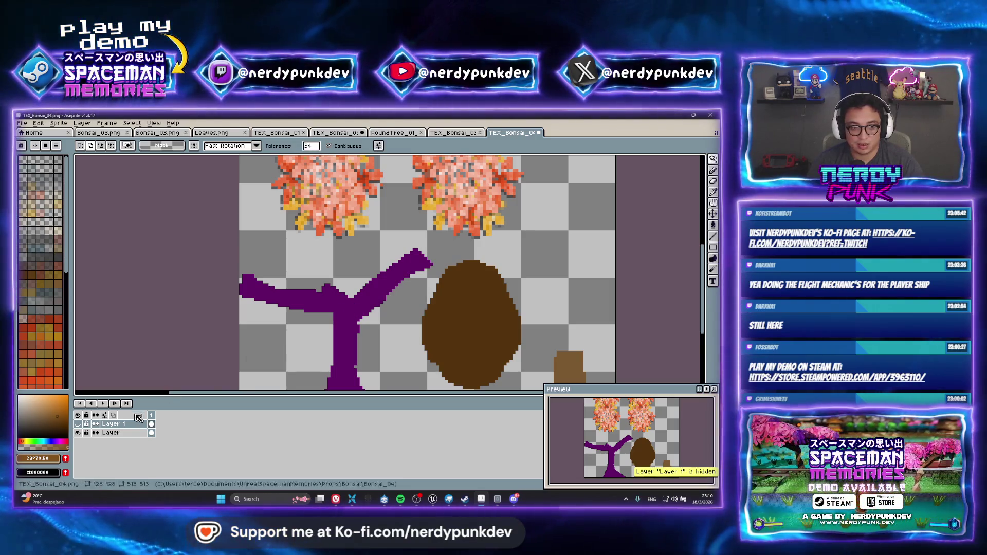
pyautogui.click(110, 433)
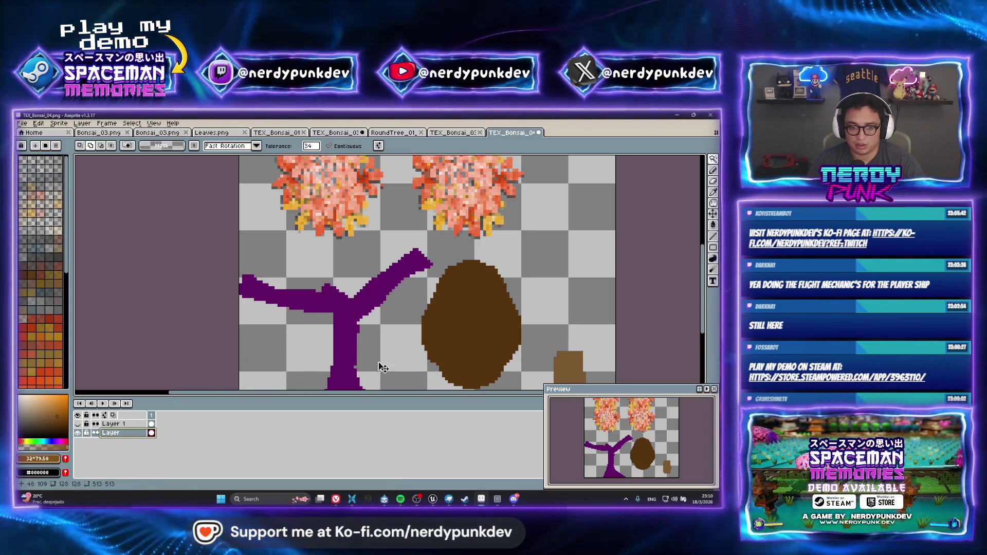
pyautogui.click(352, 342)
pyautogui.click(78, 424)
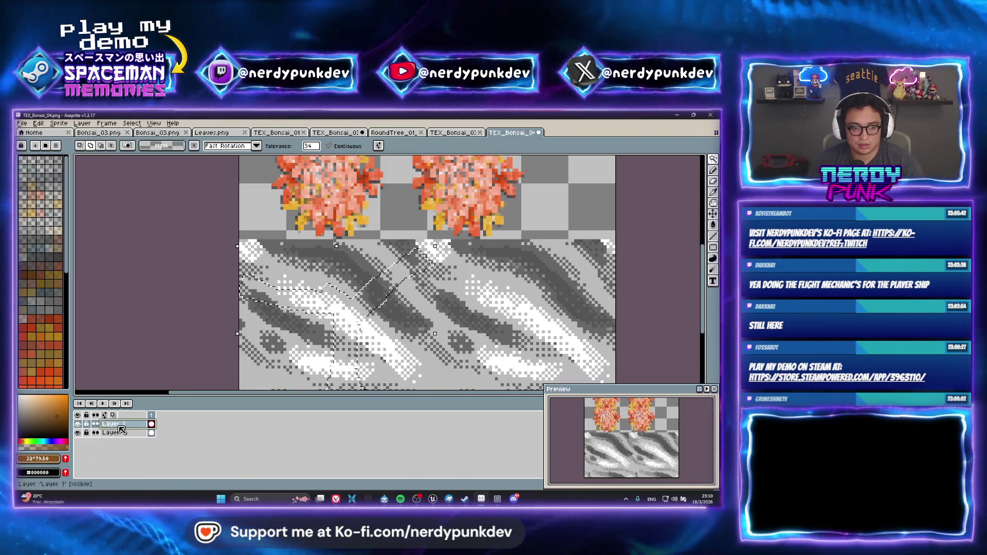
pyautogui.click(113, 423)
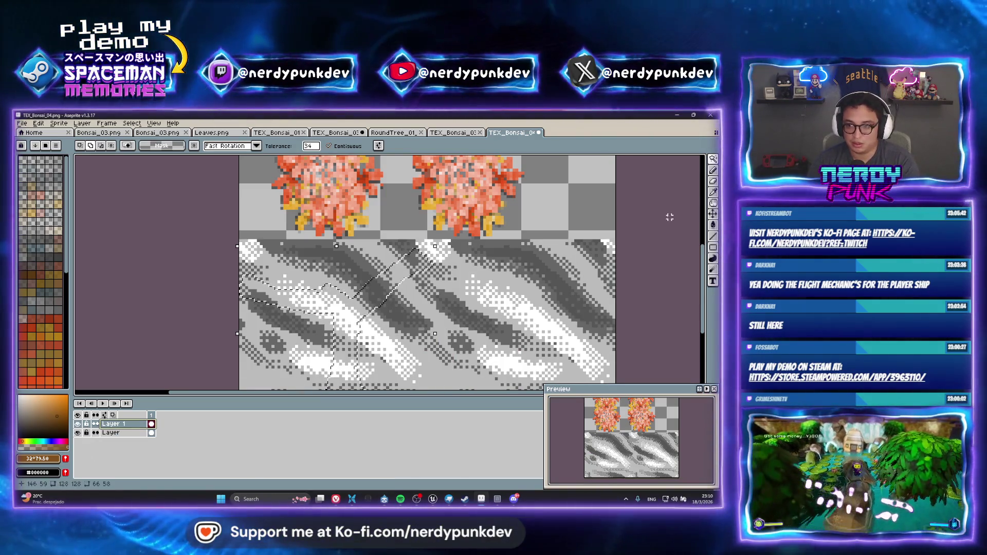
pyautogui.hotkey('ctrl', 'j')
pyautogui.click(77, 432)
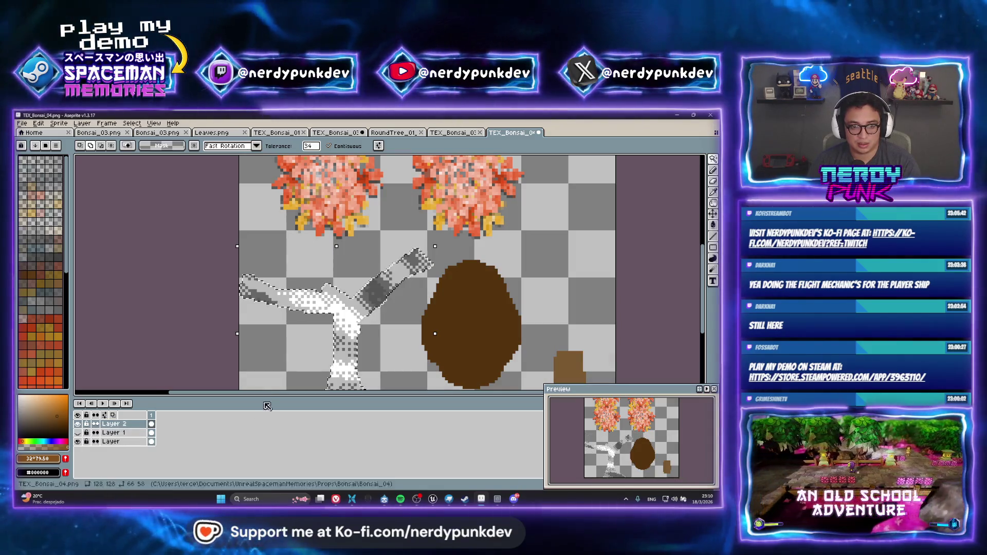
pyautogui.scroll(-2, 359, 309)
# Set Layer 2 to Multiply blend mode at 11% opacity.
pyautogui.doubleClick(113, 423)
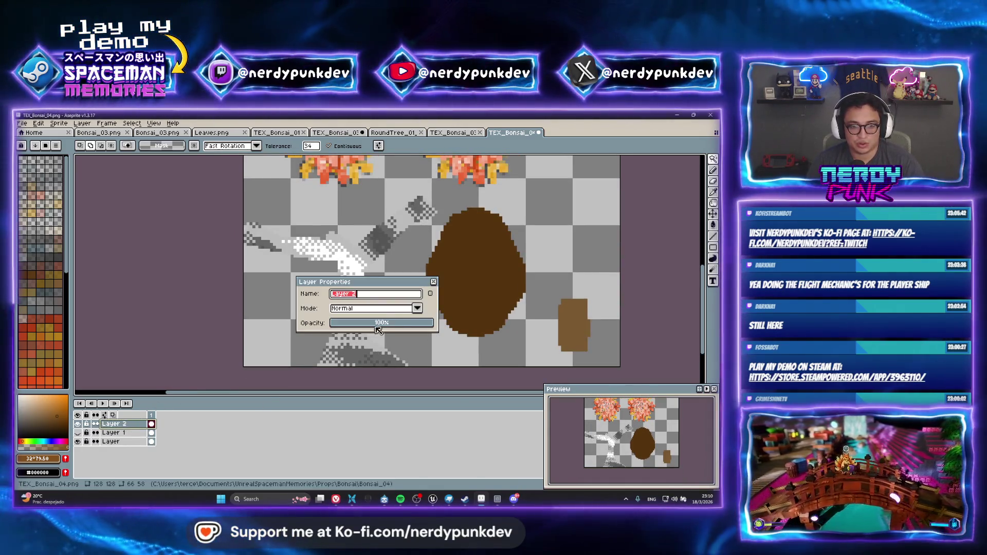
pyautogui.click(417, 308)
pyautogui.click(399, 333)
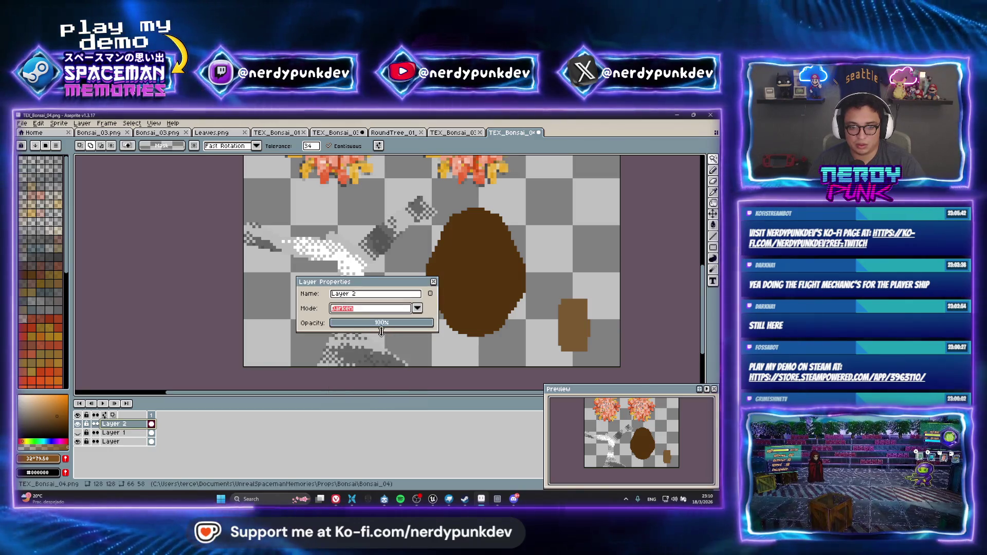
pyautogui.click(417, 308)
pyautogui.click(375, 340)
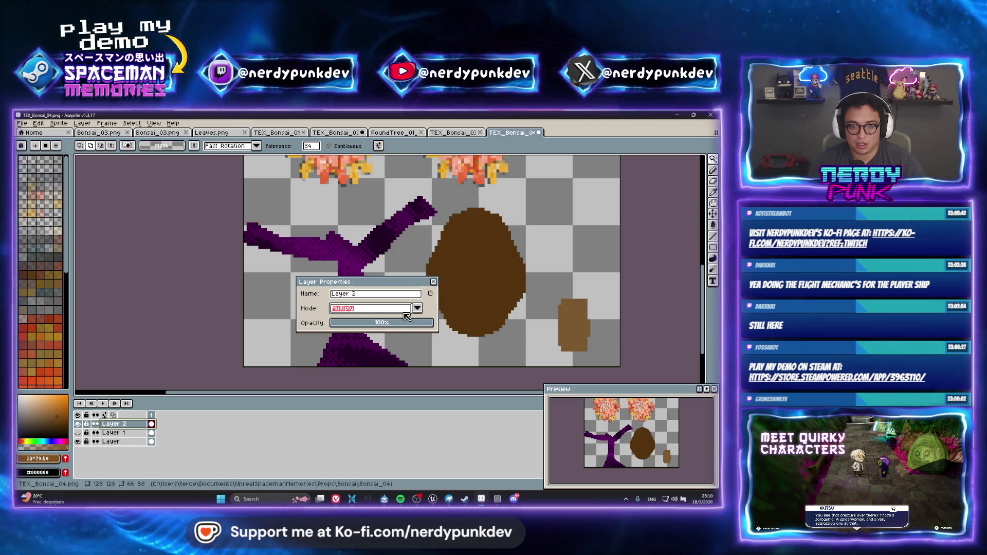
pyautogui.moveTo(403, 323)
pyautogui.mouseDown()
pyautogui.moveTo(350, 320)
pyautogui.moveTo(382, 329)
pyautogui.mouseUp()
# Confirm the layer properties, then marquee-select the trunk and upper branch on the bottom layer.
pyautogui.press('Return')
pyautogui.scroll(2, 427, 363)
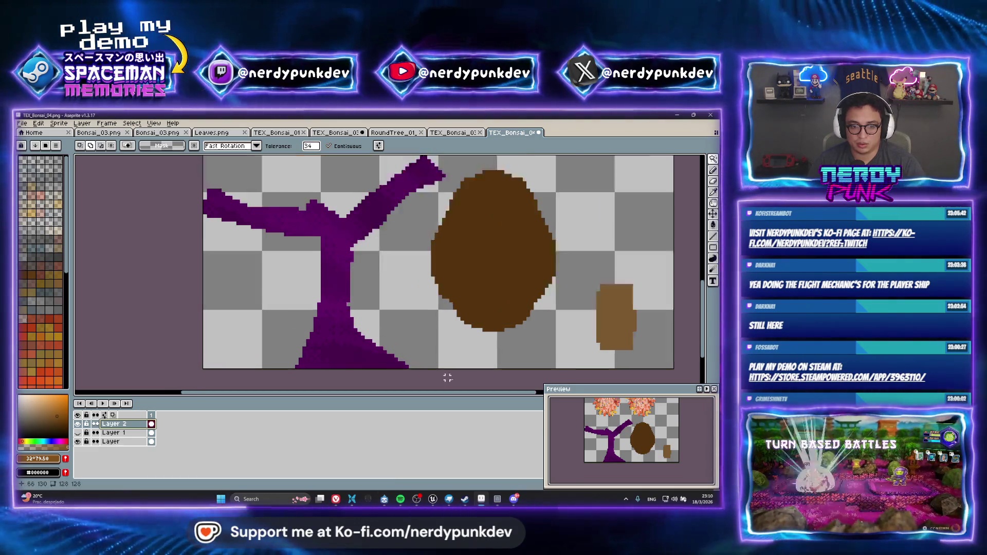
pyautogui.click(116, 441)
pyautogui.scroll(-1, 333, 246)
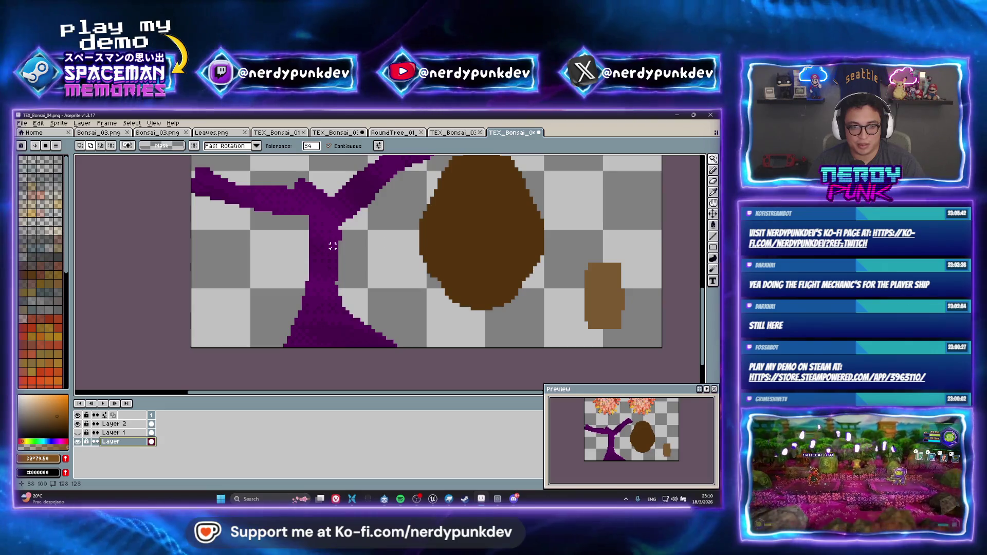
pyautogui.press('m')
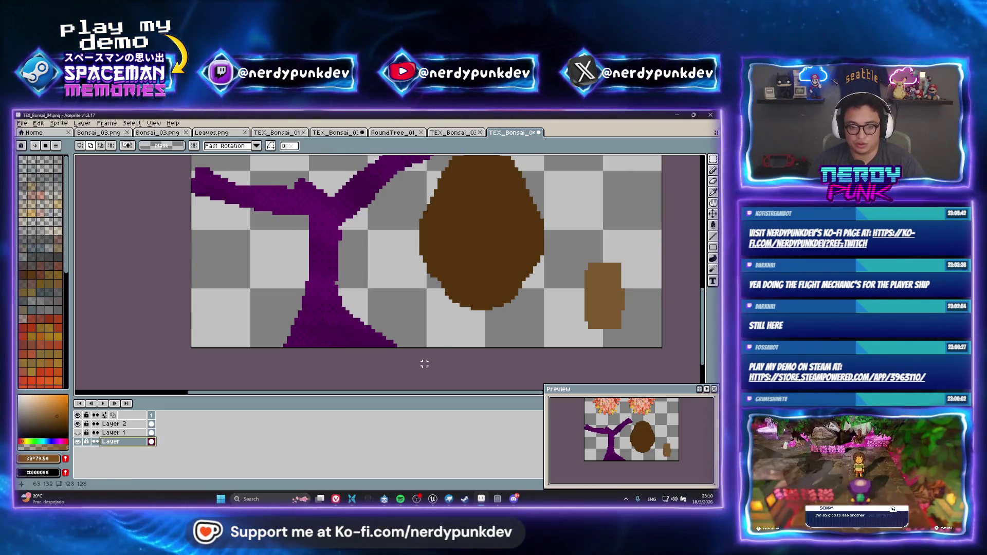
pyautogui.moveTo(425, 364); pyautogui.dragTo(231, 298)
pyautogui.scroll(1, 231, 298)
pyautogui.moveTo(181, 184); pyautogui.dragTo(366, 339)
pyautogui.scroll(2, 398, 256)
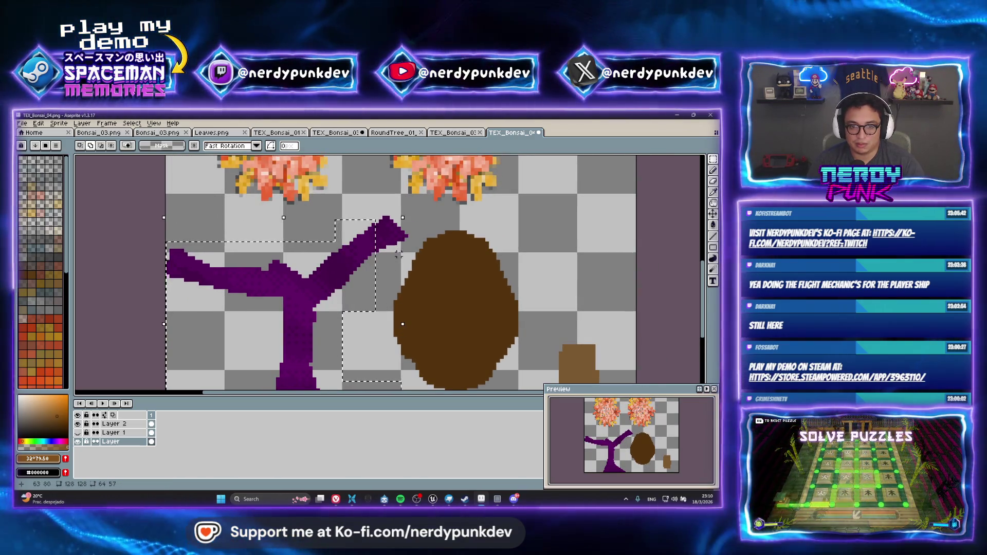
pyautogui.moveTo(409, 259)
pyautogui.mouseDown()
pyautogui.moveTo(341, 172)
pyautogui.moveTo(330, 213)
pyautogui.mouseUp()
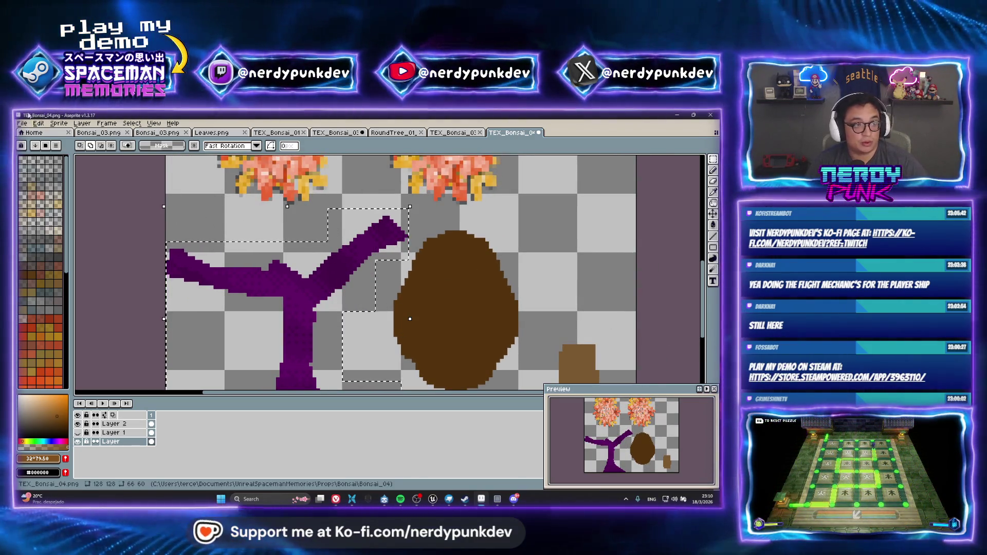
# Shift the selected trunk's hue to 107, turning it olive green.
pyautogui.click(38, 123)
pyautogui.moveTo(132, 312)
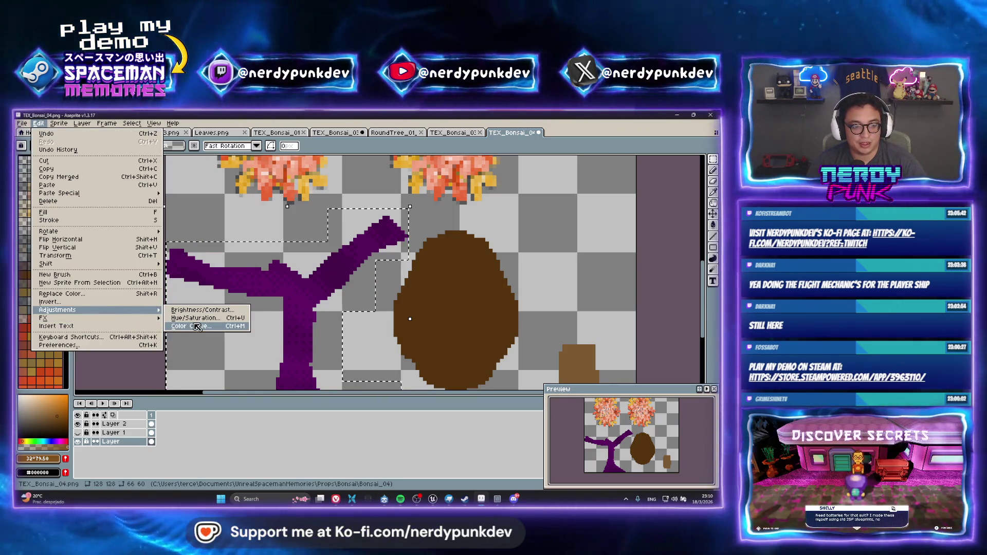
pyautogui.click(198, 318)
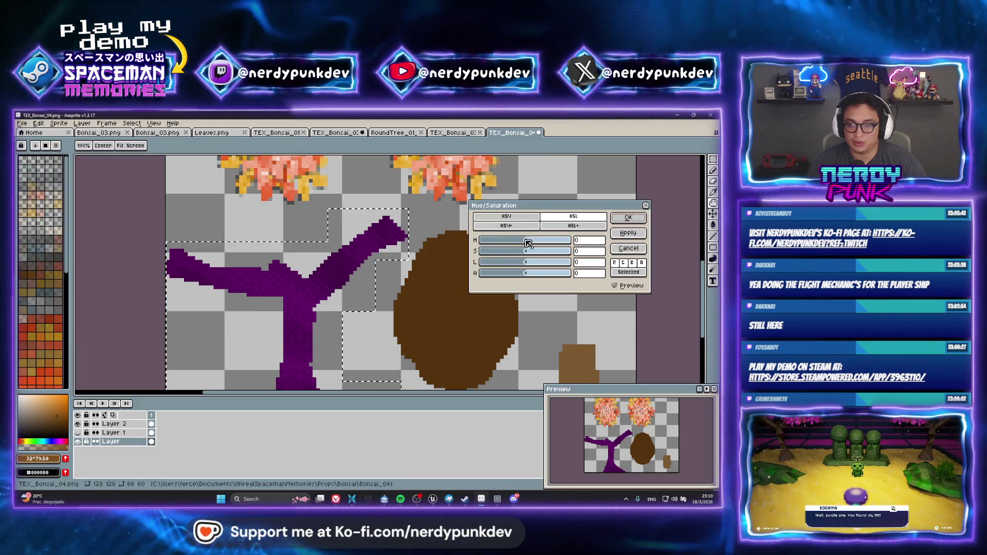
pyautogui.moveTo(528, 243); pyautogui.dragTo(557, 240)
pyautogui.click(628, 218)
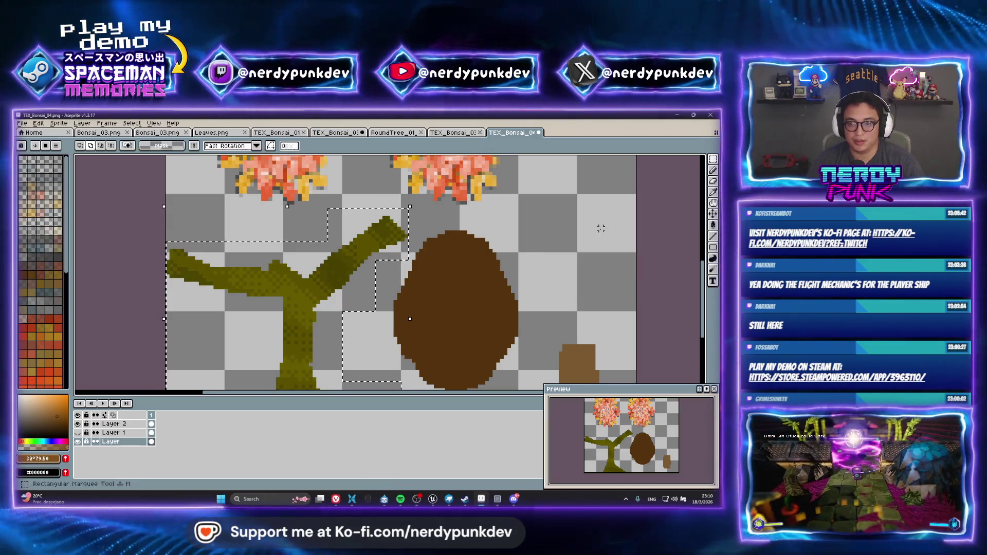
# Deselect and save TEX_Bonsai_04 as a PNG without layers.
pyautogui.hotkey('ctrl', 'd')
pyautogui.hotkey('ctrl', 's')
pyautogui.click(343, 345)
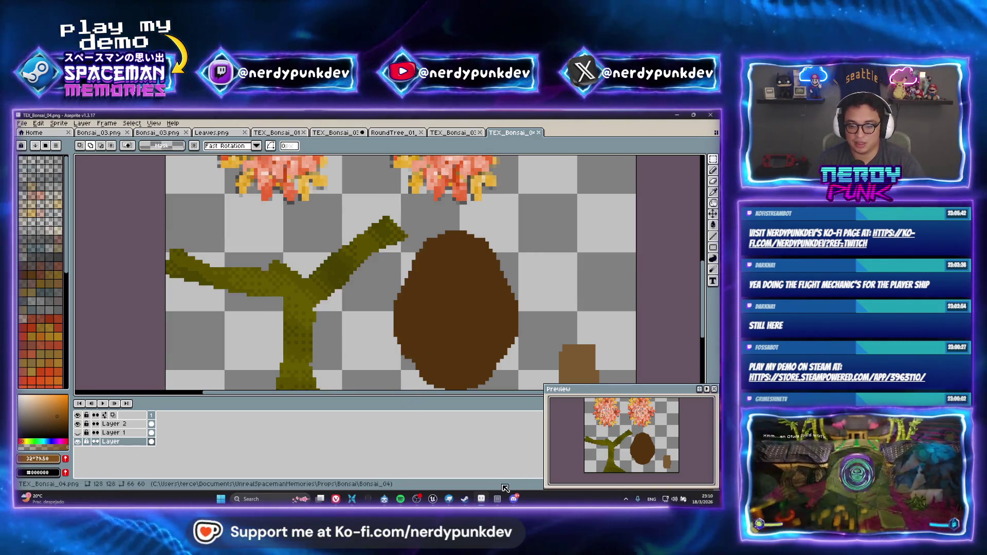
pyautogui.click(448, 498)
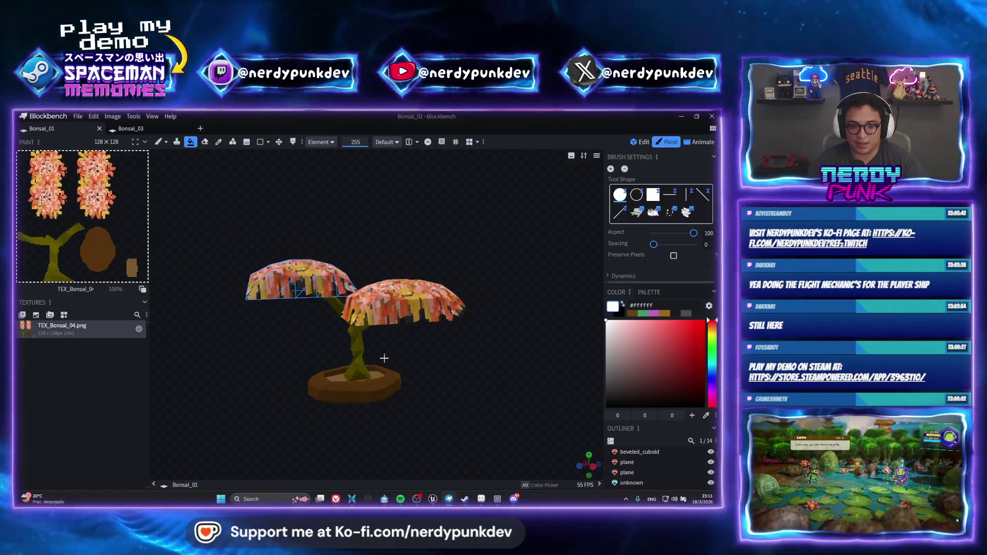
# Orbit and zoom around the bonsai to inspect the olive trunk from lower angles.
pyautogui.moveTo(468, 347)
pyautogui.mouseDown()
pyautogui.moveTo(568, 370)
pyautogui.moveTo(586, 357)
pyautogui.moveTo(446, 402)
pyautogui.mouseUp()
pyautogui.scroll(5, 447, 402)
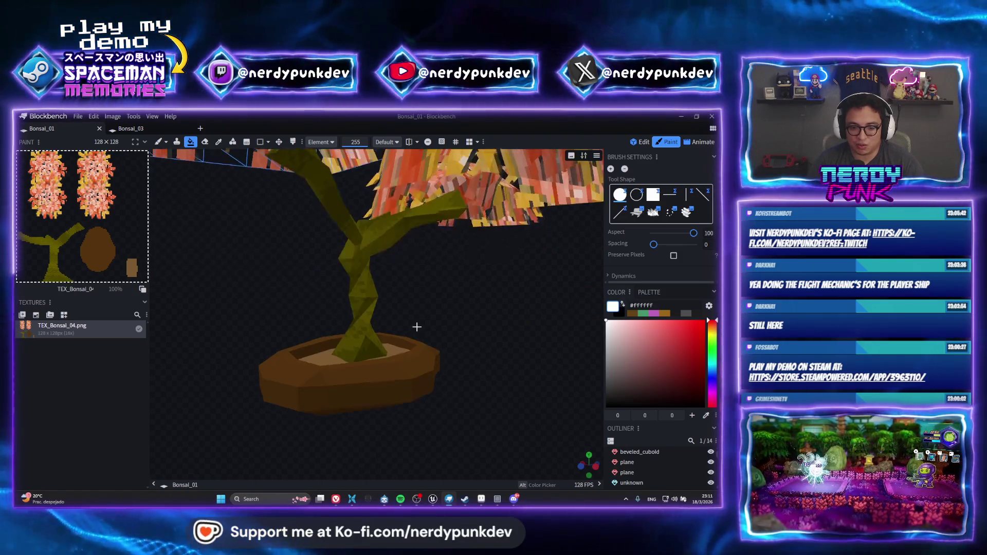
pyautogui.scroll(-5, 366, 422)
pyautogui.moveTo(421, 308)
pyautogui.mouseDown()
pyautogui.moveTo(454, 341)
pyautogui.moveTo(426, 336)
pyautogui.mouseUp()
pyautogui.scroll(2, 363, 366)
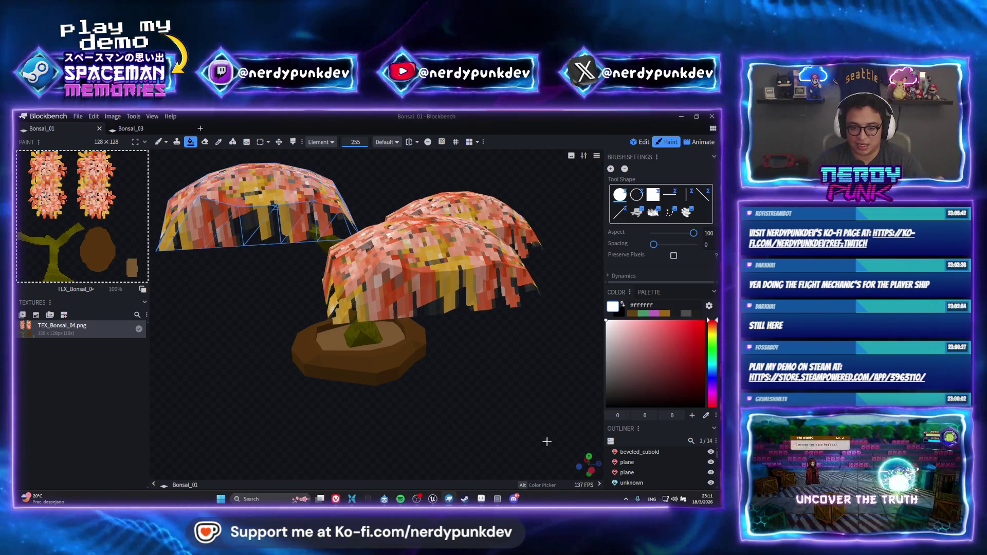
pyautogui.hotkey('alt', 'Tab')
pyautogui.scroll(-2, 380, 282)
pyautogui.scroll(2, 380, 282)
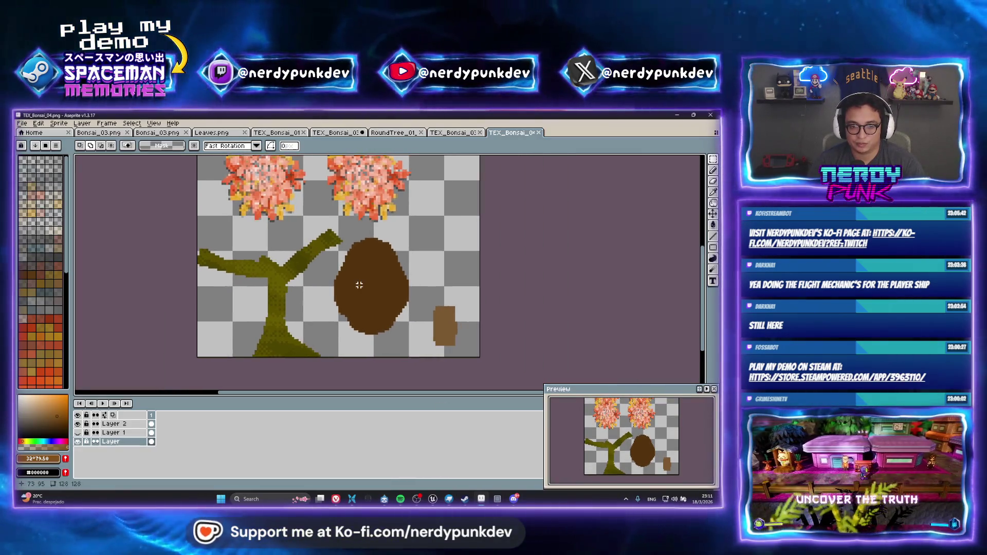
# Select the brown oval by colour, then deselect it.
pyautogui.click(713, 170)
pyautogui.click(381, 336)
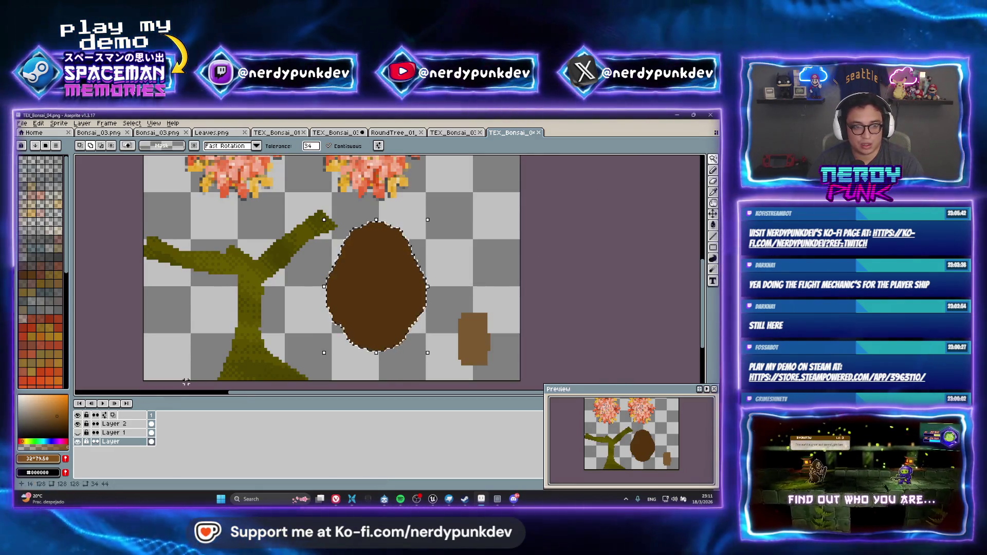
pyautogui.hotkey('ctrl', 'd')
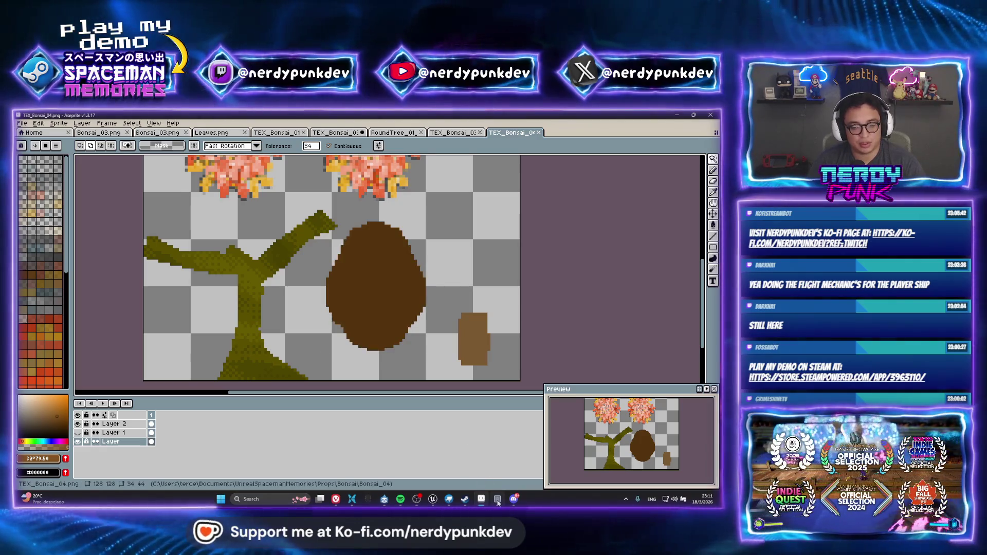
# View the leafy TEX_Bonsai_03 texture, then select the blank tile in the pattern tool.
pyautogui.hotkey('ctrl', 'shift', 'Tab')
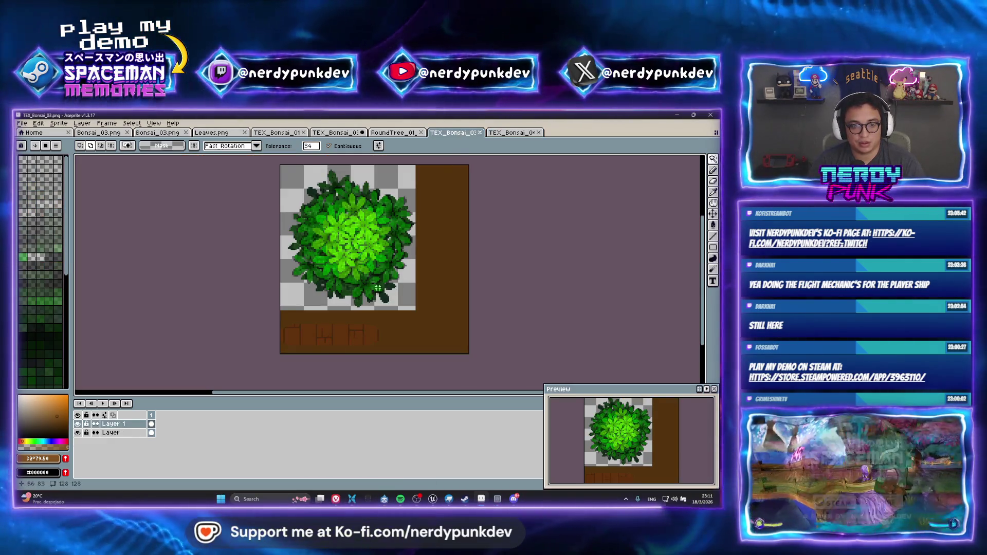
pyautogui.scroll(2, 307, 353)
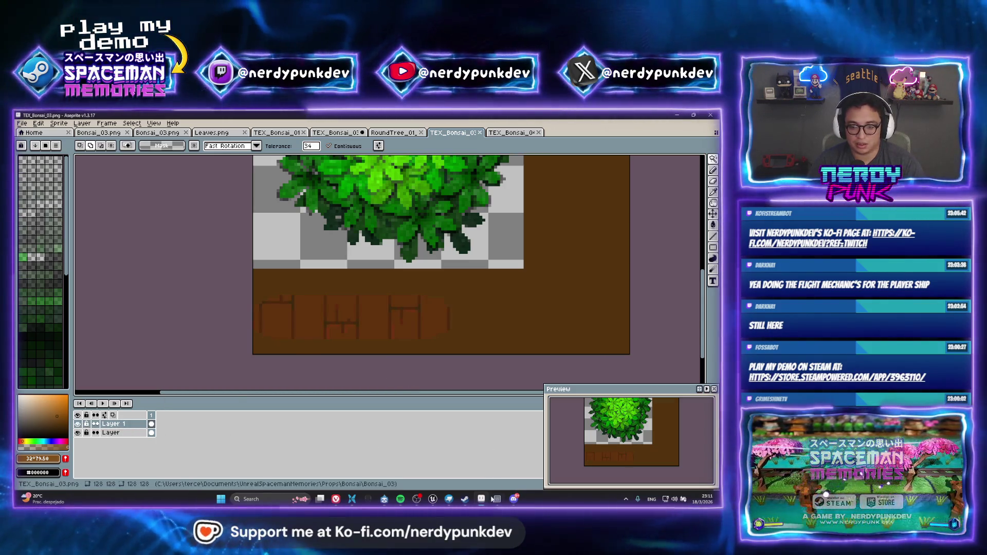
pyautogui.click(497, 498)
pyautogui.click(360, 294)
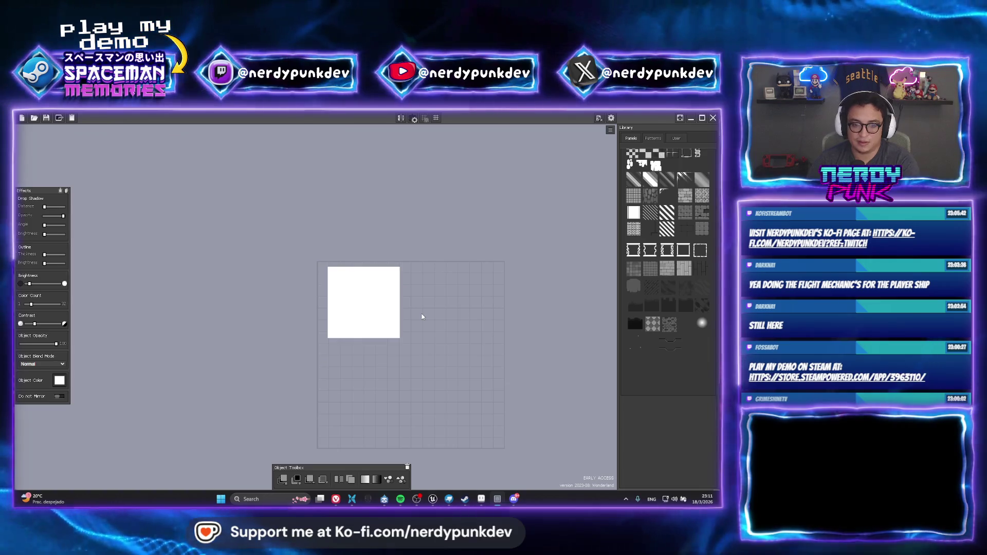
# Replace the blank tile with an enlarged Wooden Boards tile and copy it.
pyautogui.press('Escape')
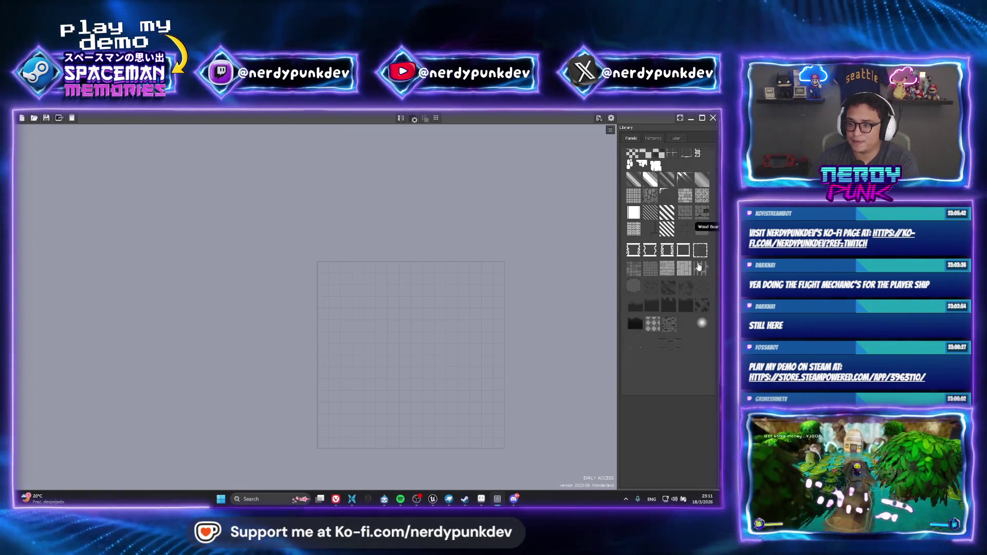
pyautogui.moveTo(354, 302); pyautogui.dragTo(336, 284)
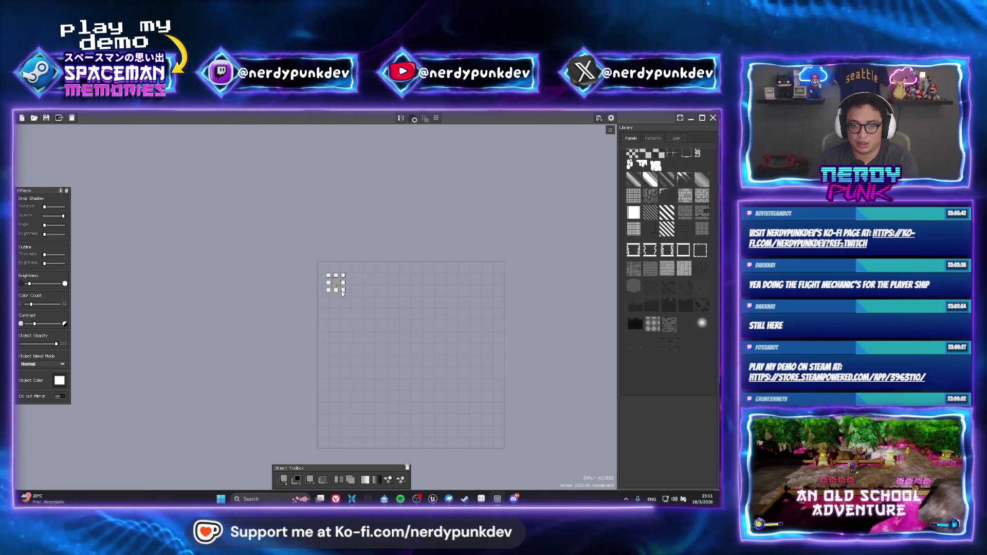
pyautogui.moveTo(379, 330); pyautogui.dragTo(396, 342)
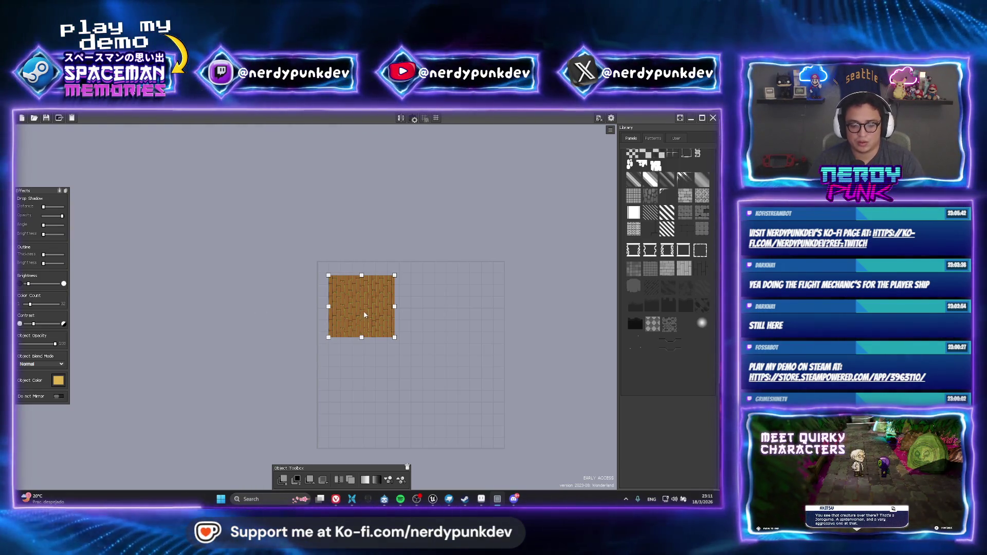
pyautogui.click(418, 324)
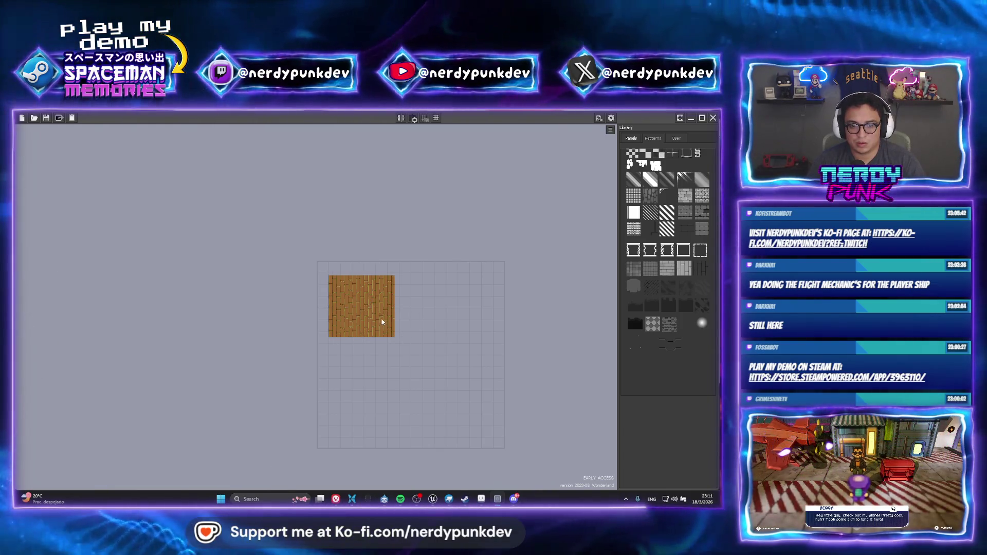
pyautogui.click(382, 322)
pyautogui.scroll(3, 382, 321)
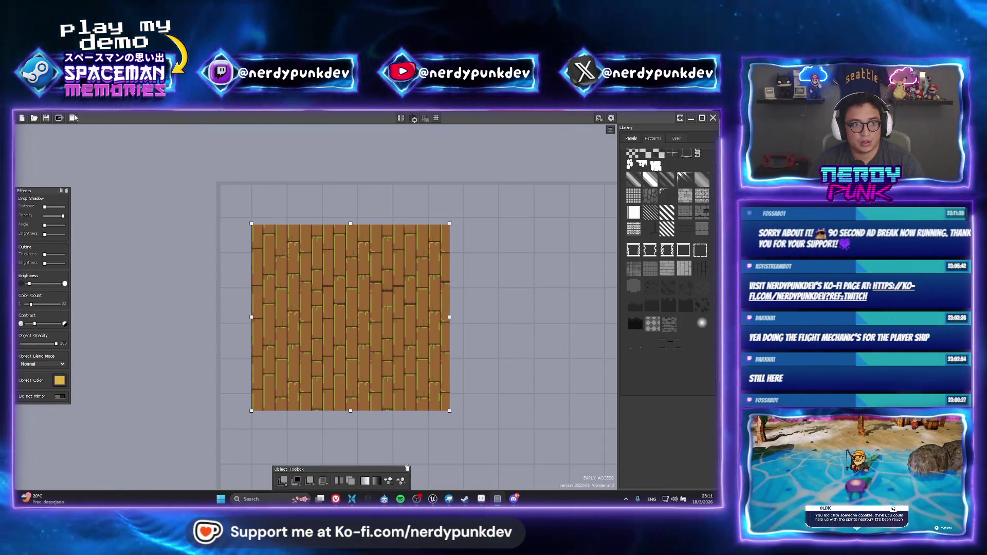
pyautogui.click(73, 117)
# Trim the wood on Layer 3 to the oval by deleting everything outside the selection.
pyautogui.click(497, 499)
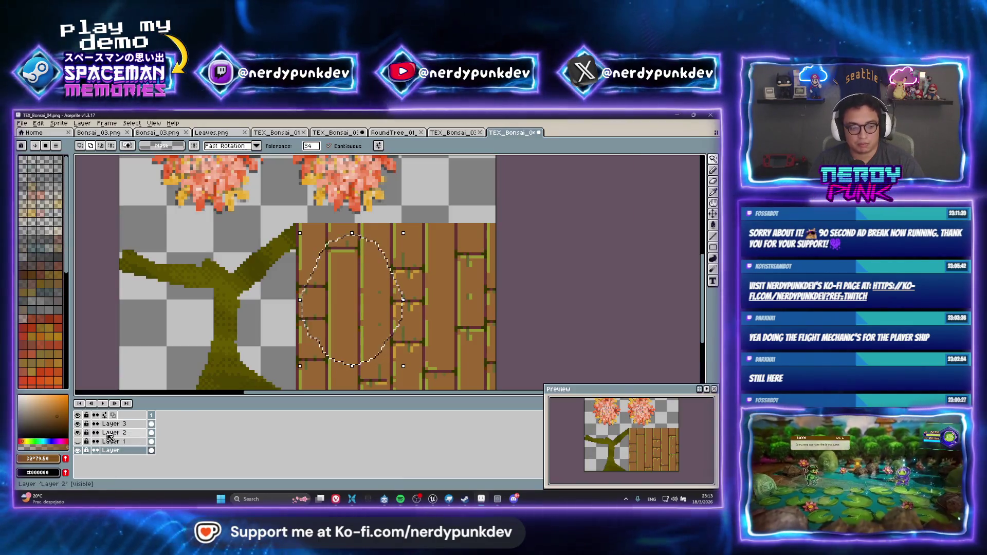
pyautogui.click(116, 424)
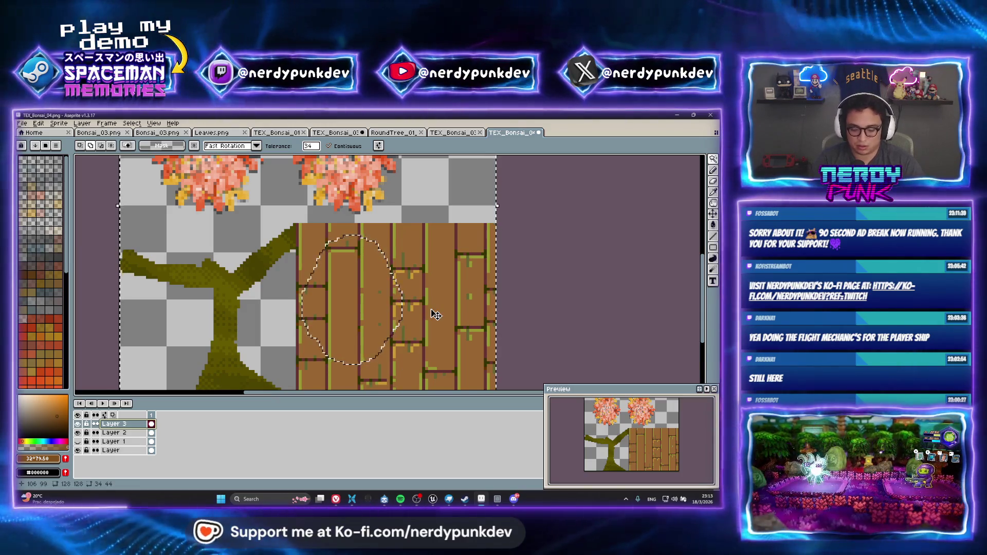
pyautogui.hotkey('ctrl', 'shift', 'i')
pyautogui.press('Delete')
pyautogui.hotkey('ctrl', 'd')
pyautogui.scroll(1, 398, 304)
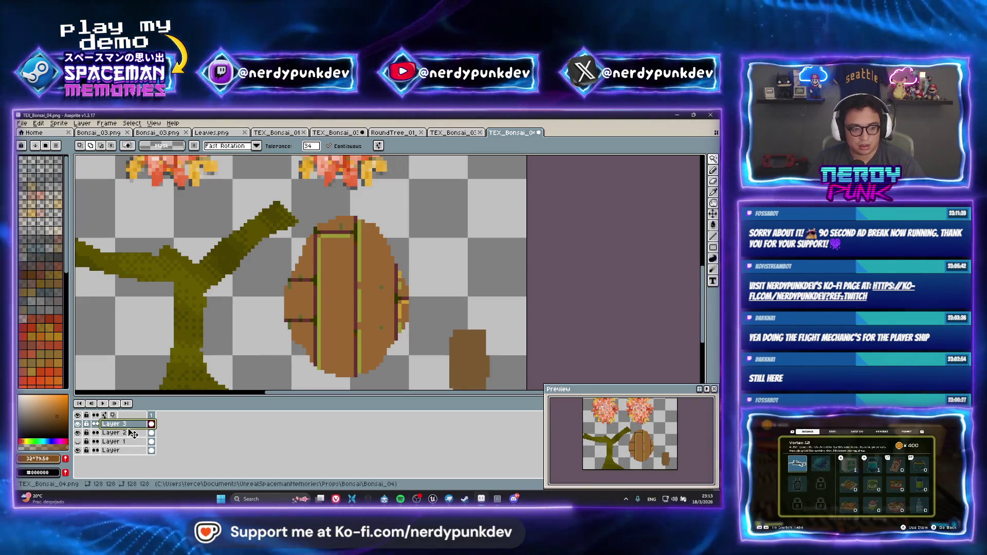
# Try Multiply at 58% and 32% opacity and Darken on Layer 3, settling on Lighten at full opacity.
pyautogui.doubleClick(129, 424)
pyautogui.click(371, 308)
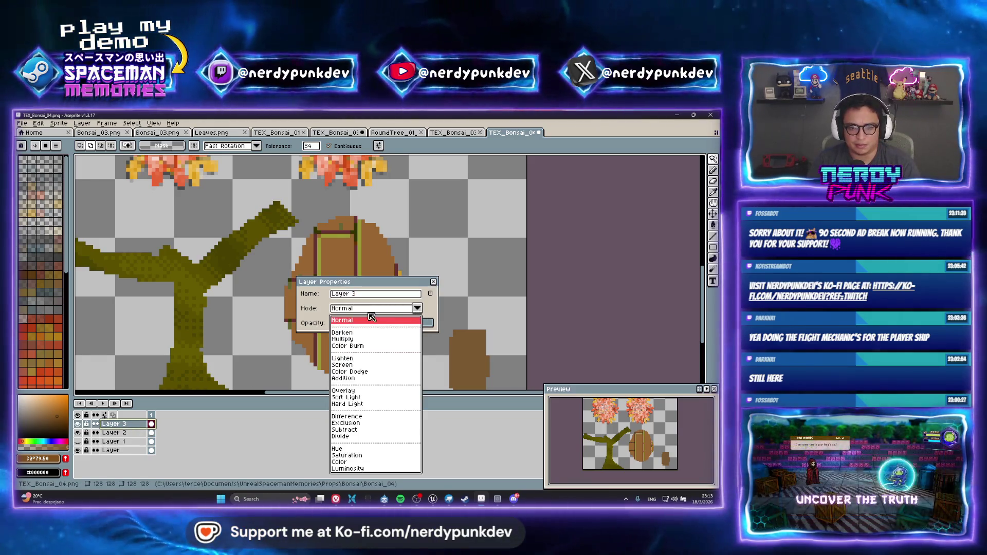
pyautogui.click(354, 339)
pyautogui.moveTo(360, 281)
pyautogui.mouseDown()
pyautogui.moveTo(442, 279)
pyautogui.moveTo(502, 250)
pyautogui.mouseUp()
pyautogui.click(533, 291)
pyautogui.moveTo(533, 291)
pyautogui.mouseDown()
pyautogui.moveTo(510, 291)
pyautogui.moveTo(594, 293)
pyautogui.mouseUp()
pyautogui.click(559, 276)
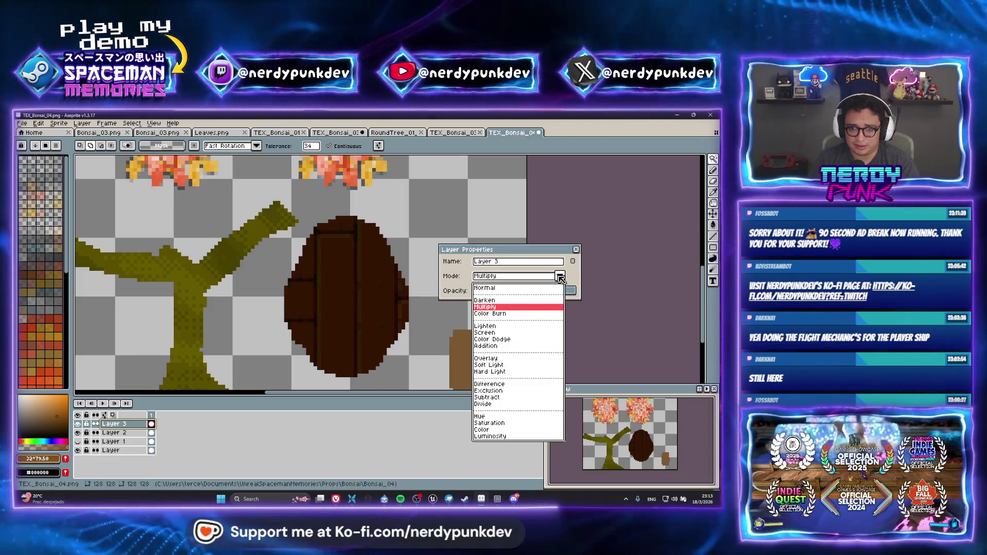
pyautogui.click(555, 300)
pyautogui.click(558, 276)
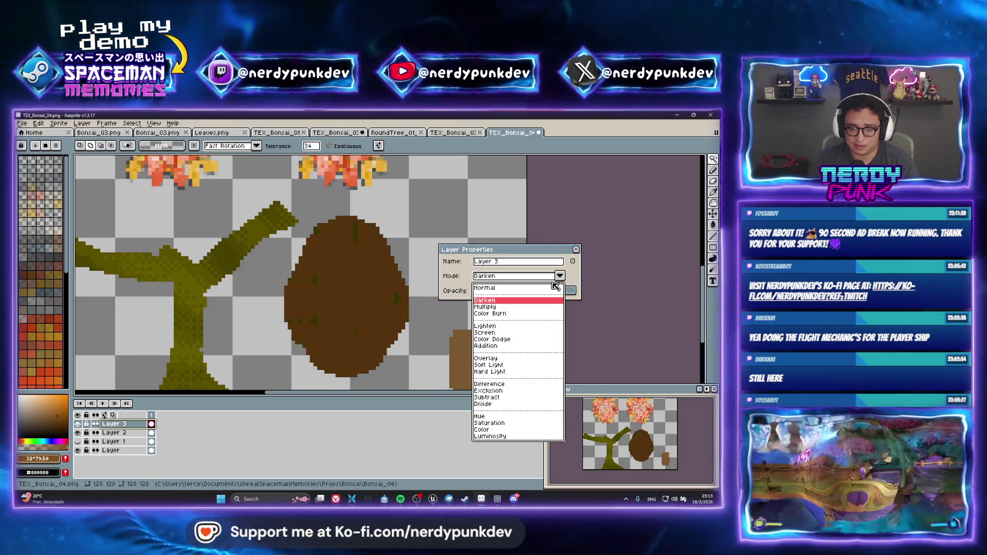
pyautogui.click(509, 326)
pyautogui.click(534, 276)
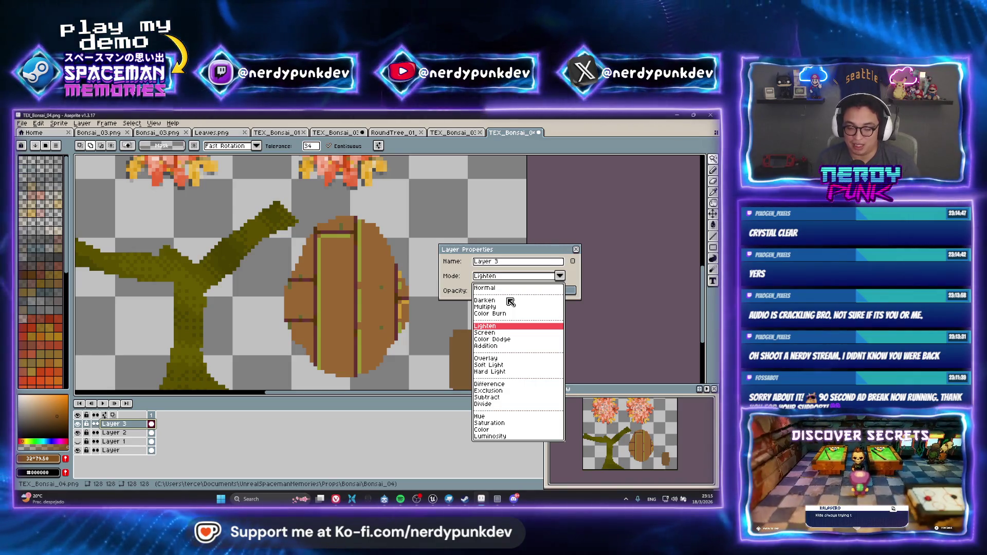
# Try Screen, Color Dodge and Addition on Layer 3, settle on Overlay, and save TEX_Bonsai_04.png.
pyautogui.click(485, 333)
pyautogui.click(559, 276)
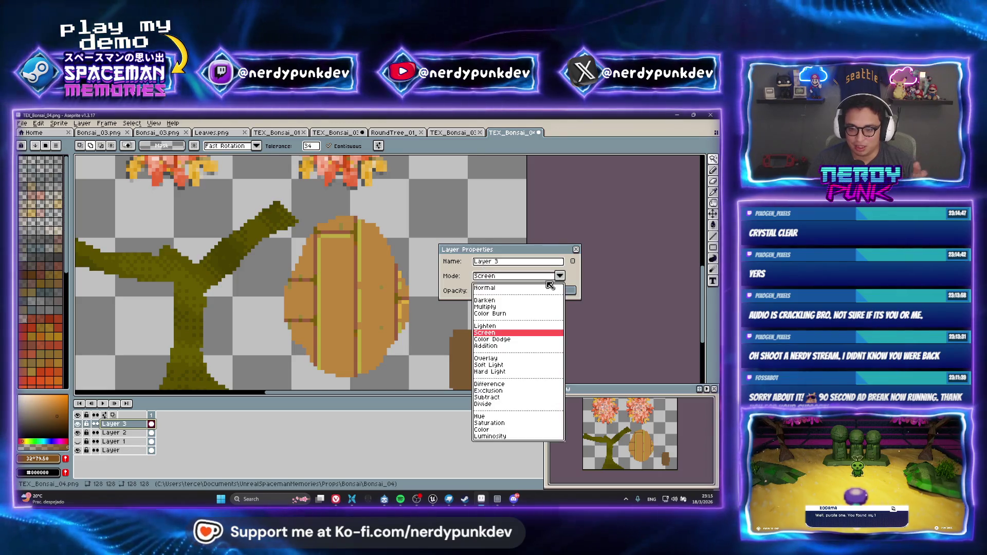
pyautogui.click(500, 339)
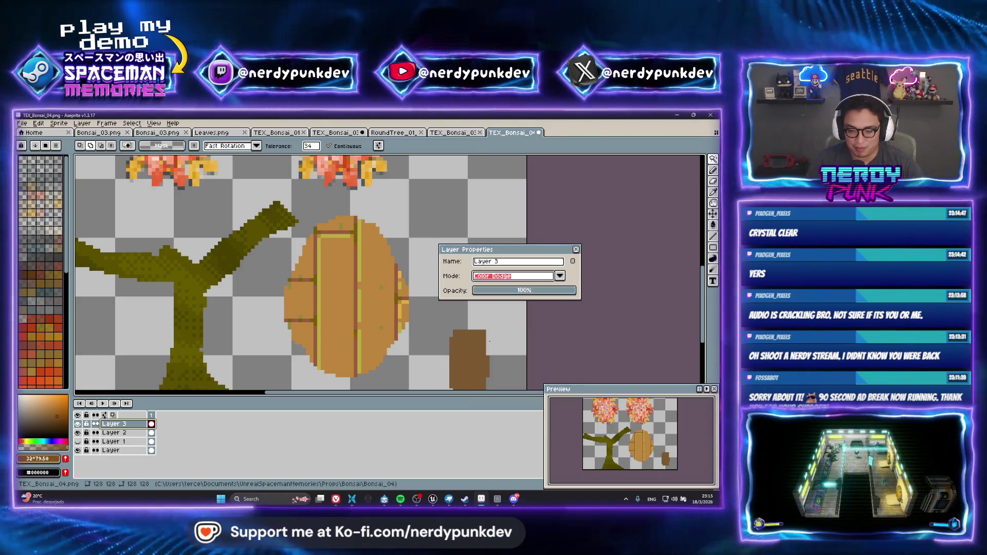
pyautogui.click(559, 276)
pyautogui.click(488, 345)
pyautogui.click(560, 276)
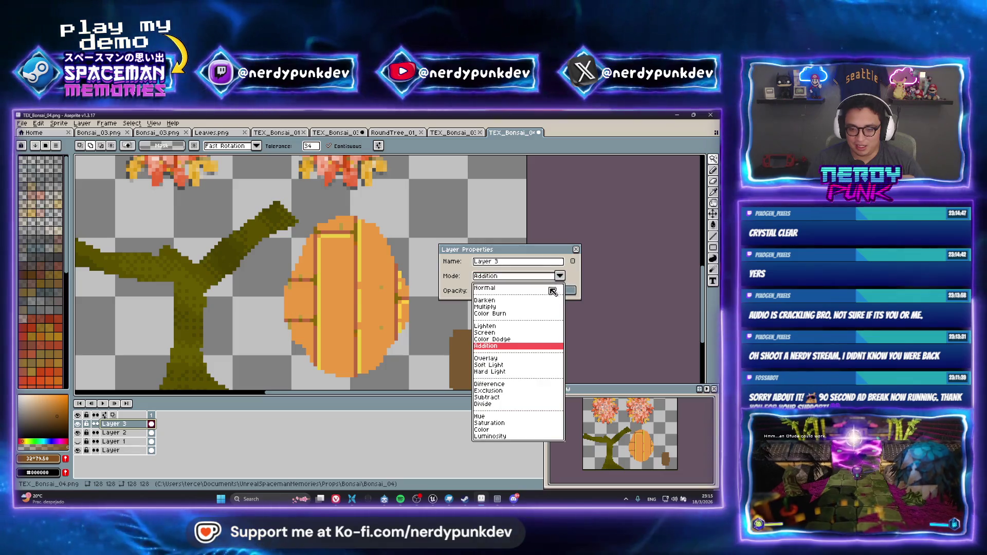
pyautogui.click(510, 359)
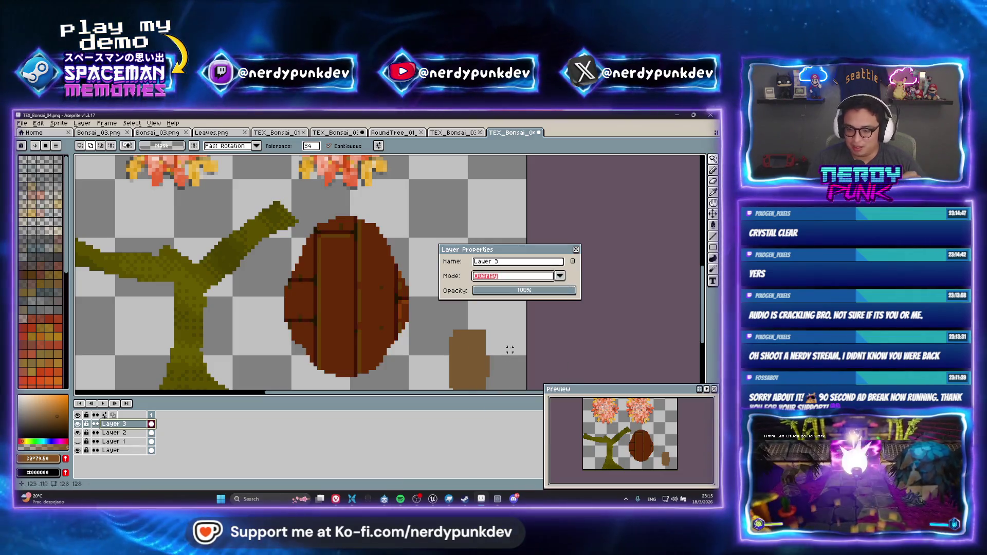
pyautogui.click(576, 249)
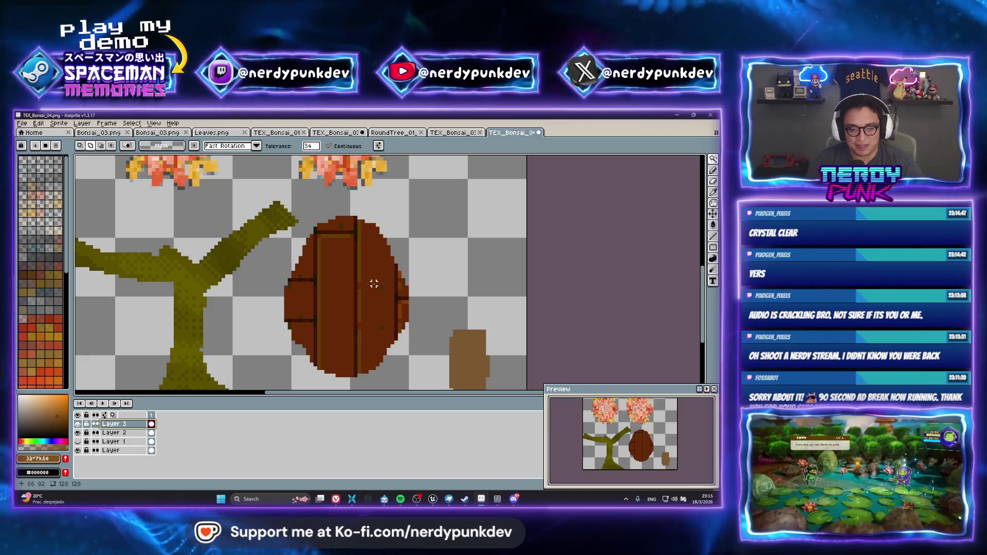
pyautogui.hotkey('ctrl', 's')
pyautogui.click(334, 346)
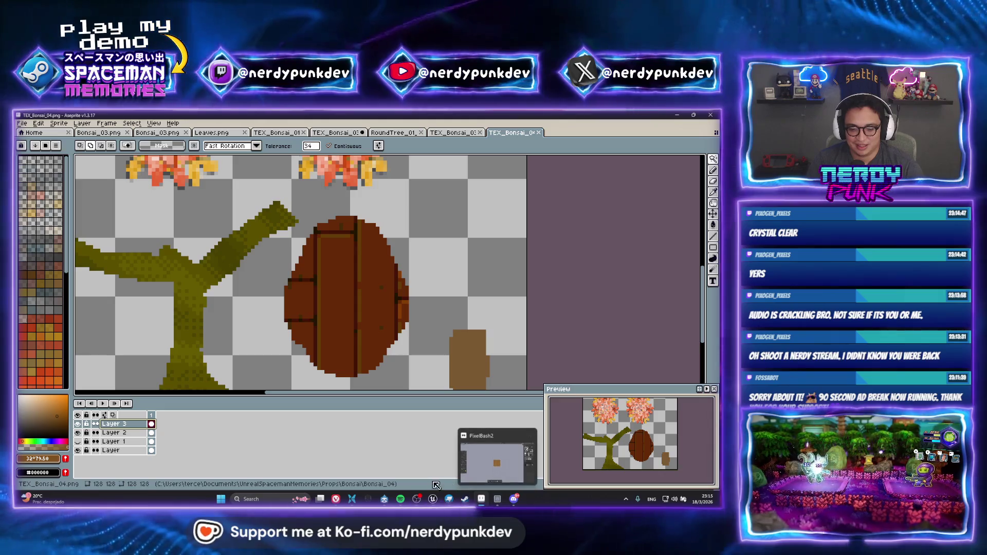
# Orbit and zoom around the Blockbench bonsai to inspect its dark wood-plank pot texture.
pyautogui.click(449, 498)
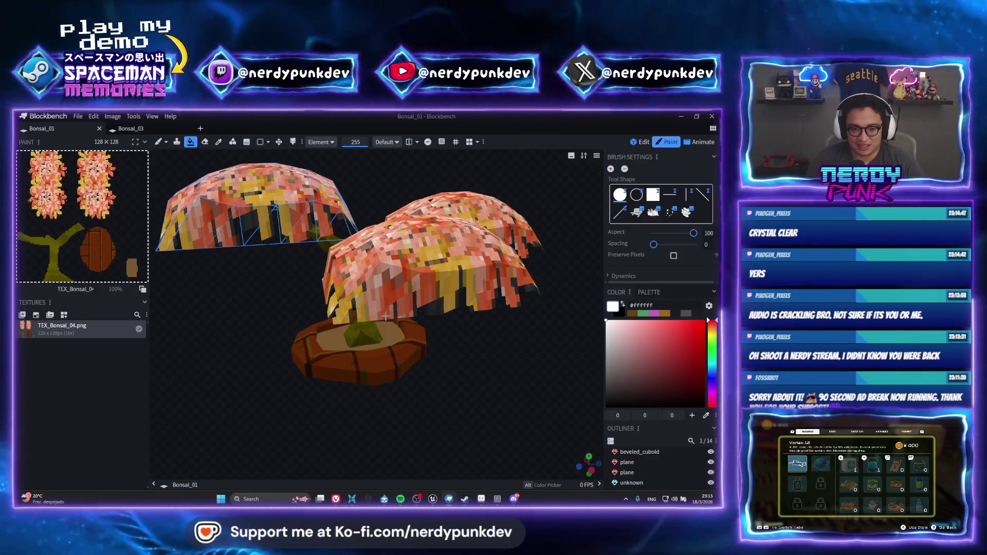
pyautogui.moveTo(381, 381)
pyautogui.mouseDown()
pyautogui.moveTo(379, 345)
pyautogui.moveTo(291, 339)
pyautogui.moveTo(425, 352)
pyautogui.mouseUp()
pyautogui.scroll(-3, 425, 352)
pyautogui.moveTo(478, 337)
pyautogui.mouseDown()
pyautogui.moveTo(421, 321)
pyautogui.moveTo(470, 297)
pyautogui.moveTo(444, 306)
pyautogui.moveTo(461, 295)
pyautogui.moveTo(440, 324)
pyautogui.mouseUp()
pyautogui.scroll(5, 461, 295)
pyautogui.scroll(-5, 440, 324)
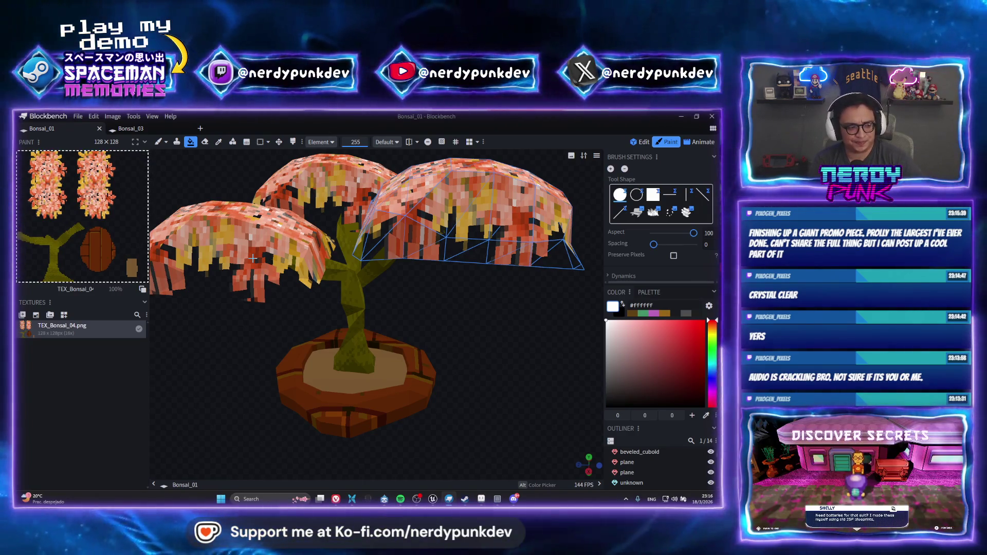
# Look through Blockbench's File menu, then switch over to the Unreal Editor.
pyautogui.click(78, 117)
pyautogui.moveTo(125, 267)
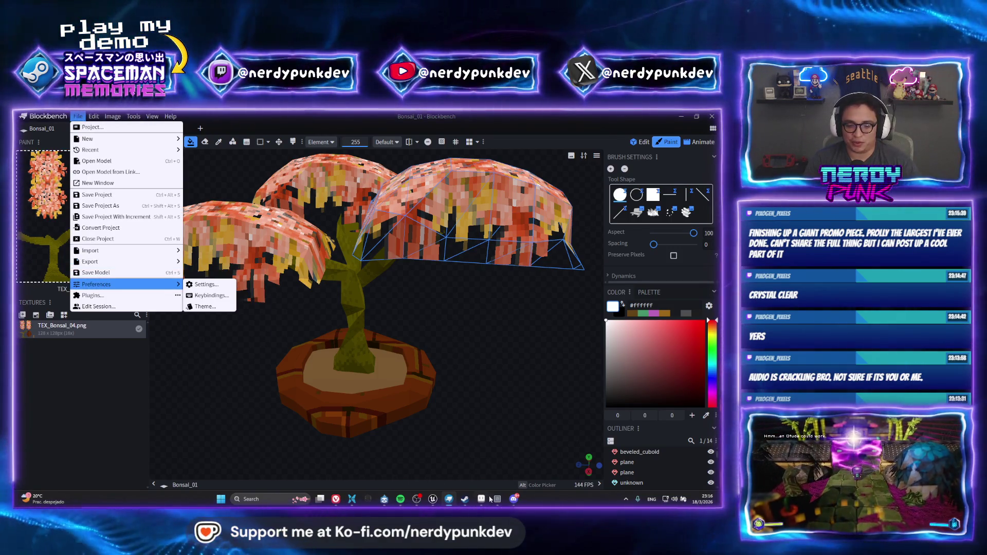
pyautogui.hotkey('alt', 'Tab')
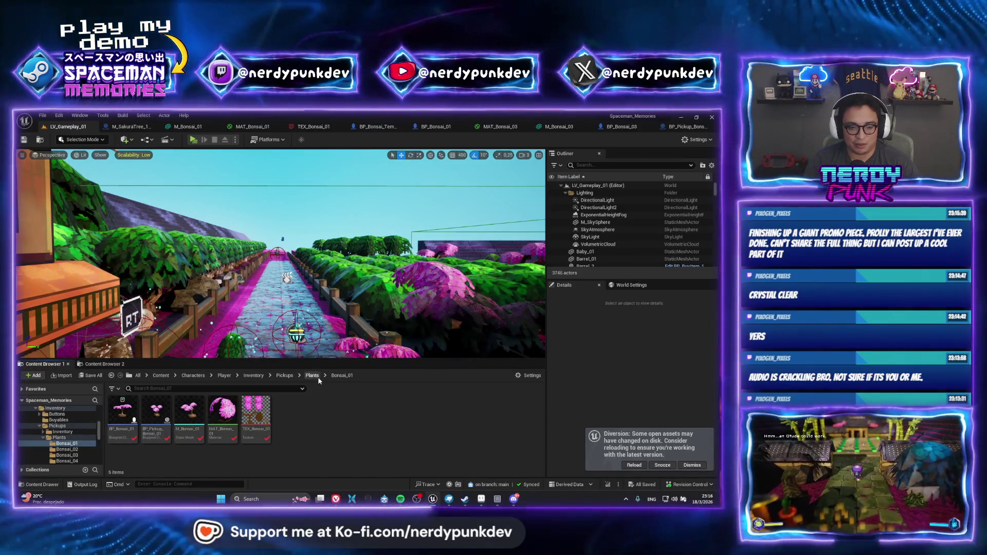
# Go up to Plants, open the Bonsai_04 folder and select among its five assets.
pyautogui.click(312, 375)
pyautogui.doubleClick(225, 408)
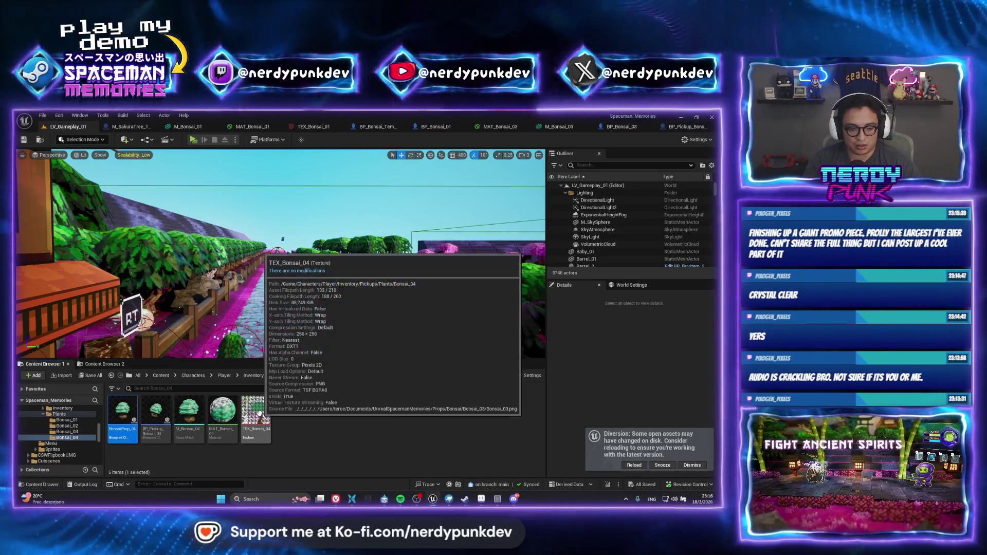
pyautogui.hotkey('ctrl', 'a')
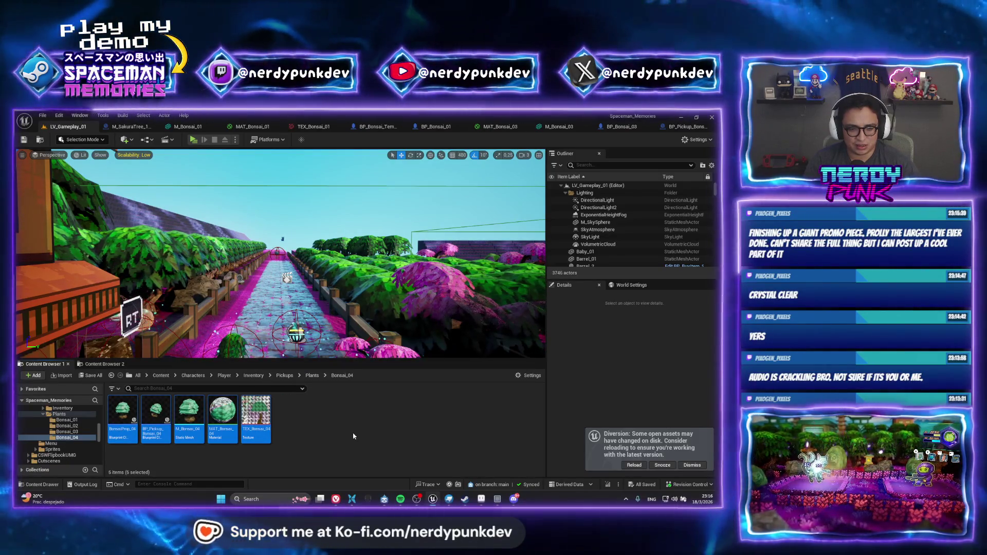
pyautogui.click(181, 414)
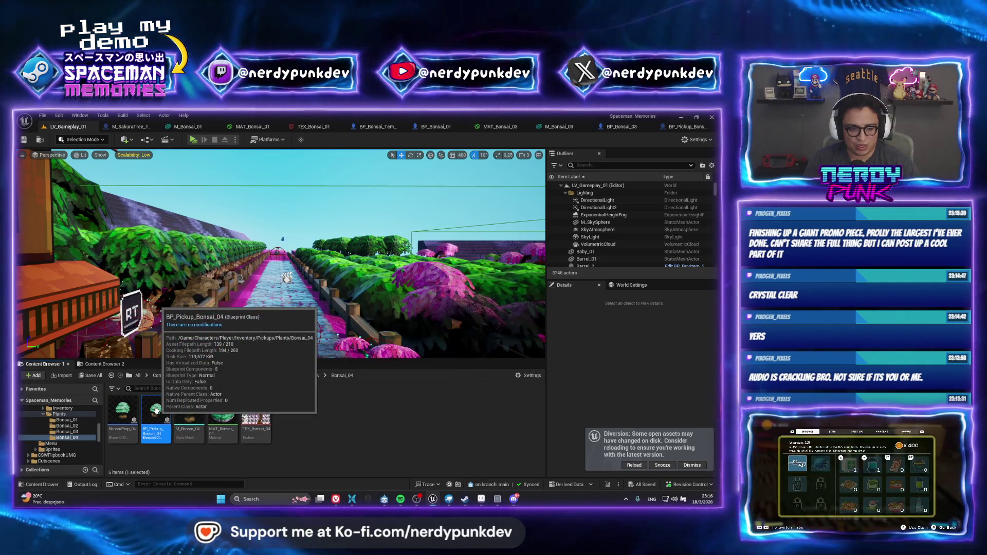
pyautogui.rightClick(163, 421)
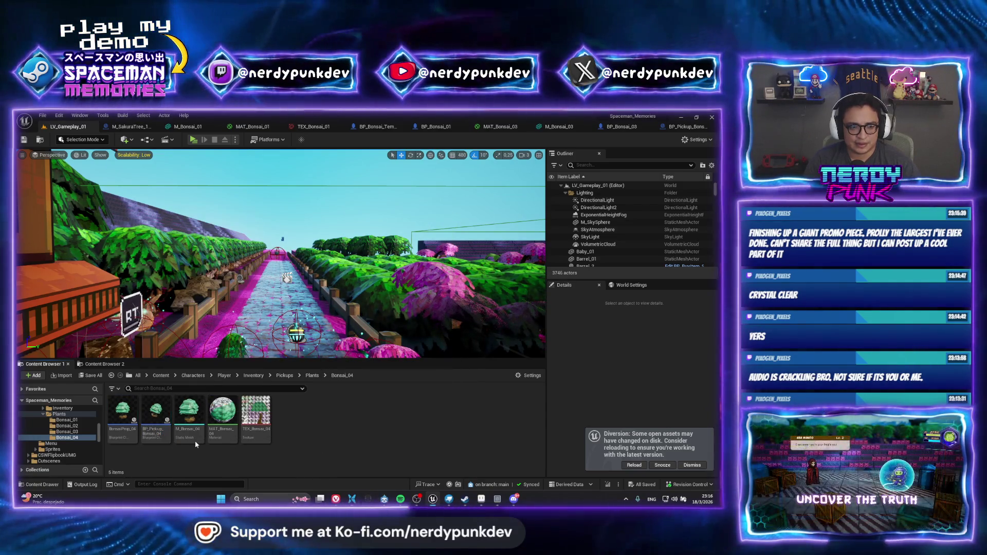
pyautogui.click(122, 413)
pyautogui.moveTo(336, 314); pyautogui.dragTo(336, 315)
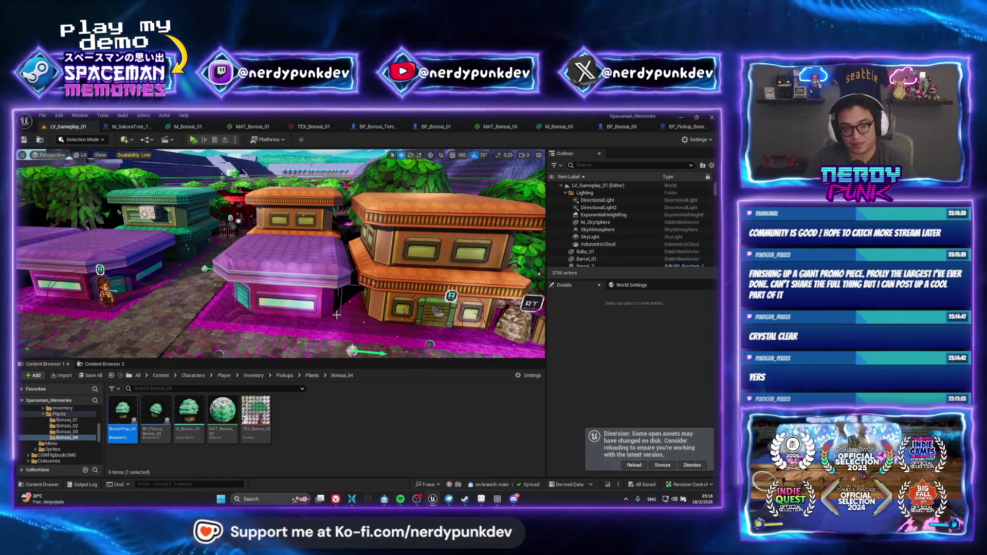
# Jump the level view to the pink-blossom tree path using camera bookmark 1.
pyautogui.press('1')
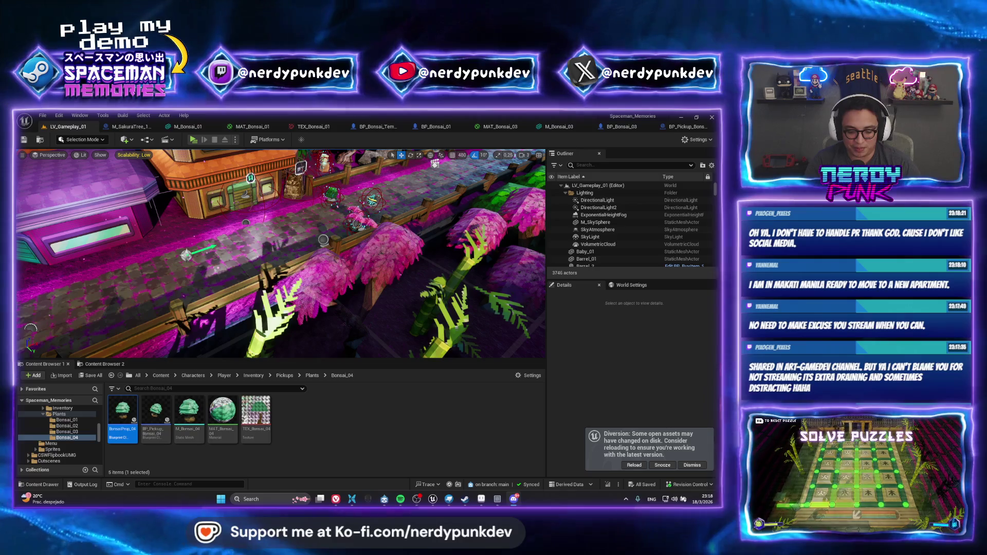
# In Discord, view the VHS promo artwork enlarged, zooming in and out on its details.
pyautogui.hotkey('alt', 'Tab')
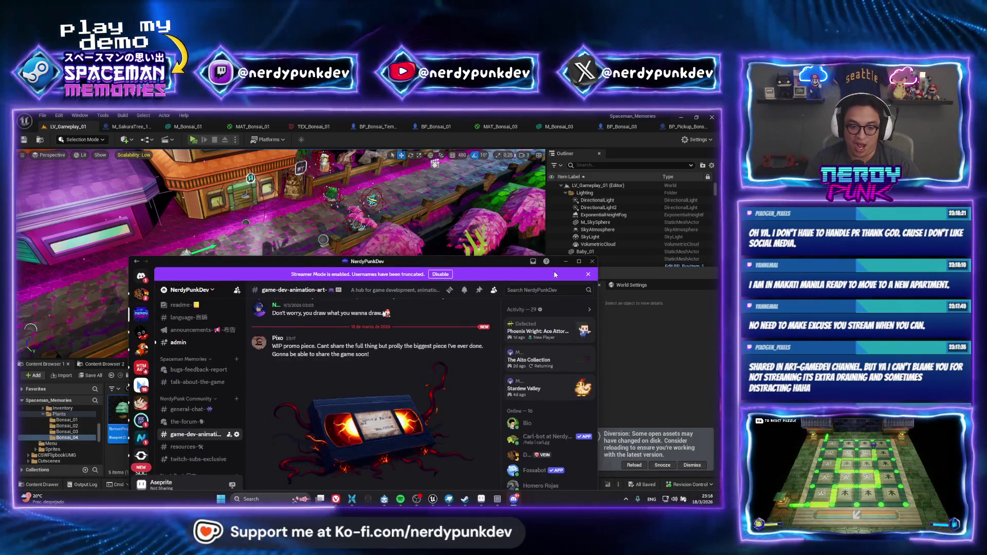
pyautogui.click(581, 264)
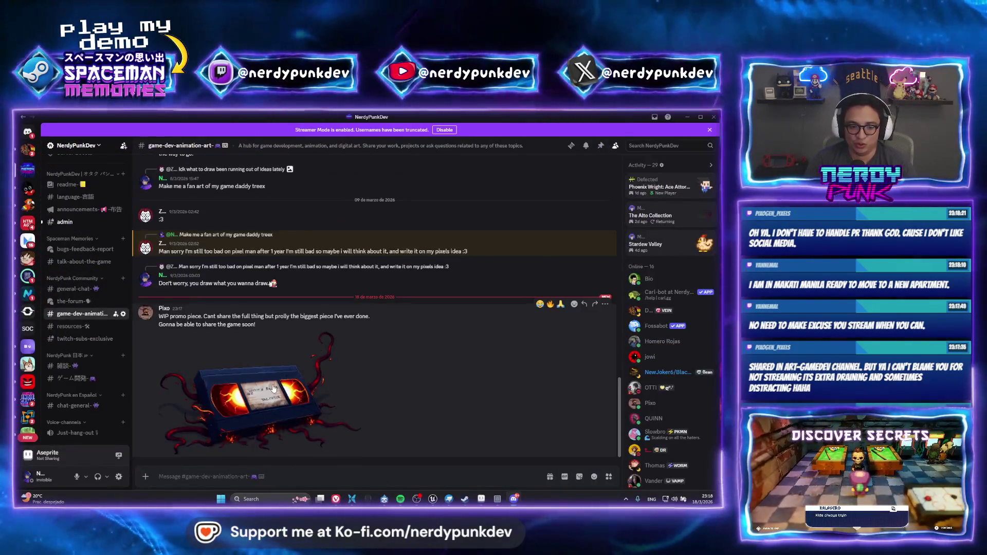
pyautogui.click(272, 384)
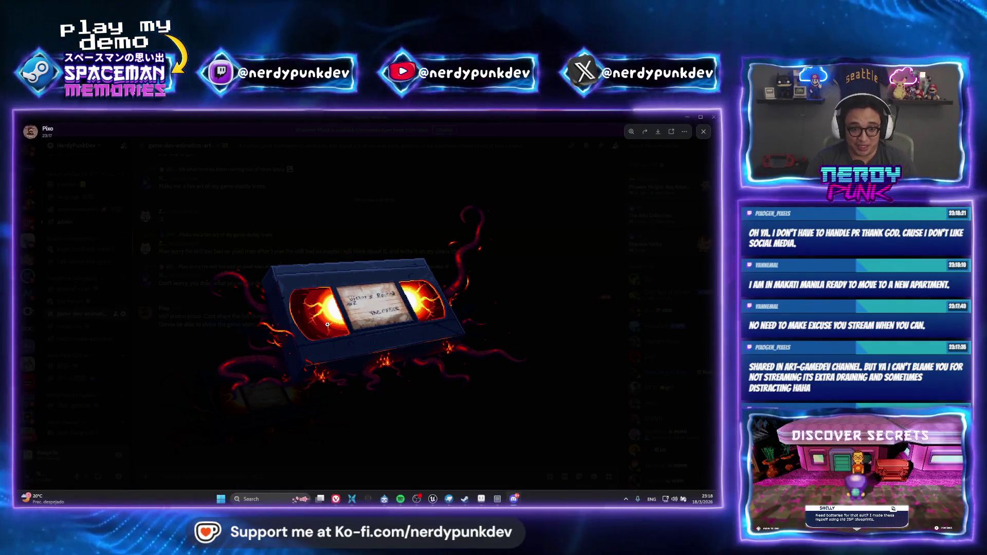
pyautogui.click(327, 324)
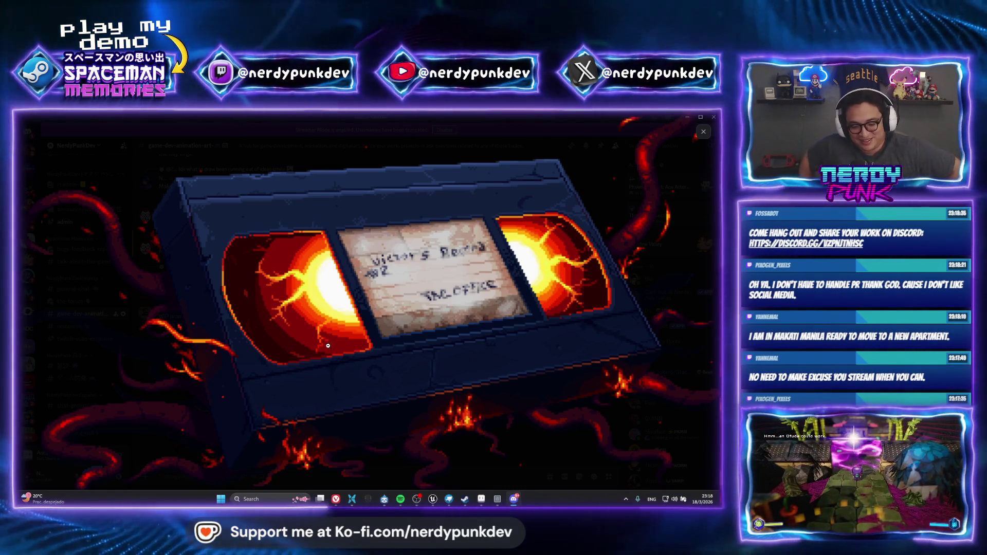
pyautogui.click(236, 295)
pyautogui.click(300, 291)
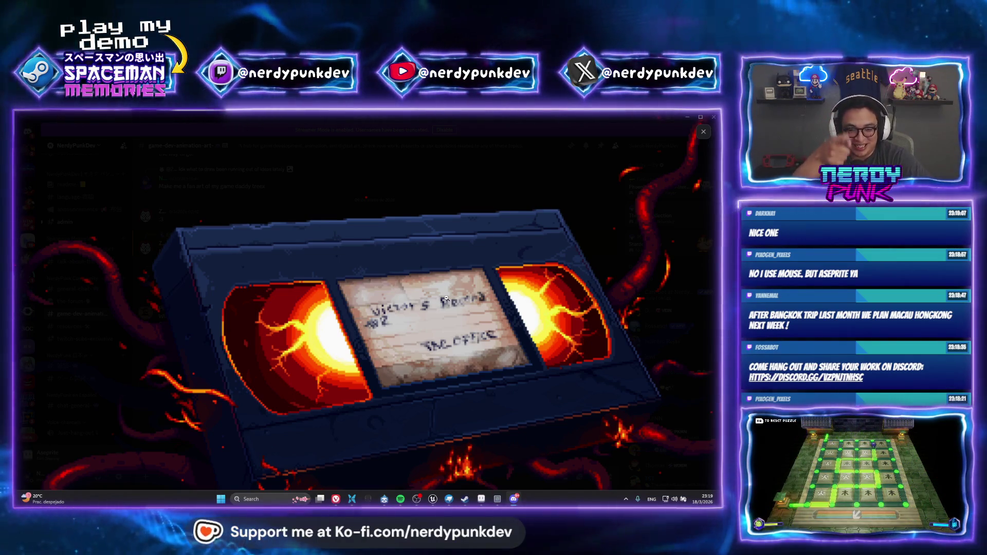
pyautogui.click(419, 349)
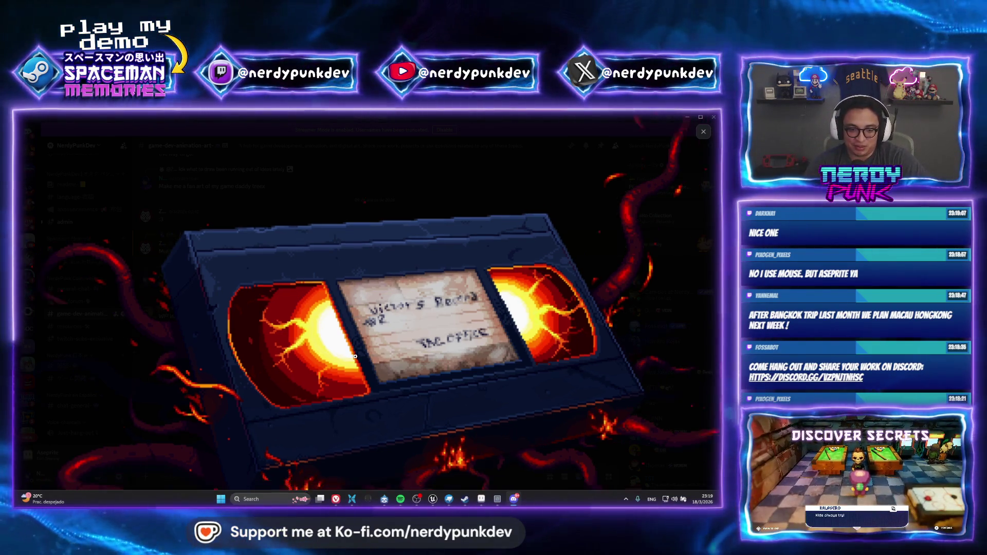
pyautogui.click(394, 287)
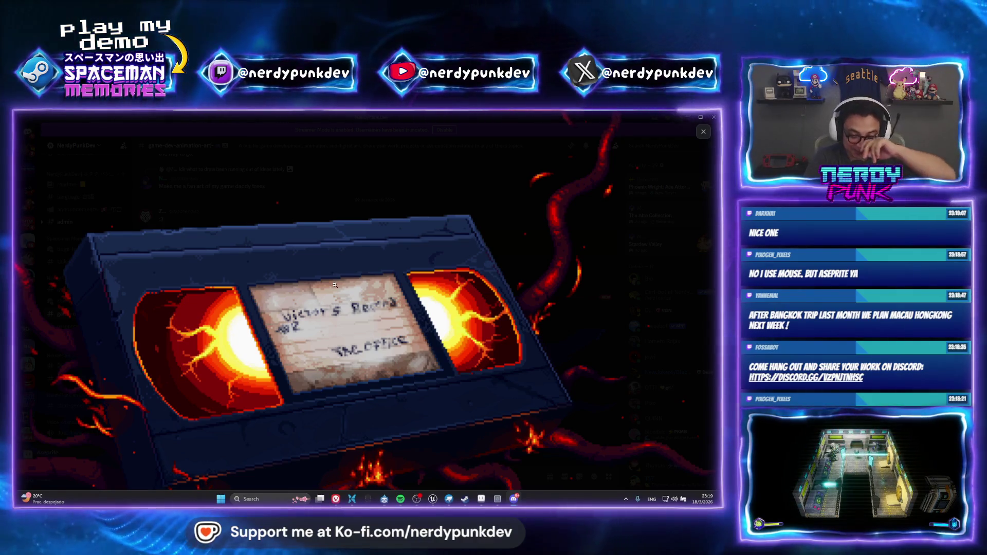
pyautogui.click(335, 283)
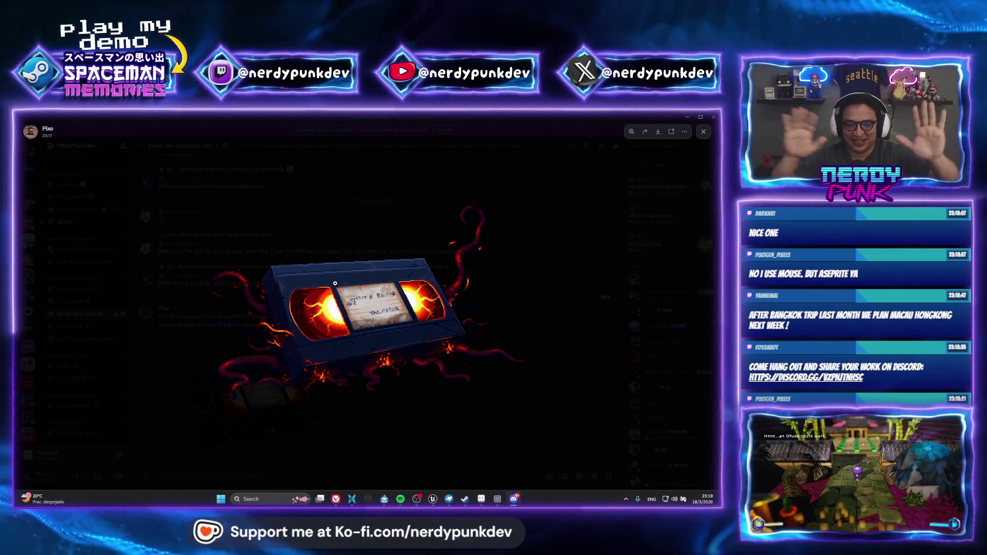
pyautogui.click(348, 257)
pyautogui.click(348, 257)
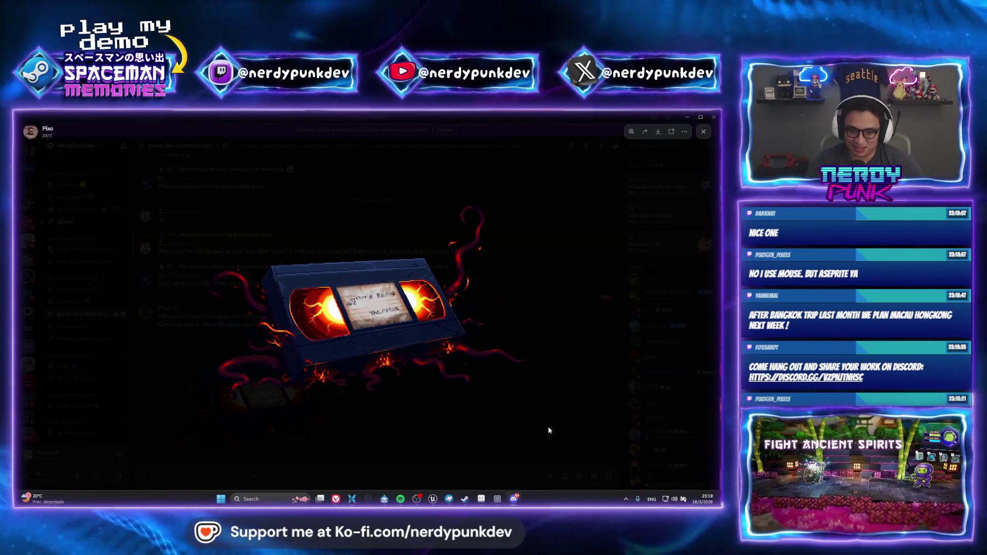
pyautogui.click(520, 334)
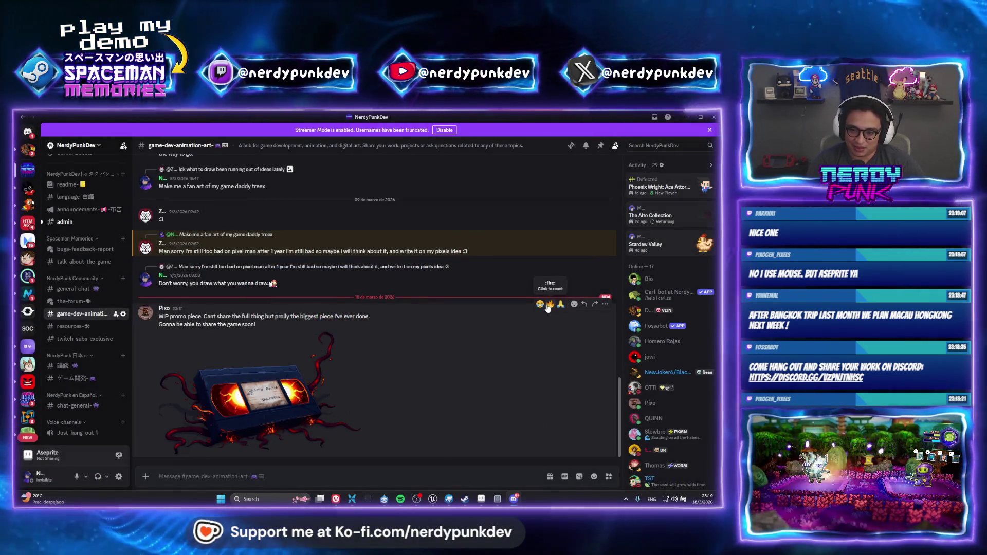
# React to the VHS artwork with a 🔥 emoji, then reopen it enlarged for a closer look.
pyautogui.click(551, 303)
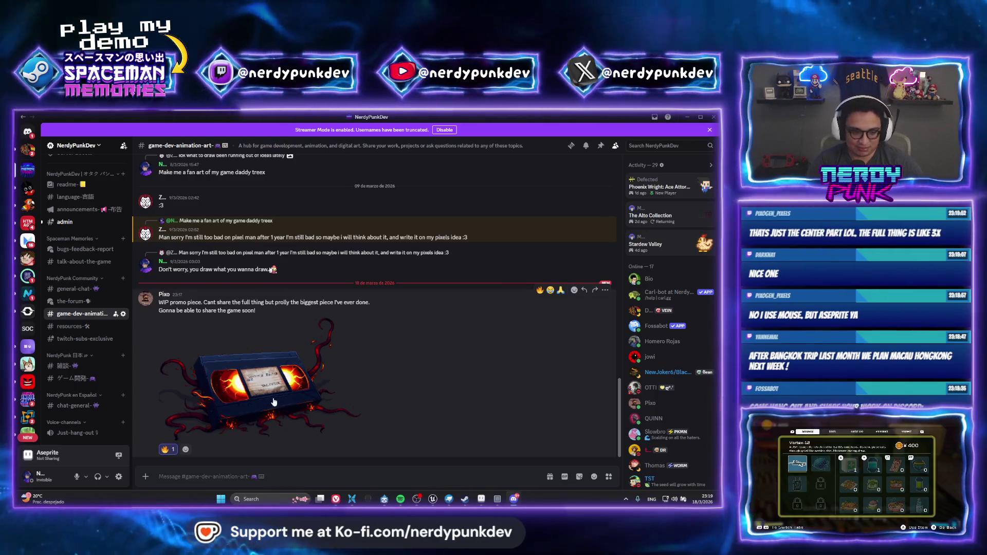
pyautogui.click(356, 375)
pyautogui.click(391, 318)
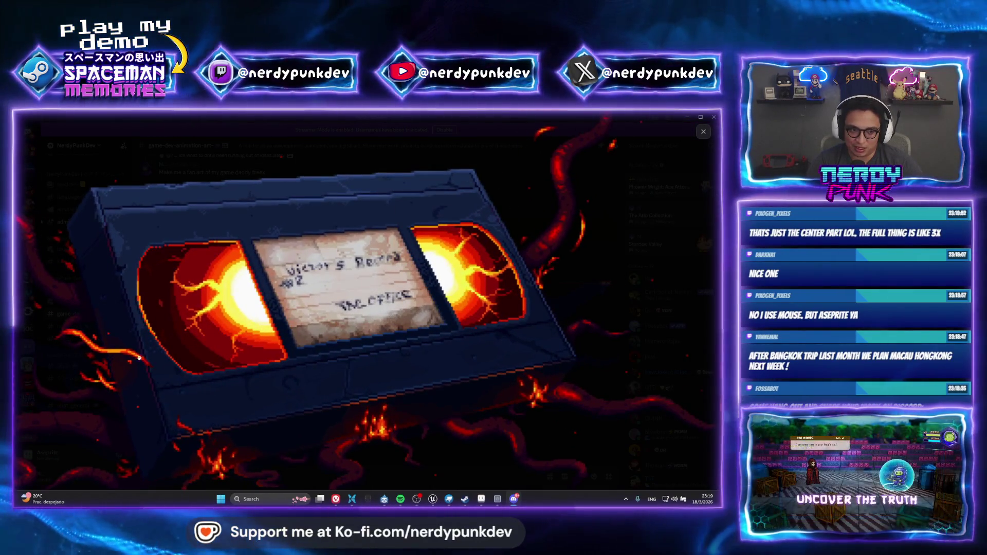
pyautogui.click(465, 280)
pyautogui.press('Escape')
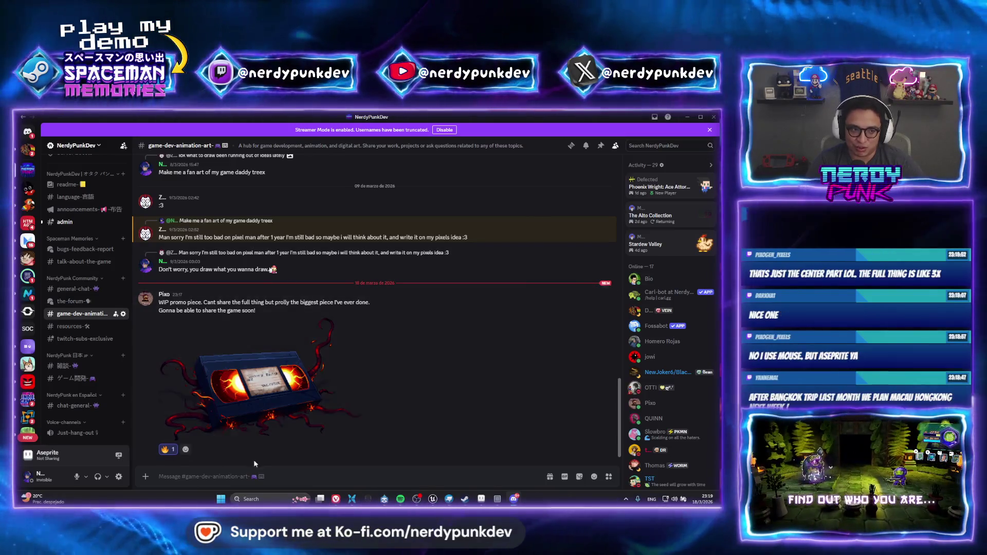
pyautogui.click(354, 370)
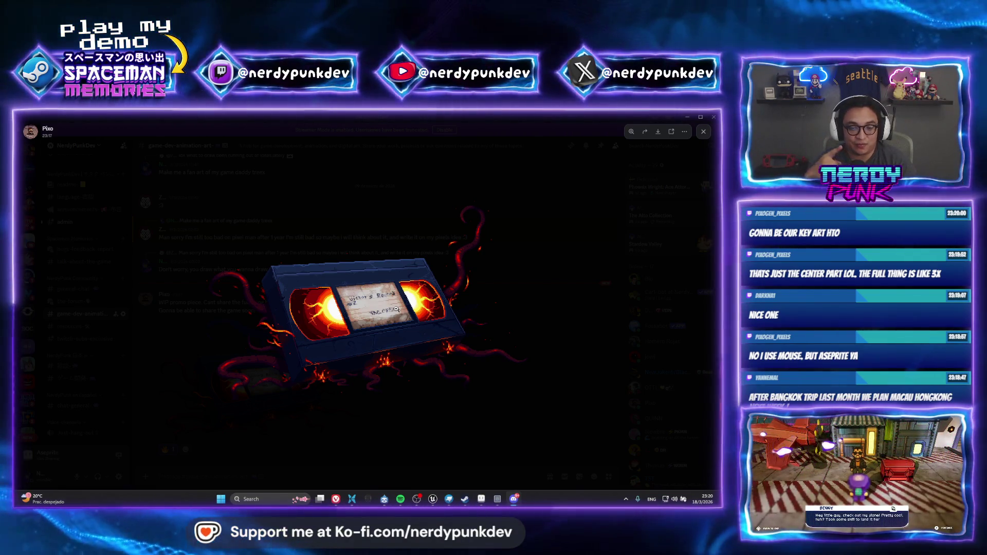
pyautogui.click(396, 309)
pyautogui.click(397, 309)
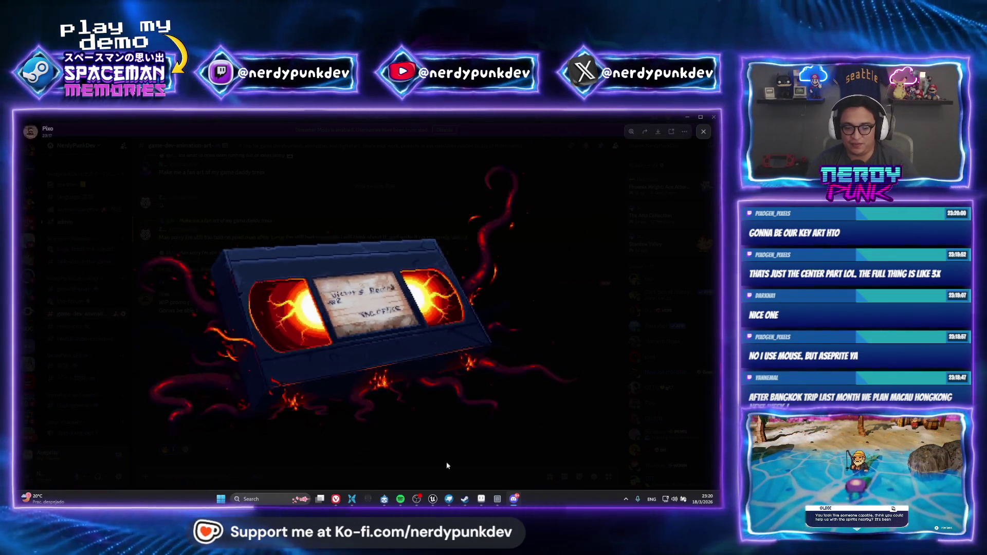
pyautogui.hotkey('alt', 'Tab')
# Fly the editor viewport down the hedge-lined path toward the fence.
pyautogui.moveTo(309, 329); pyautogui.dragTo(295, 298)
pyautogui.hotkey('ctrl', 'p')
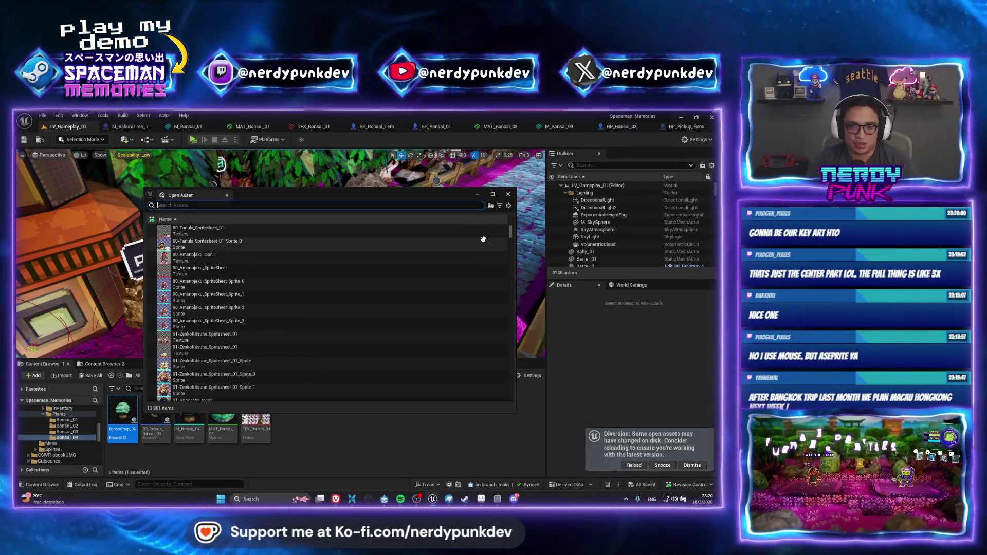
pyautogui.press('Escape')
pyautogui.moveTo(280, 254)
pyautogui.mouseDown()
pyautogui.moveTo(262, 252)
pyautogui.moveTo(274, 252)
pyautogui.mouseUp()
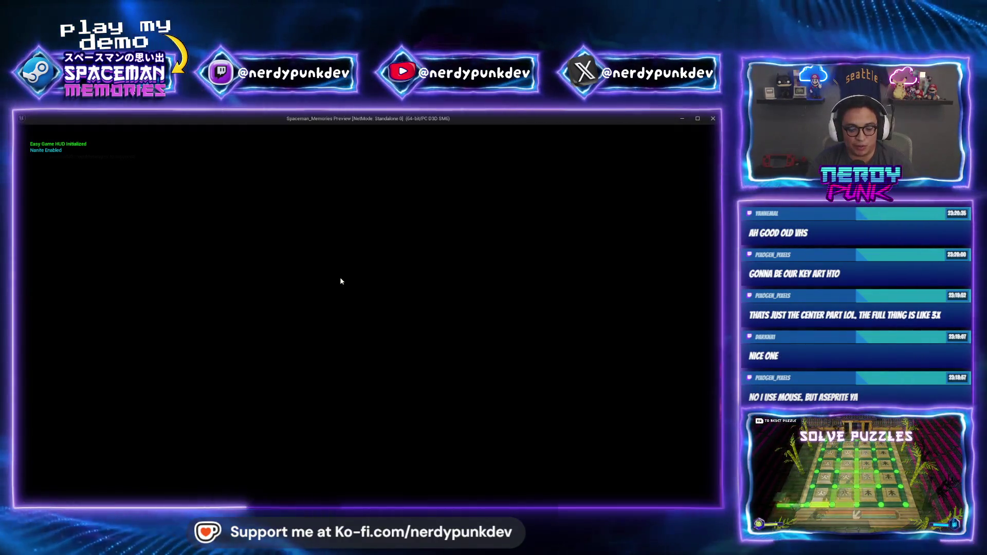
# In the standalone game, grab the grenade, blast the blocked path and collect the Memory_08 tablet.
pyautogui.press('d')
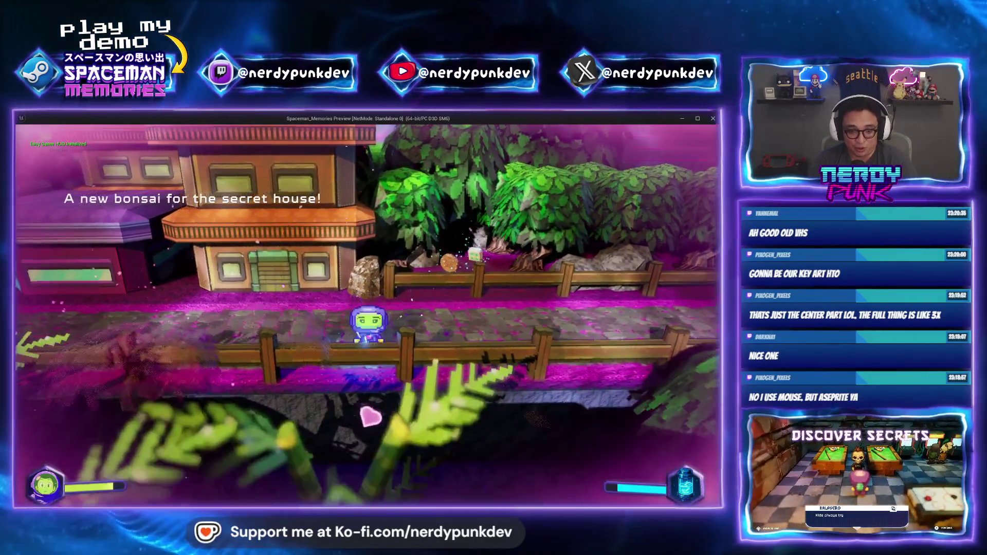
pyautogui.press('g')
pyautogui.press('w')
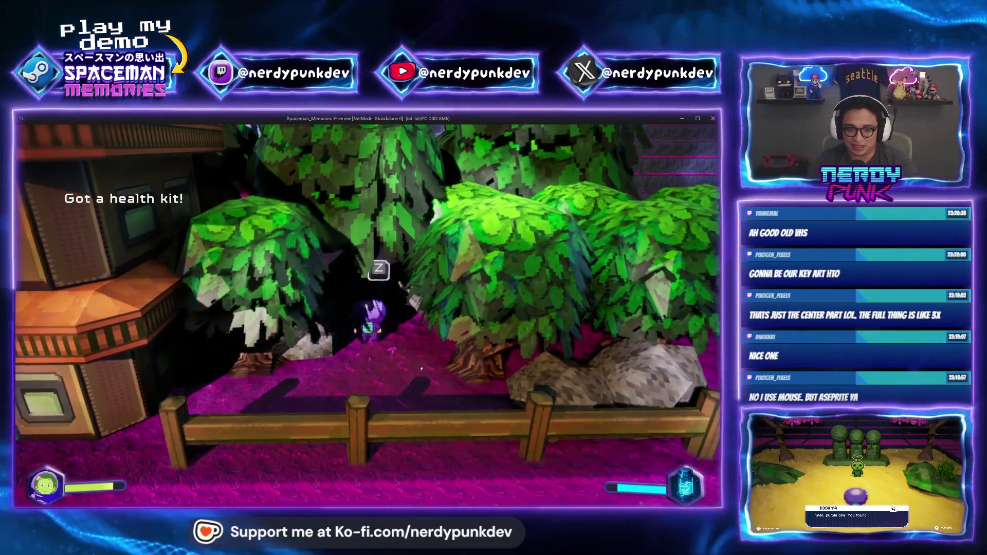
pyautogui.press('z')
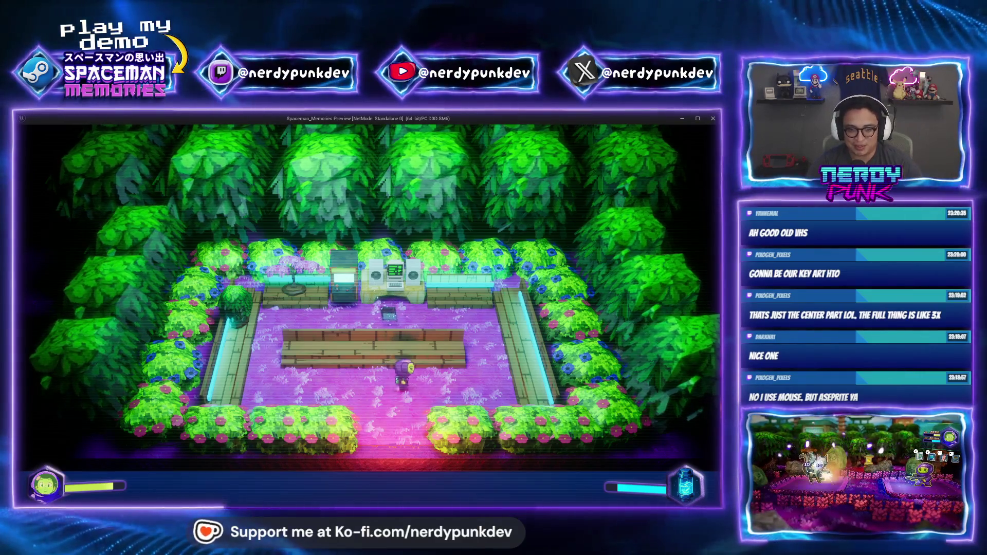
pyautogui.press('w')
pyautogui.press('d')
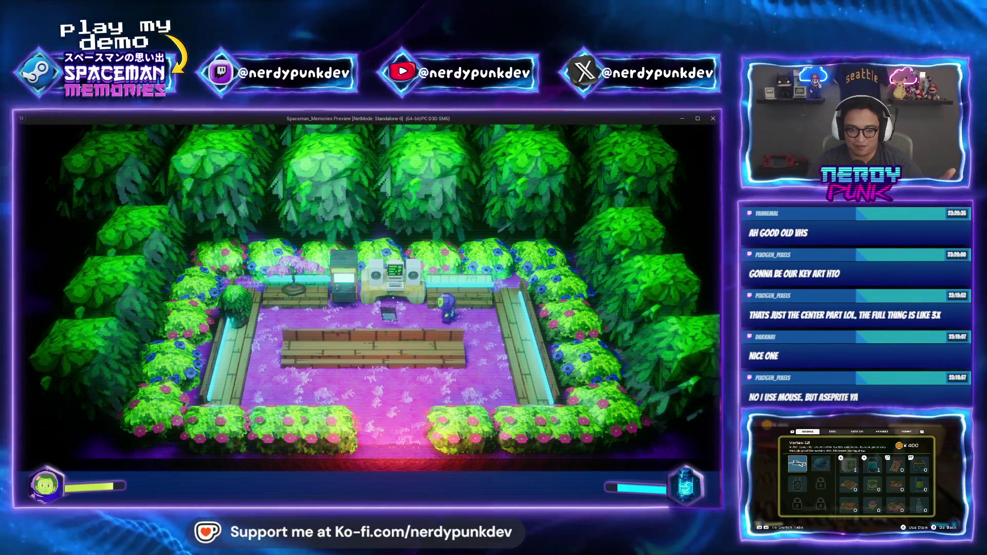
pyautogui.press('s')
pyautogui.press('a')
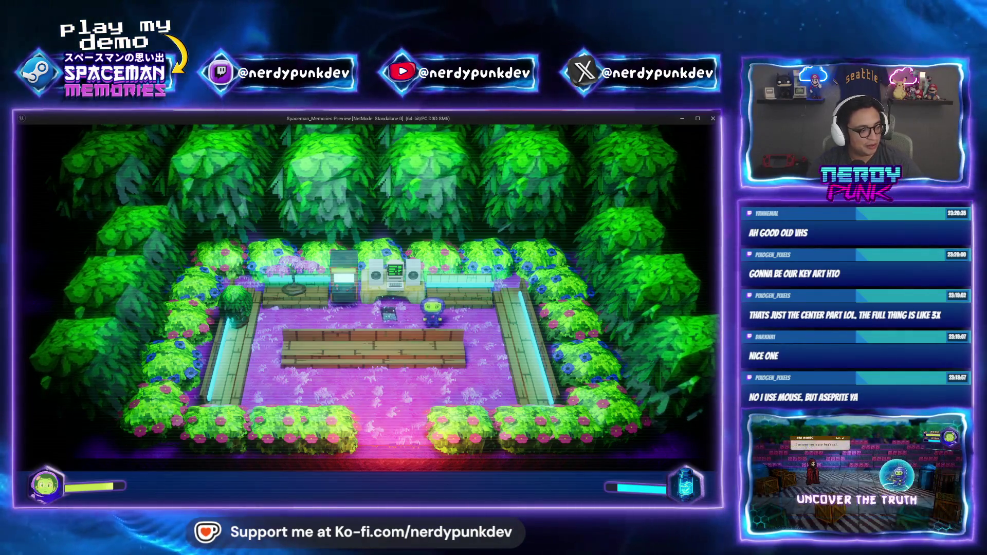
pyautogui.press('a')
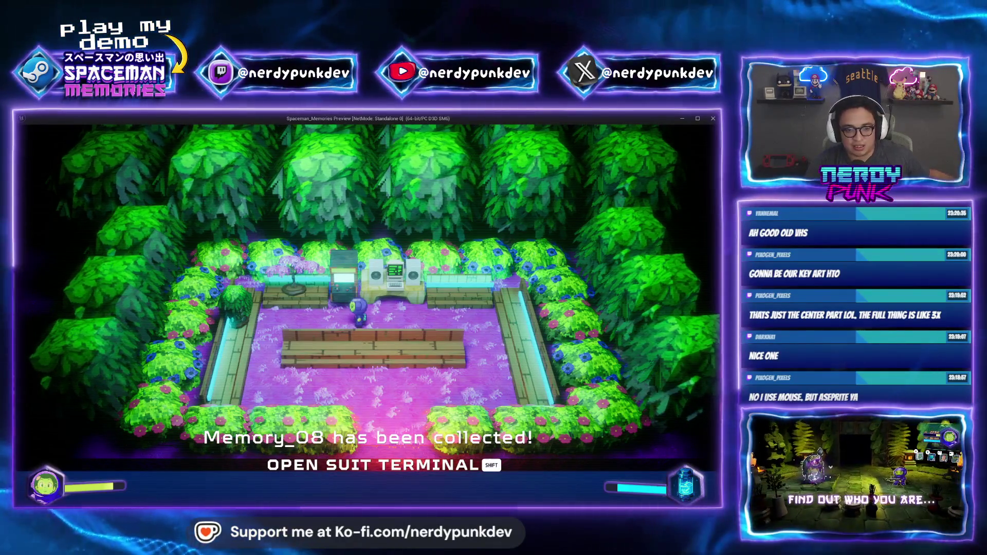
pyautogui.press('Tab')
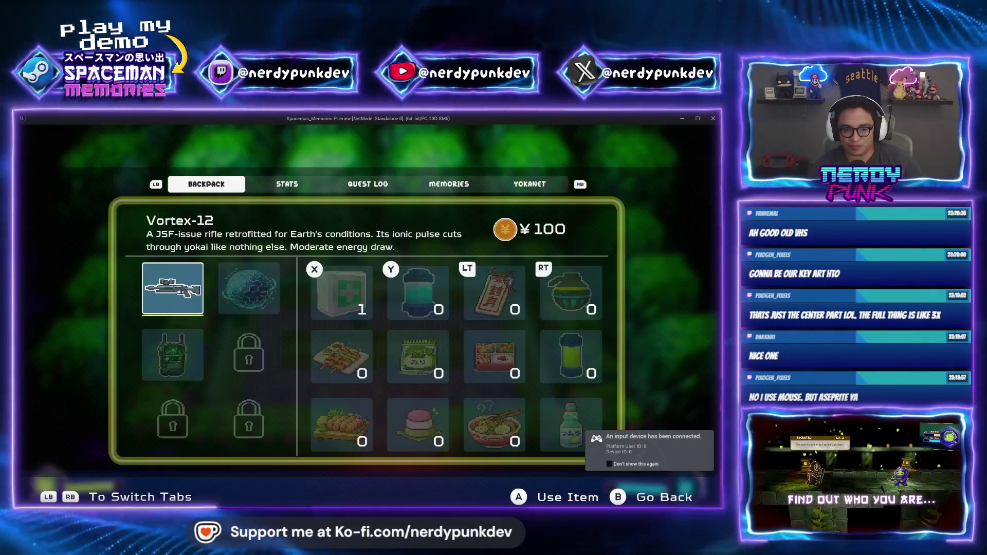
# In the suit terminal, move to the Memories tab, read Memory_08, then close the terminal.
pyautogui.press('e')
pyautogui.press('e')
pyautogui.press('e')
pyautogui.press('d')
pyautogui.press('s')
pyautogui.press('s')
pyautogui.press('a')
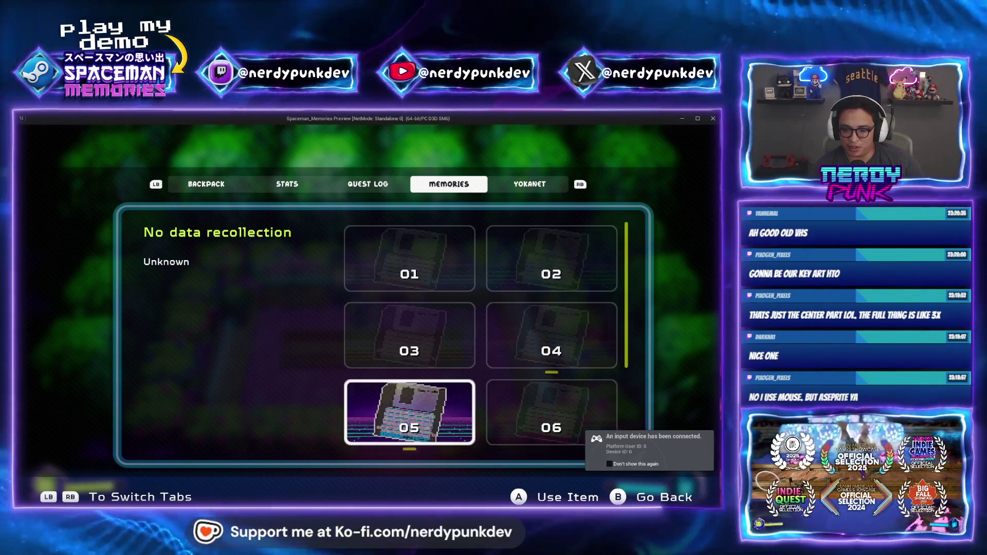
pyautogui.press('s')
pyautogui.press('d')
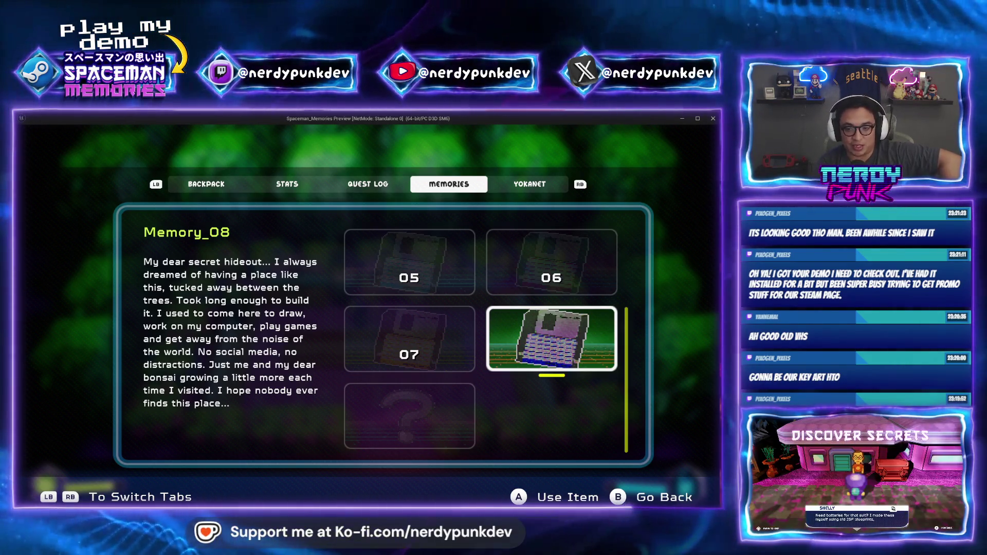
pyautogui.press('q')
pyautogui.press('q')
pyautogui.press('q')
pyautogui.press('Escape')
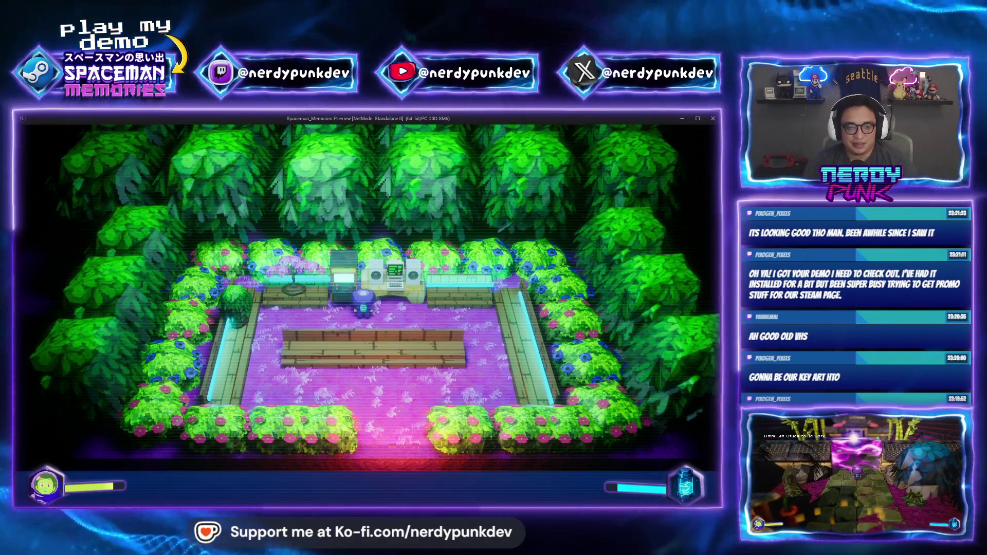
# Walk the spaceman around the garden past the arcade machine and desk to the bonsai.
pyautogui.press('a')
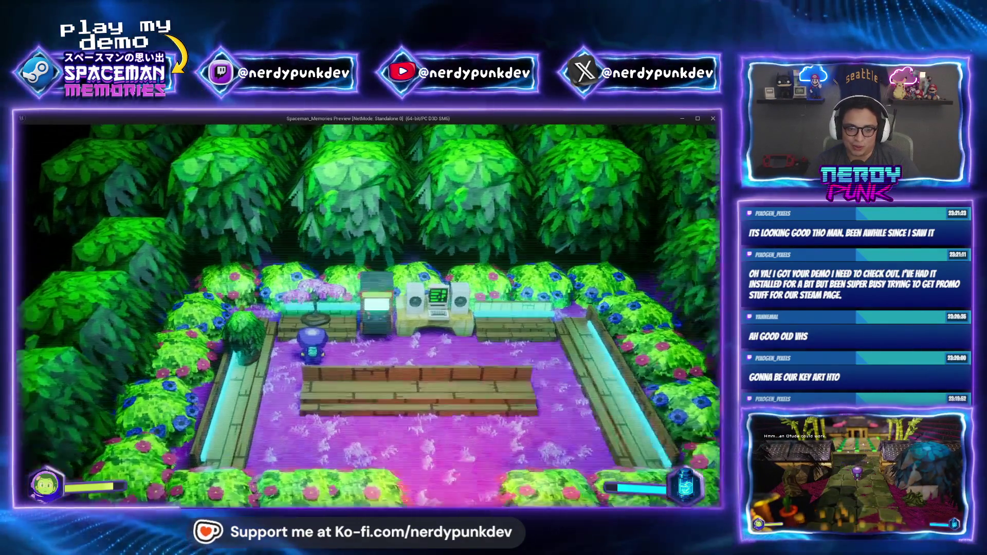
pyautogui.press('d')
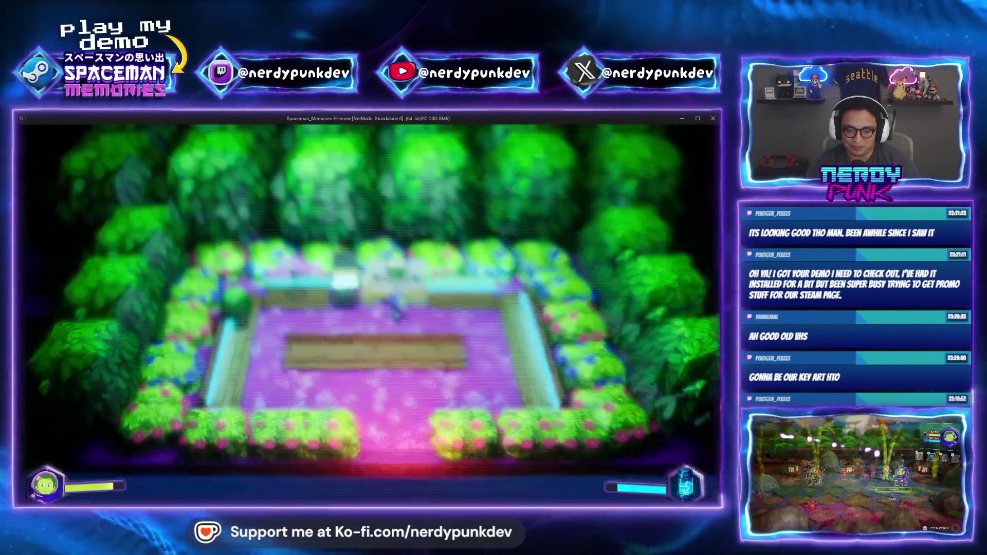
pyautogui.press('a')
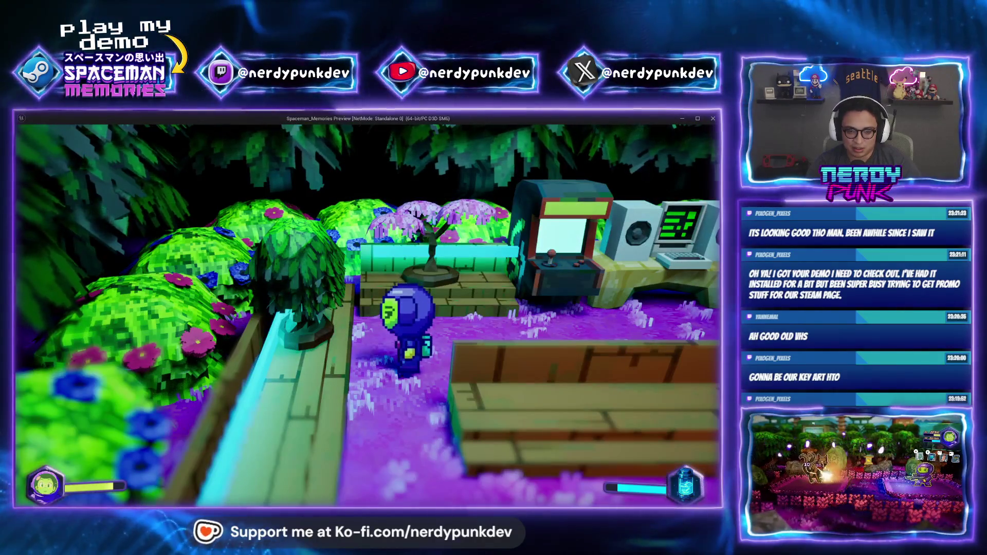
pyautogui.press('s')
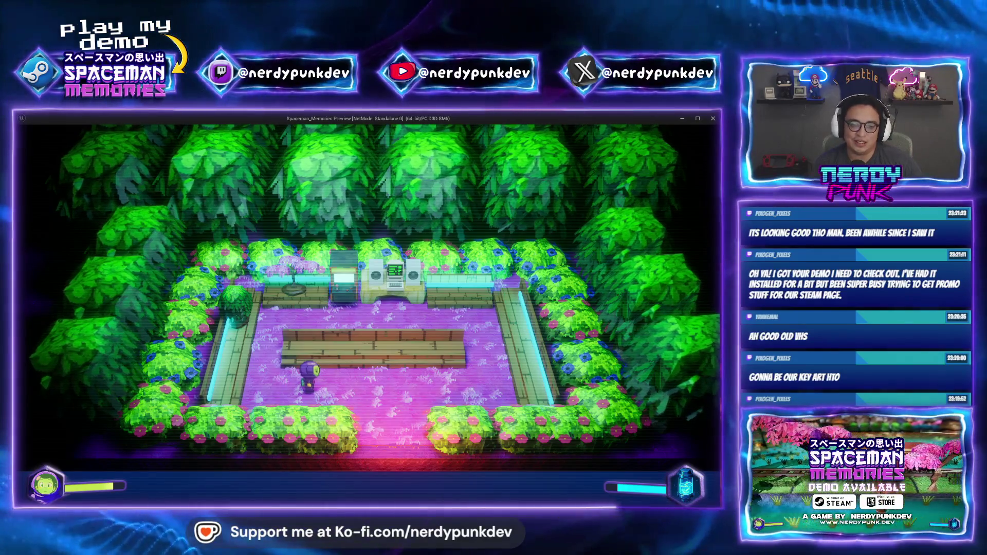
# Pause the game and quit the standalone preview through the pause menu.
pyautogui.press('Escape')
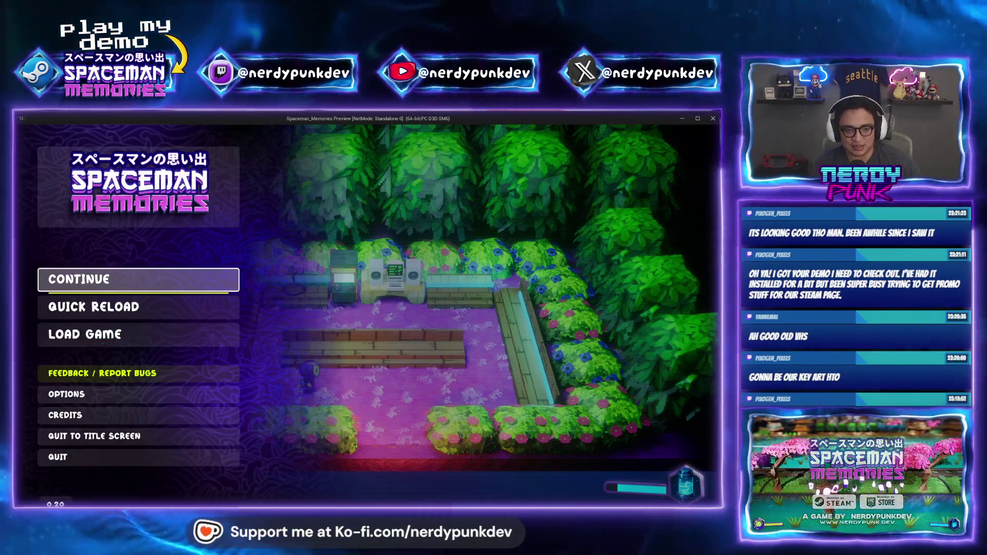
pyautogui.press('Down')
pyautogui.press('Down')
pyautogui.press('Down')
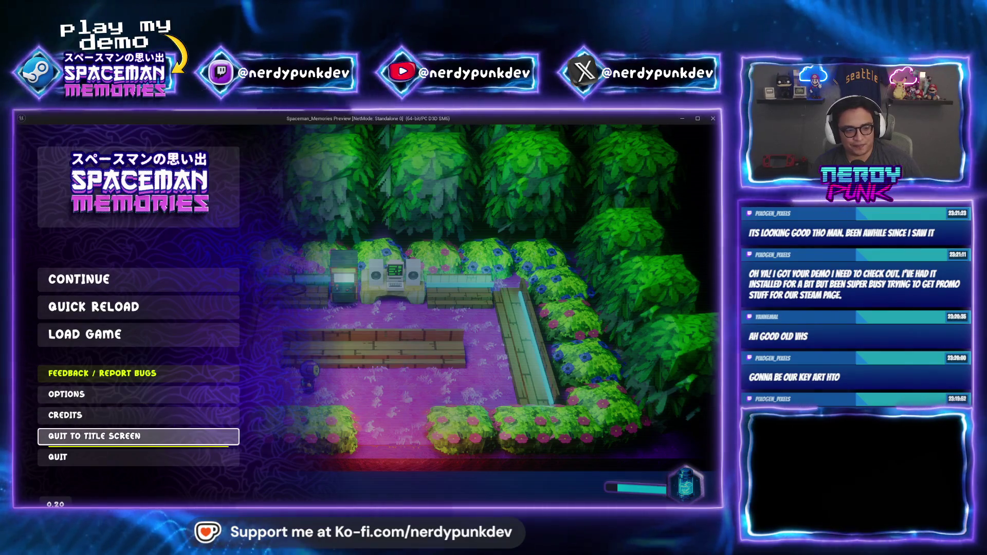
pyautogui.press('Return')
pyautogui.press('Return')
pyautogui.press('Down')
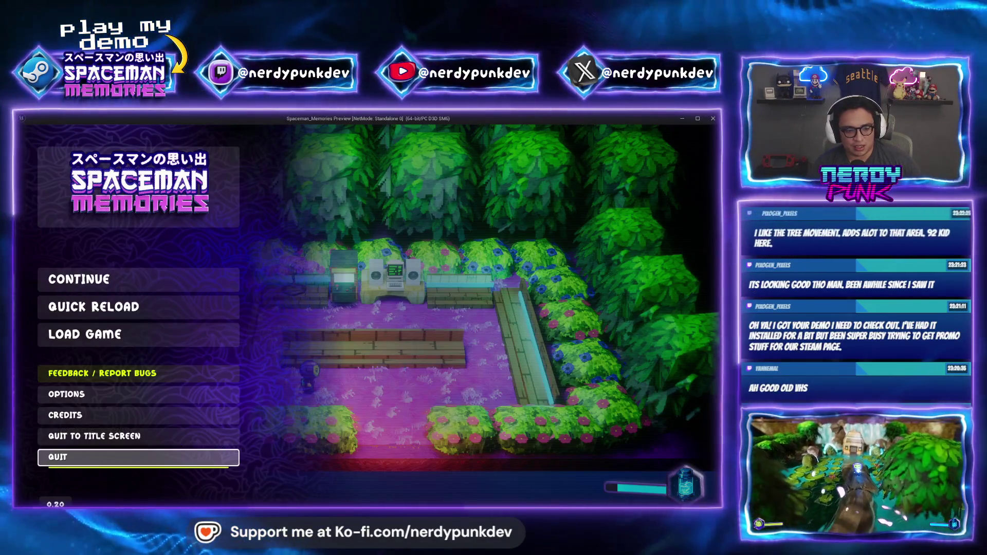
pyautogui.press('Return')
pyautogui.press('Right')
pyautogui.press('Return')
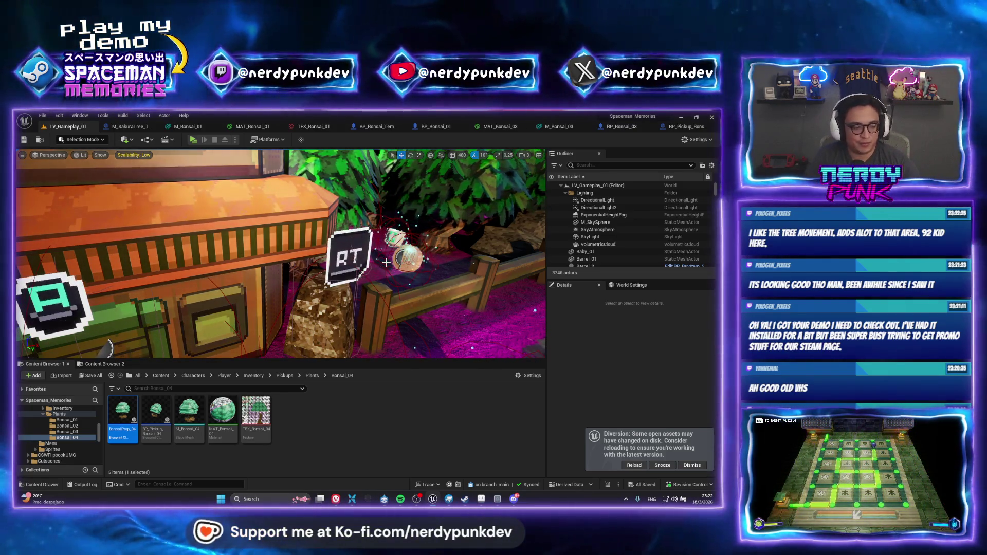
# Fly the viewport down the stone path and select the BP_Pickup_Bonsai_01 pickup.
pyautogui.scroll(-5, 353, 237)
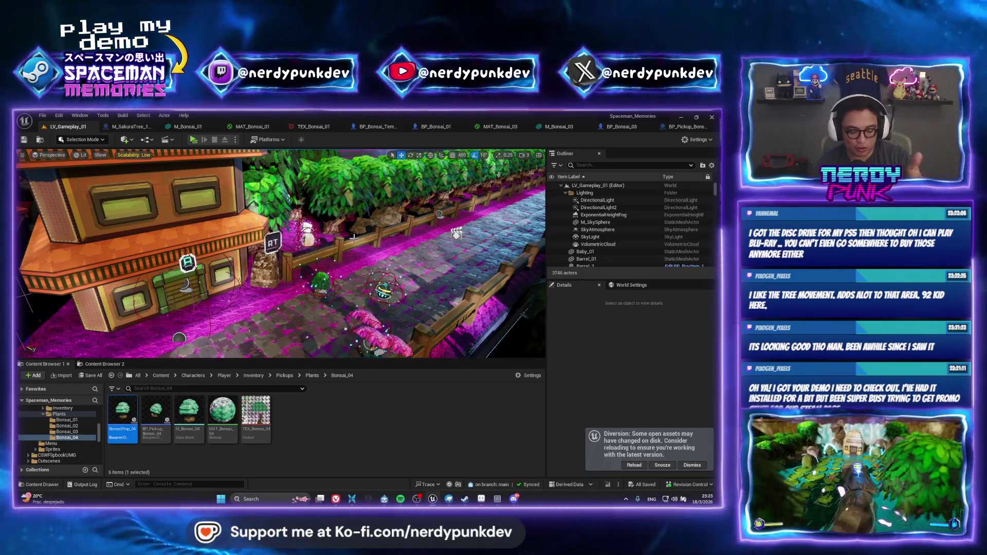
pyautogui.moveTo(354, 237); pyautogui.dragTo(263, 255)
pyautogui.click(252, 255)
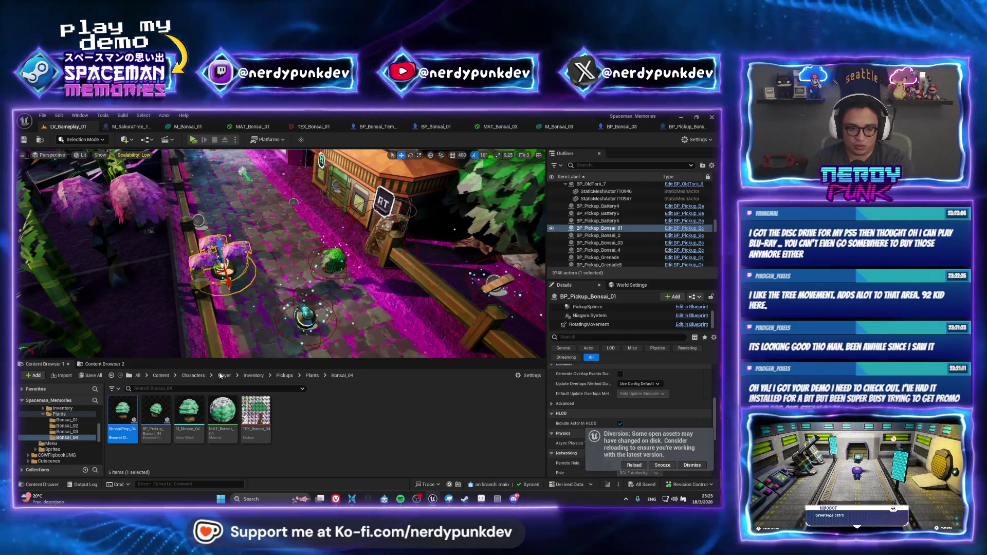
# Start a new-file reimport of M_Bonsai_04, cancel it, and inspect the mesh.
pyautogui.rightClick(189, 411)
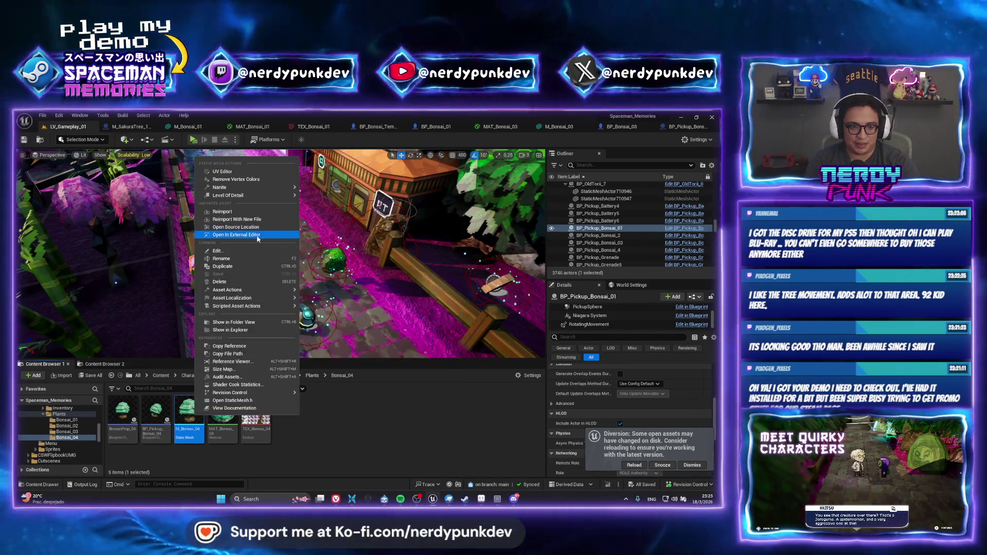
pyautogui.click(254, 219)
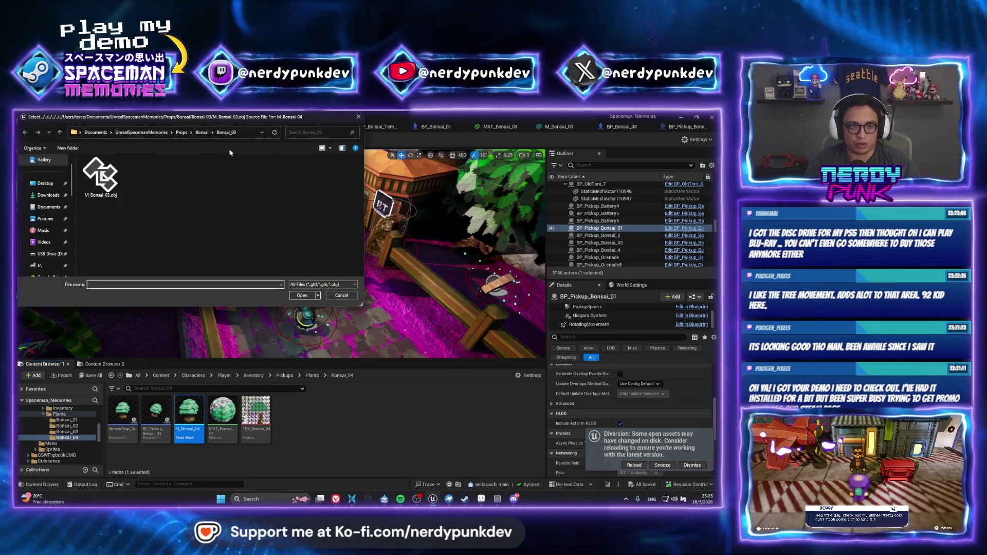
pyautogui.click(201, 133)
pyautogui.doubleClick(264, 175)
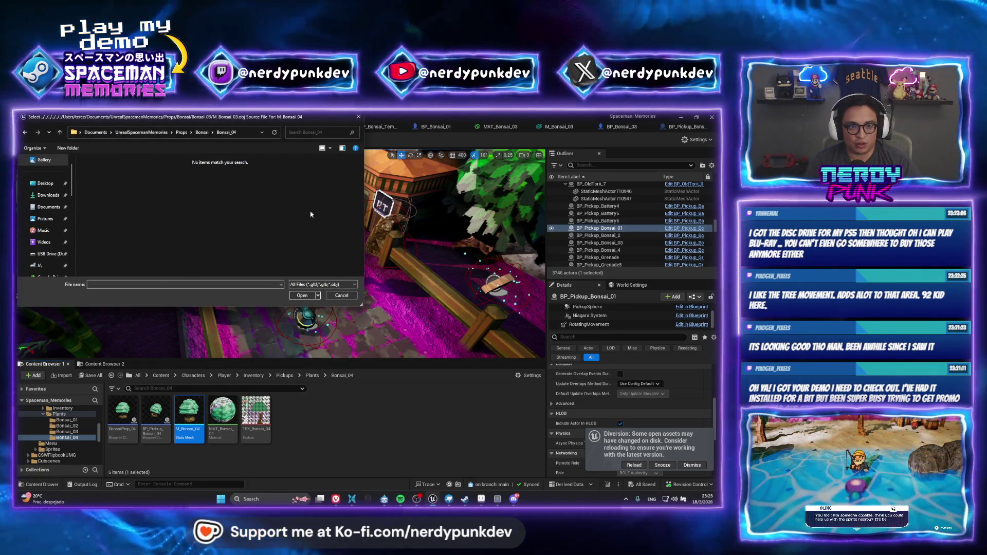
pyautogui.press('Escape')
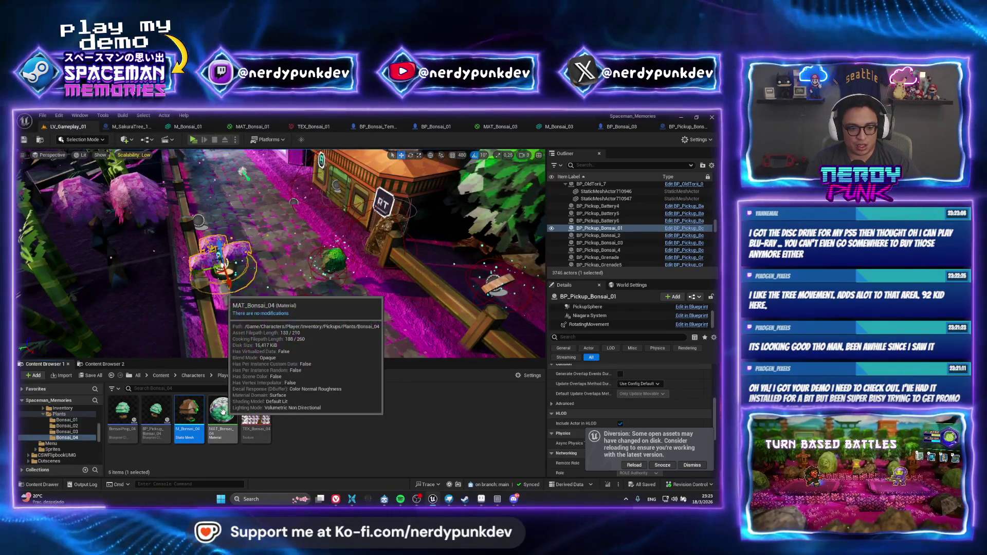
pyautogui.doubleClick(193, 426)
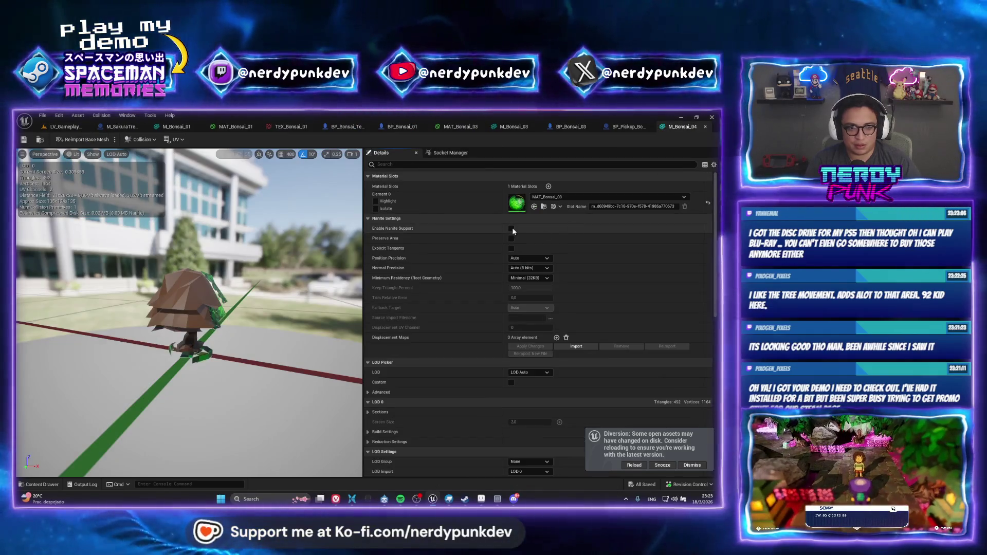
pyautogui.click(64, 126)
# Reimport the M_Bonsai_04 mesh using M_Bonsai_03.obj from the Bonsai_03 folder.
pyautogui.rightClick(185, 421)
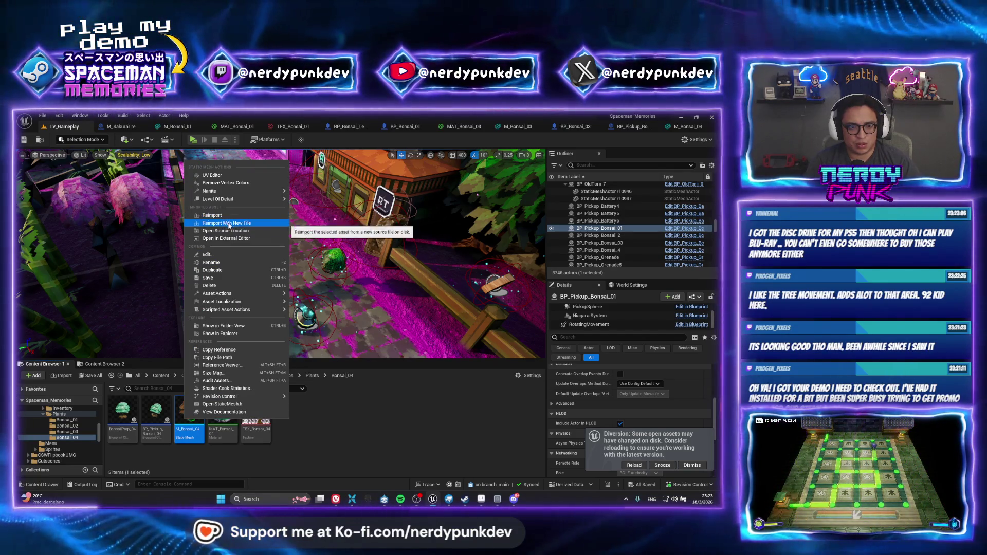
pyautogui.click(229, 224)
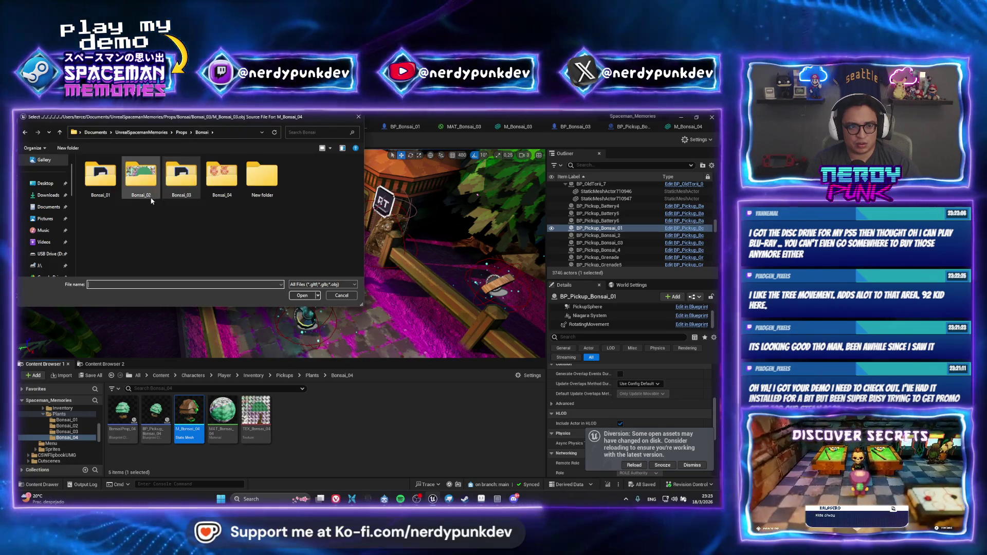
pyautogui.doubleClick(139, 182)
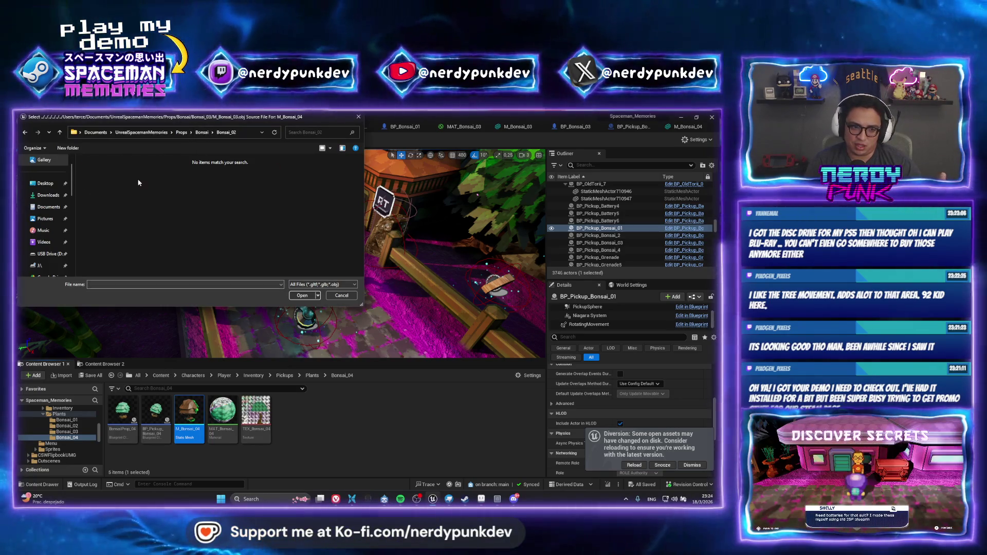
pyautogui.press('BackSpace')
pyautogui.doubleClick(191, 184)
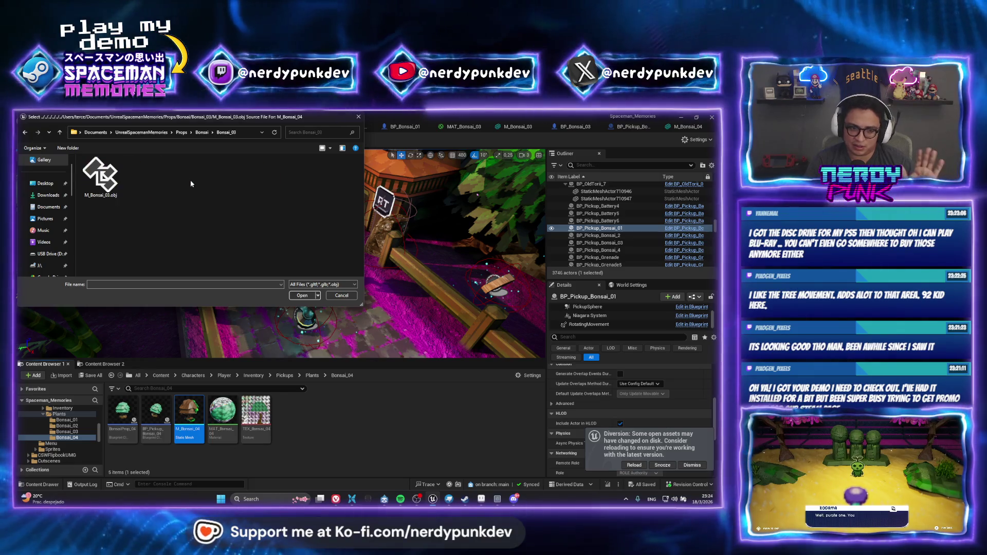
pyautogui.doubleClick(101, 175)
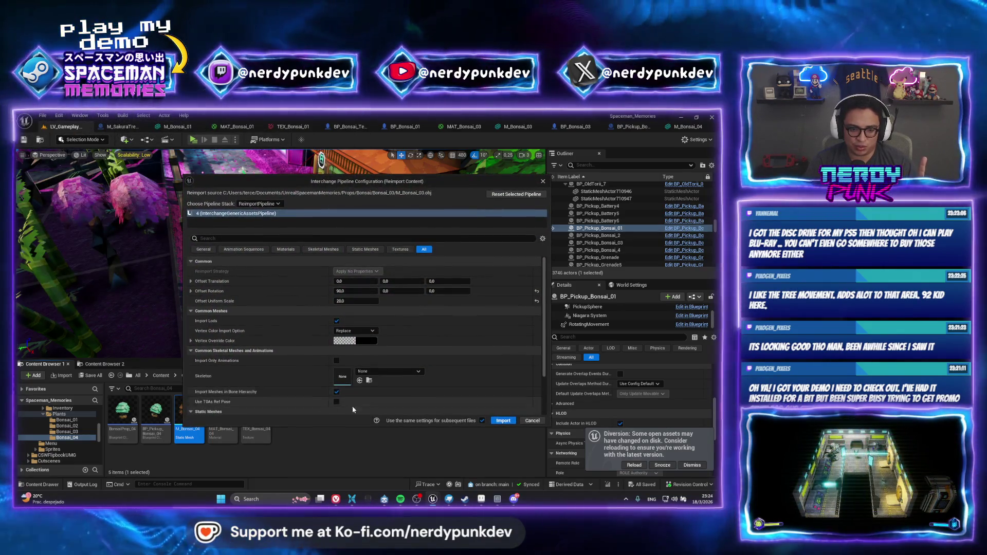
pyautogui.click(503, 420)
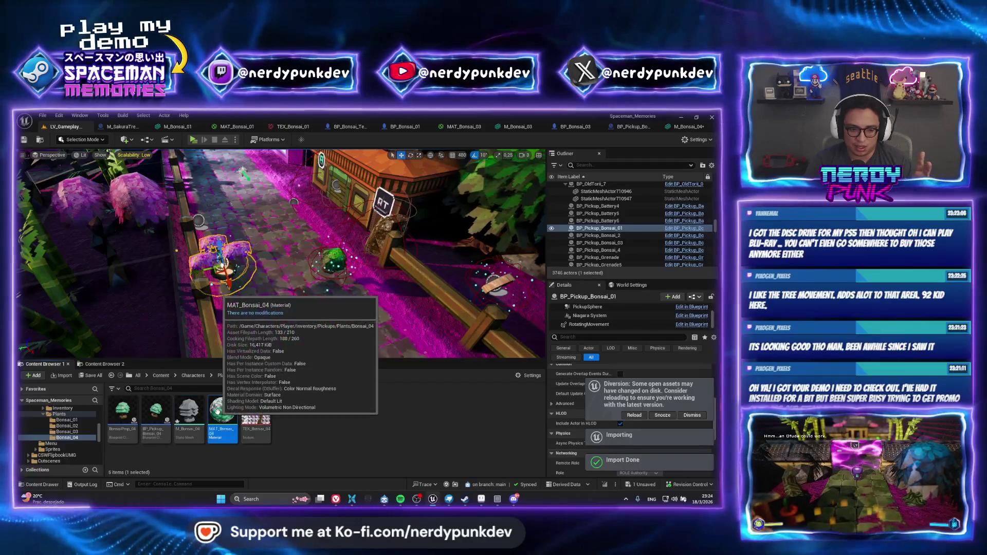
# Reimport TEX_Bonsai_04 from the updated TEX_Bonsai_04 image in the Bonsai_04 folder.
pyautogui.rightClick(255, 414)
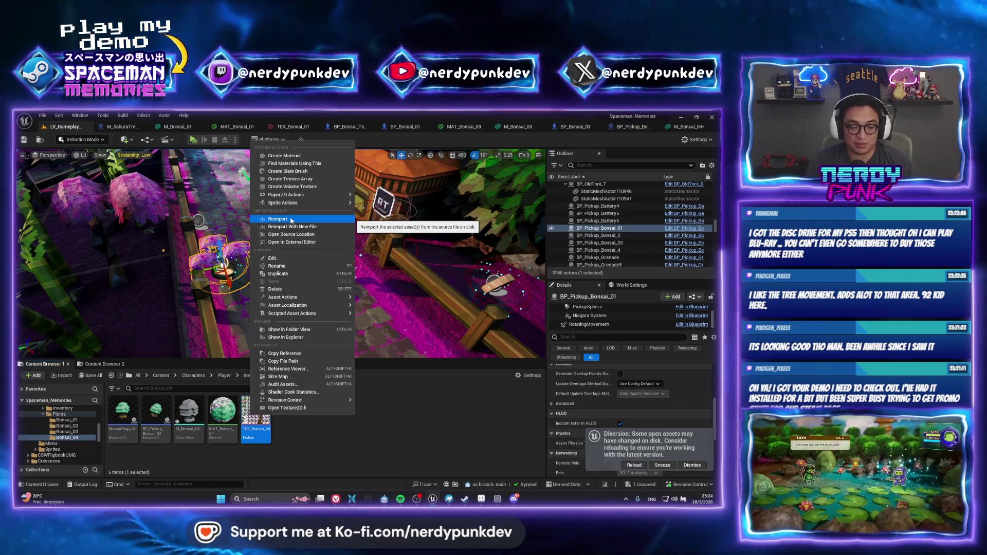
pyautogui.click(292, 220)
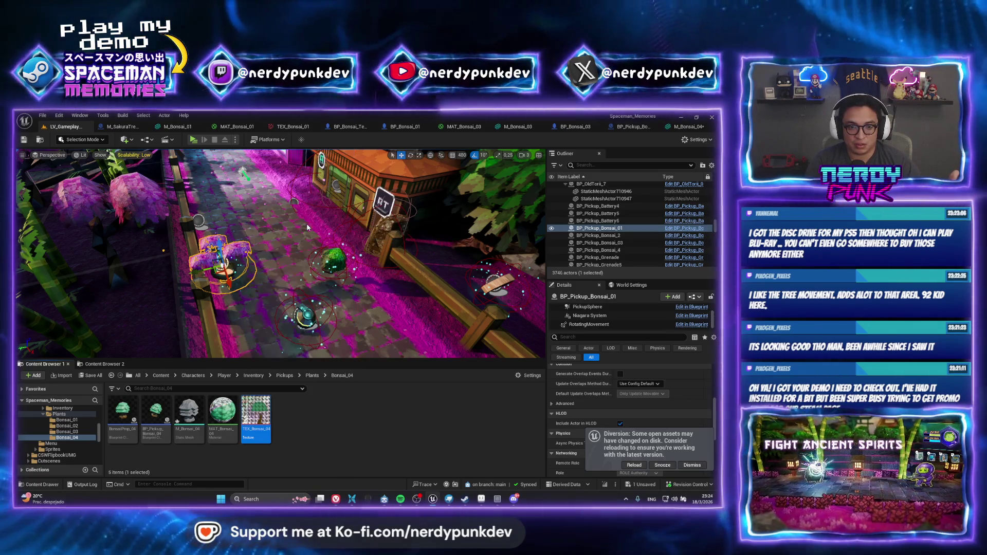
pyautogui.click(202, 132)
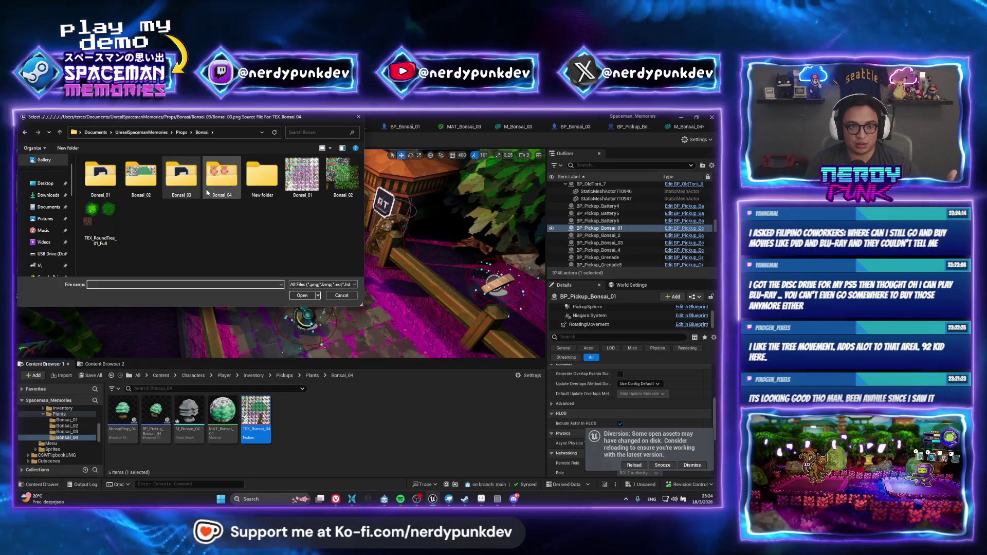
pyautogui.doubleClick(222, 174)
pyautogui.click(114, 176)
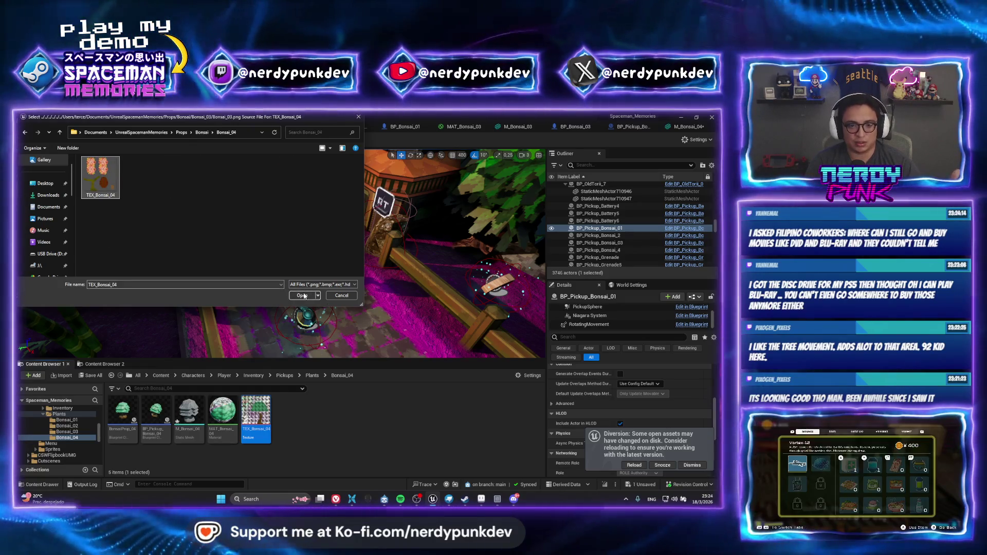
pyautogui.click(302, 296)
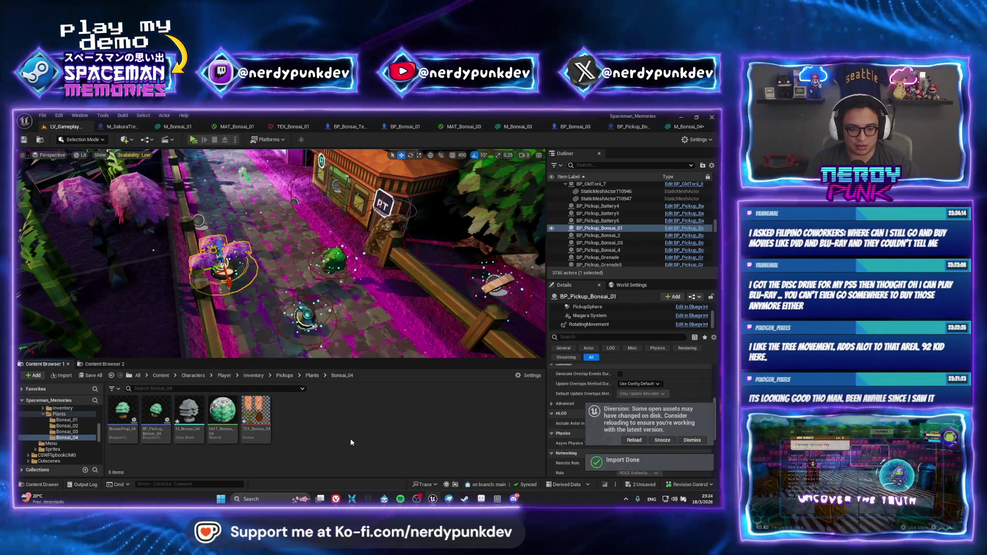
pyautogui.doubleClick(222, 411)
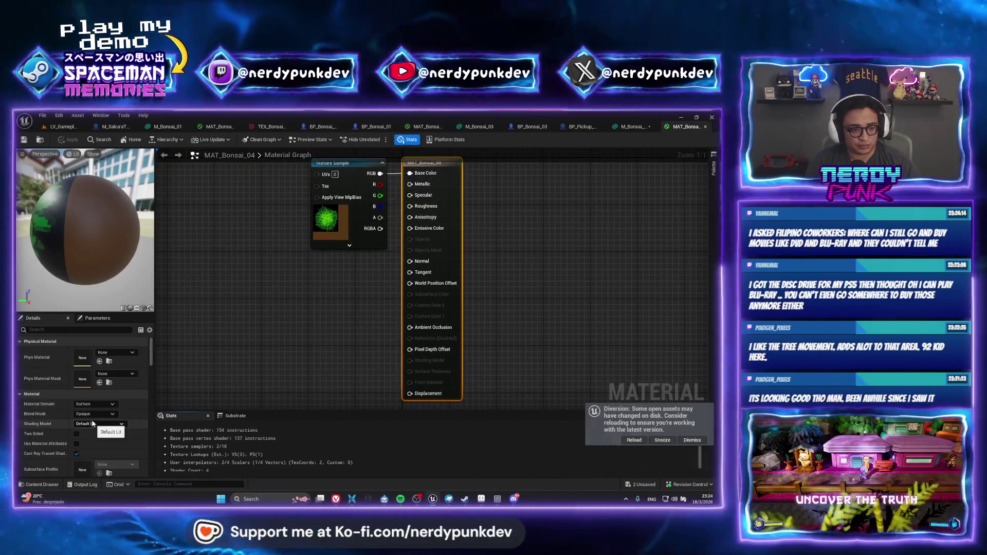
# Set MAT_Bonsai_04's blend mode to Masked, wire the Texture Sample alpha to Opacity Mask, and apply.
pyautogui.click(96, 413)
pyautogui.click(110, 430)
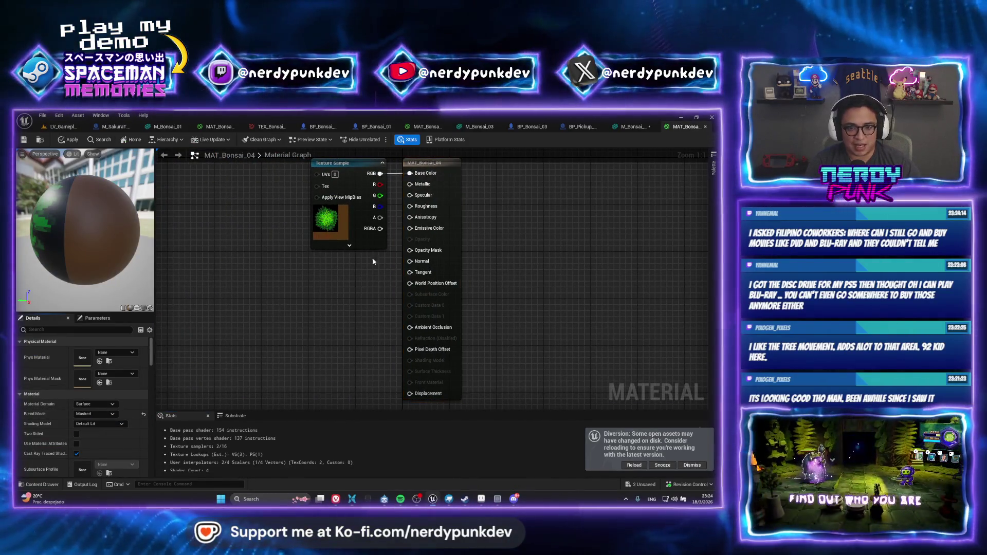
pyautogui.moveTo(377, 218)
pyautogui.mouseDown()
pyautogui.moveTo(440, 244)
pyautogui.moveTo(410, 250)
pyautogui.mouseUp()
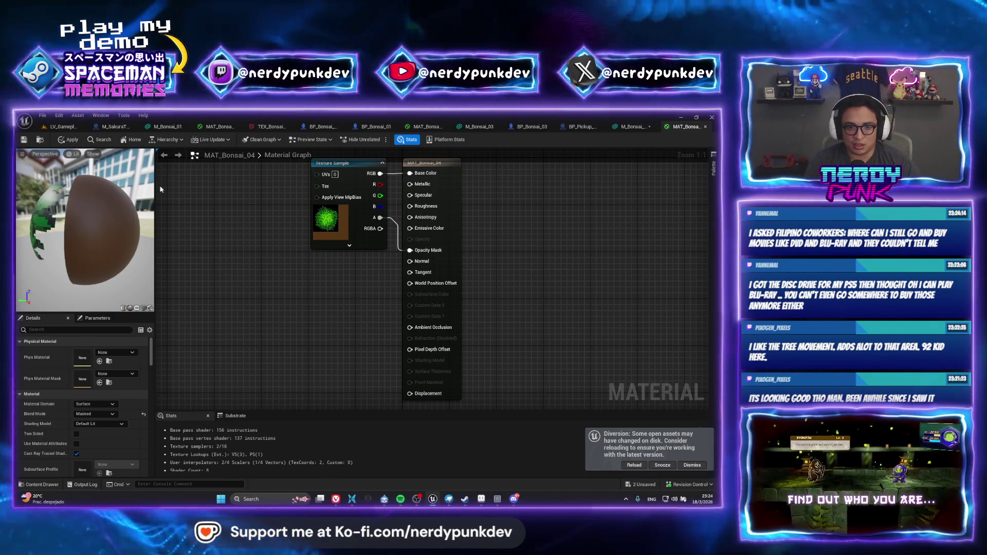
pyautogui.click(69, 140)
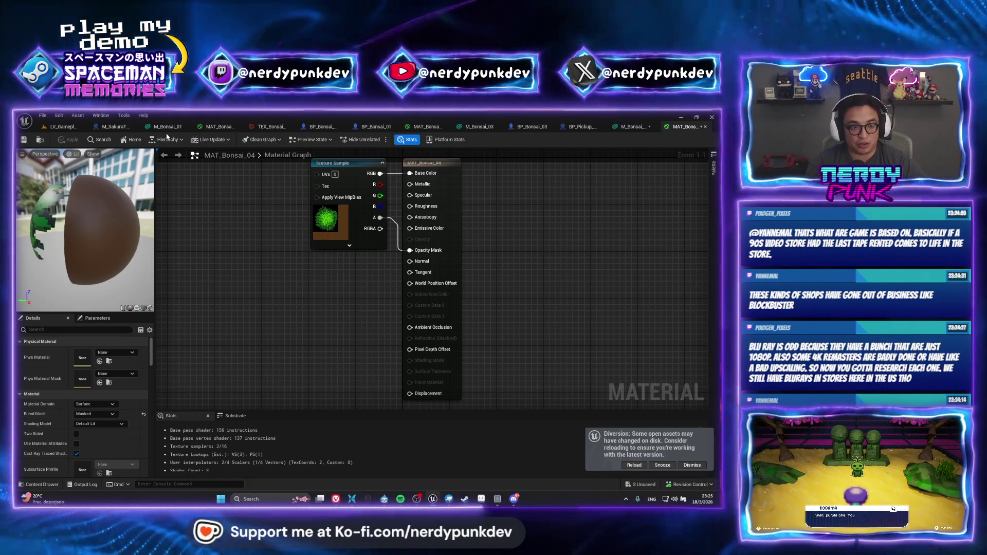
pyautogui.press('Home')
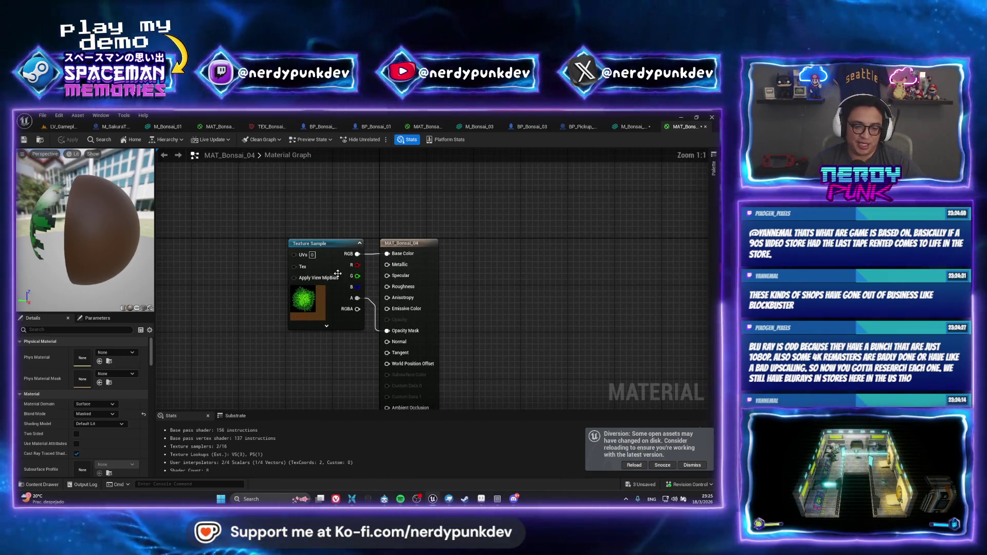
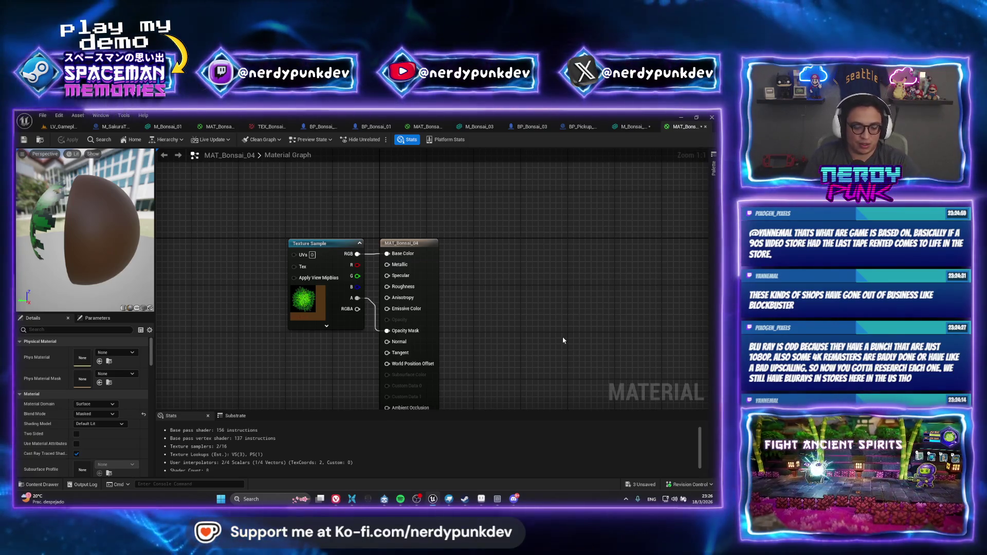
# Reimport the M_Bonsai_04 mesh using Bonsai_01/M_Bonsai_01.obj as its new source file.
pyautogui.click(61, 126)
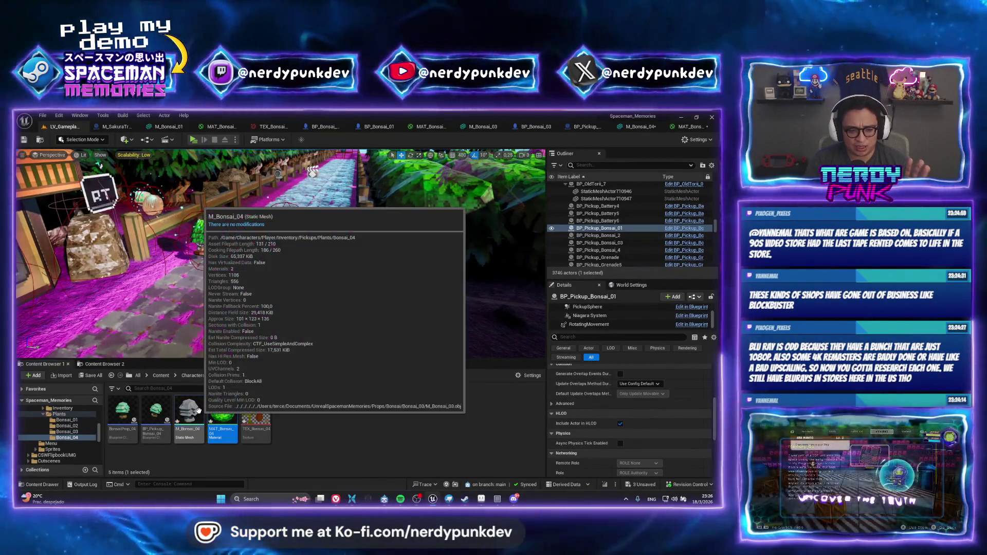
pyautogui.press('Left')
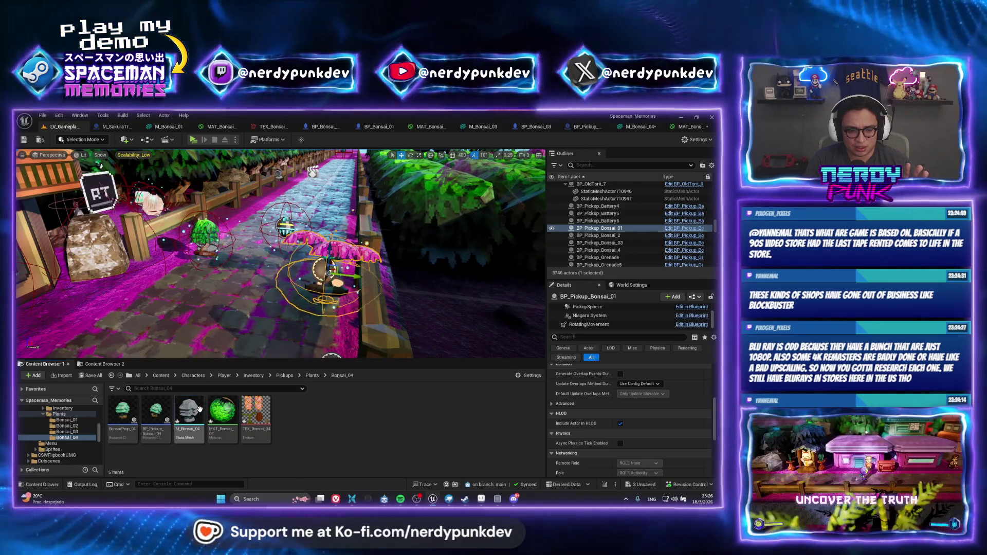
pyautogui.rightClick(196, 410)
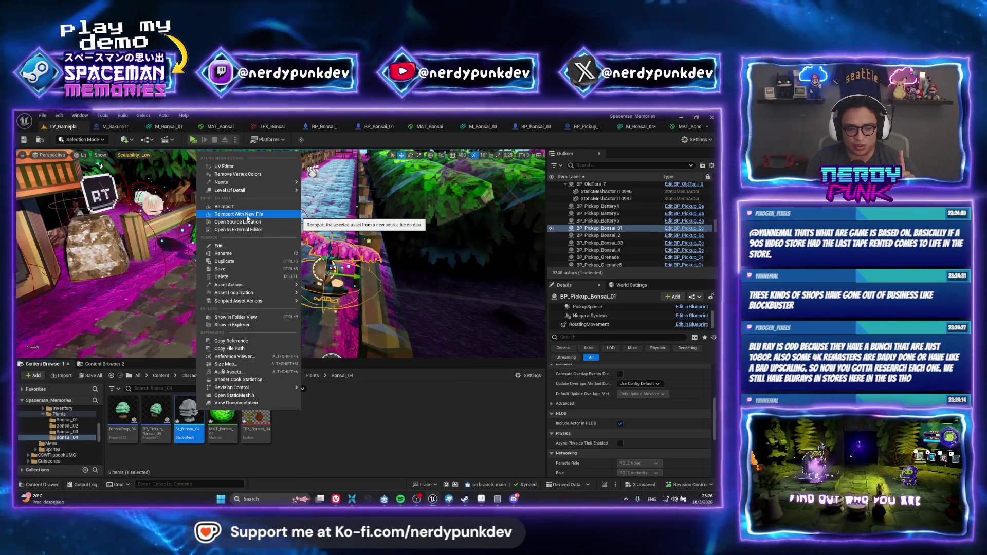
pyautogui.click(247, 214)
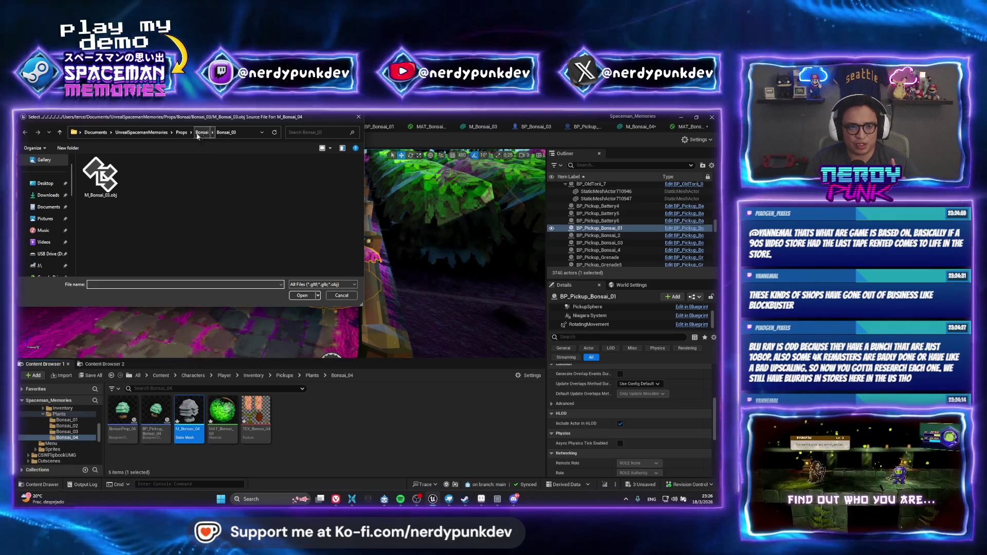
pyautogui.click(203, 135)
pyautogui.doubleClick(99, 174)
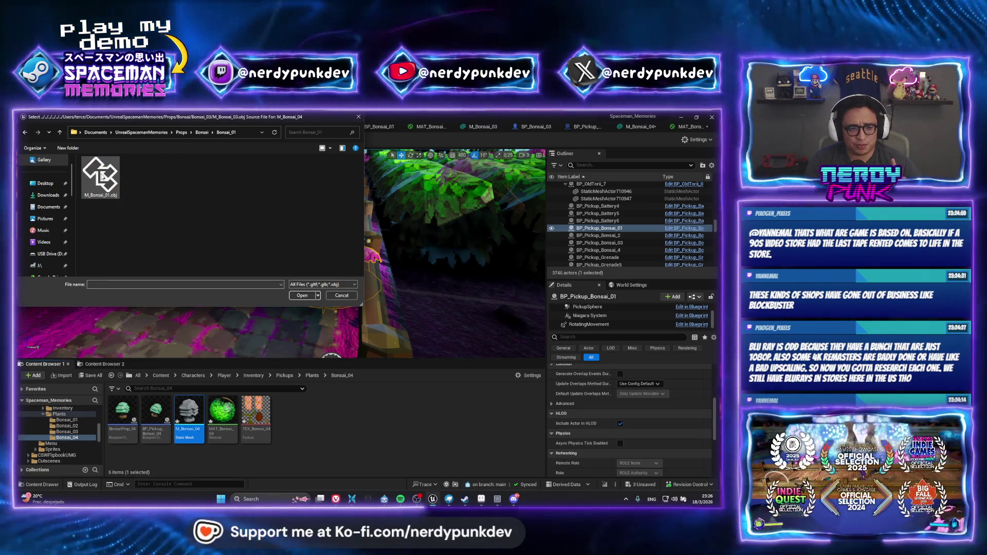
pyautogui.click(100, 174)
pyautogui.click(303, 295)
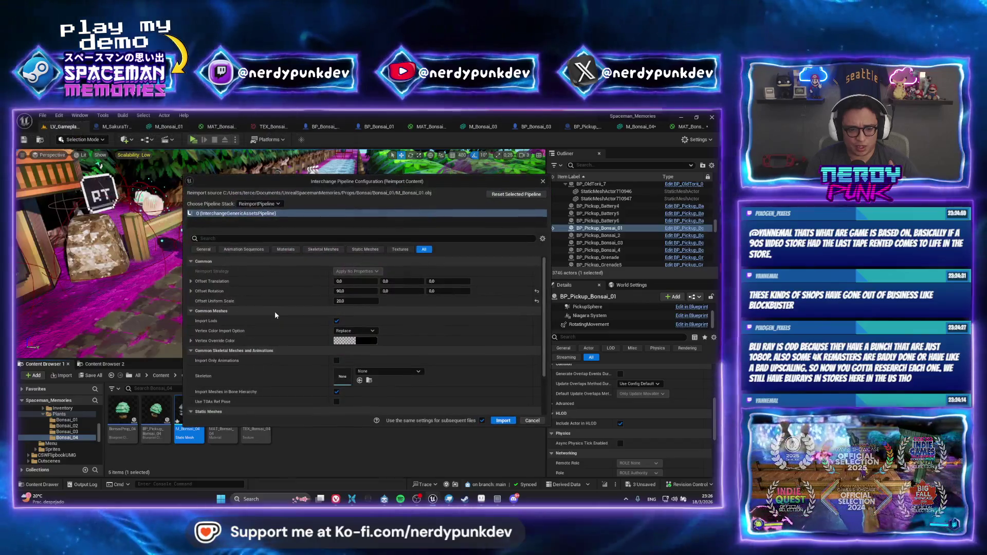
pyautogui.click(498, 420)
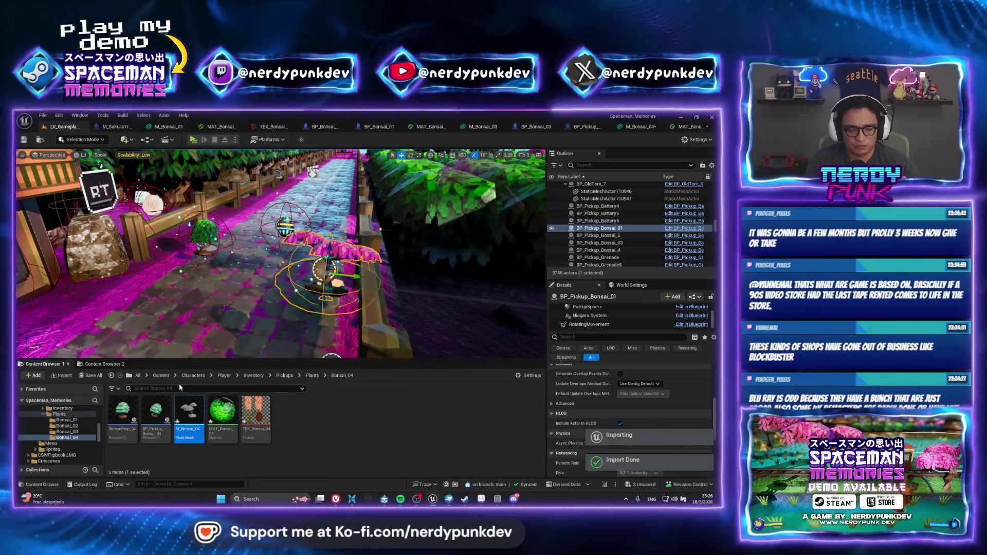
pyautogui.doubleClick(222, 412)
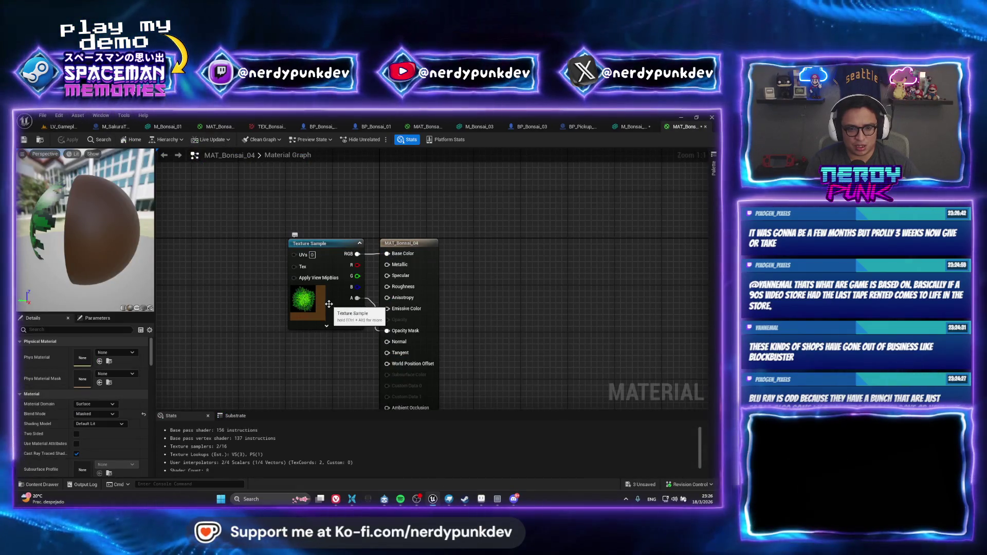
# Swap MAT_Bonsai_04's Texture Sample from TEX_Bonsai_03 to TEX_Bonsai_04, then open M_Bonsai_04.
pyautogui.click(322, 308)
pyautogui.click(62, 126)
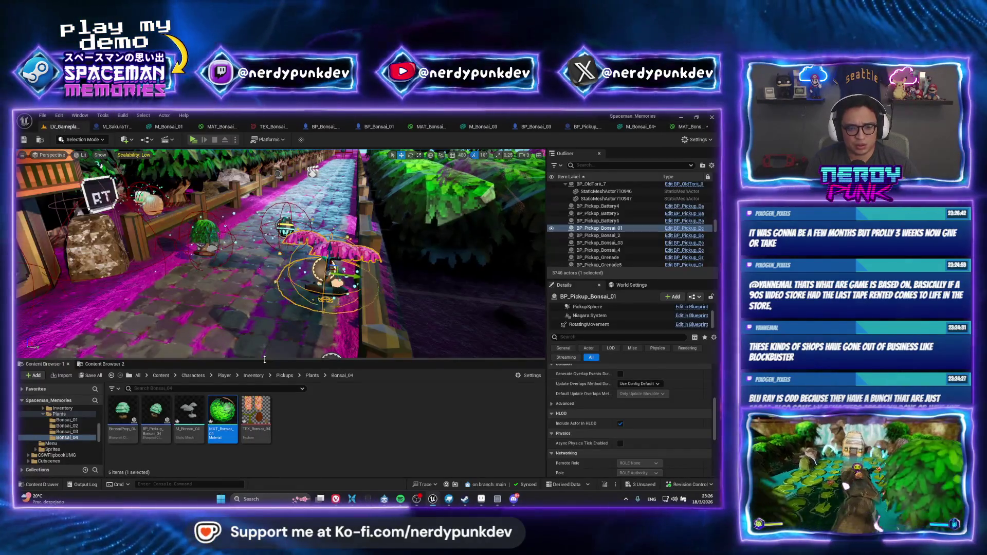
pyautogui.doubleClick(224, 416)
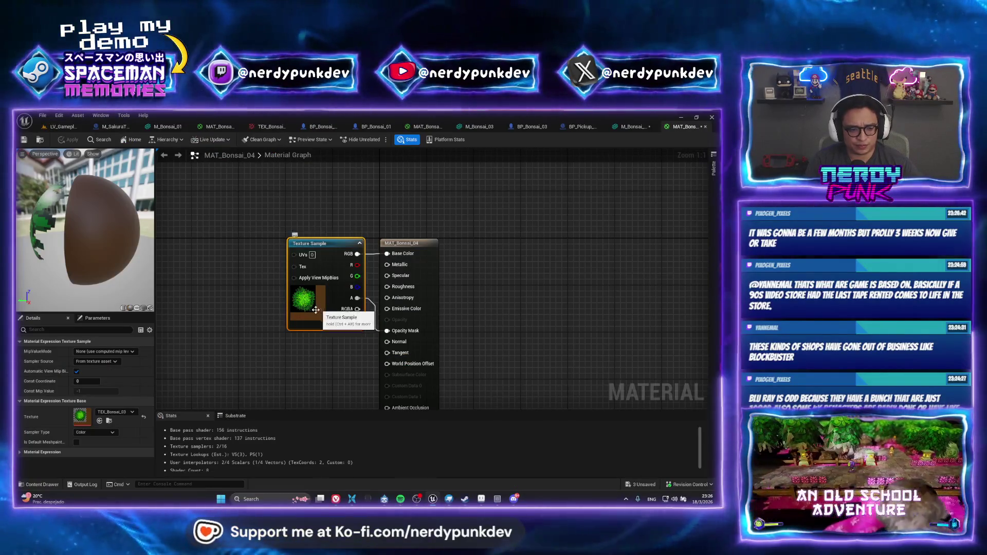
pyautogui.click(115, 412)
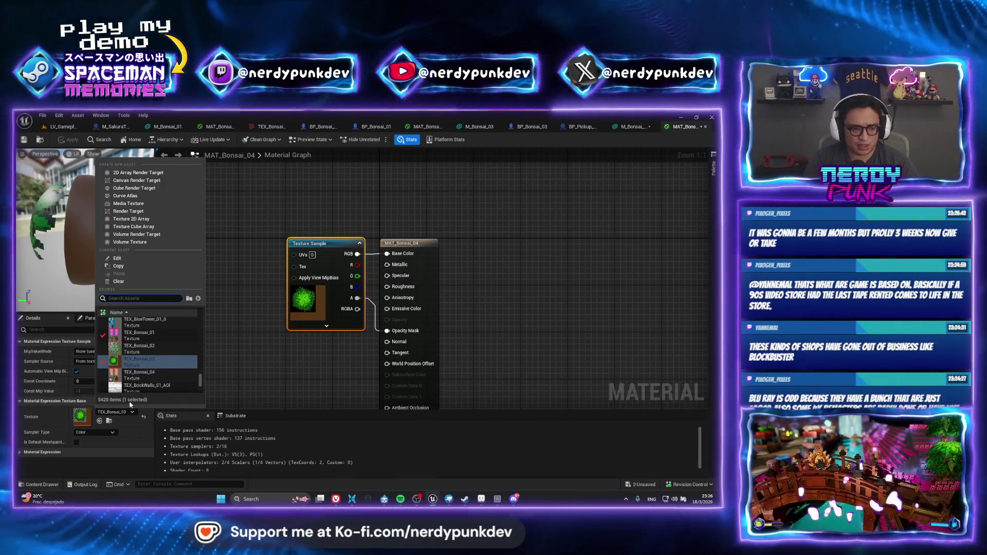
pyautogui.click(139, 374)
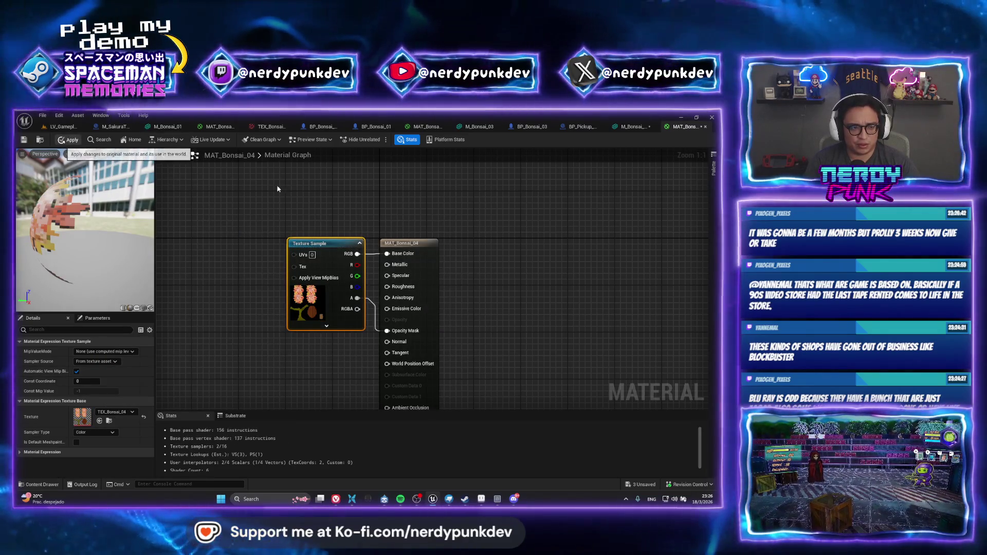
pyautogui.click(62, 127)
pyautogui.doubleClick(198, 403)
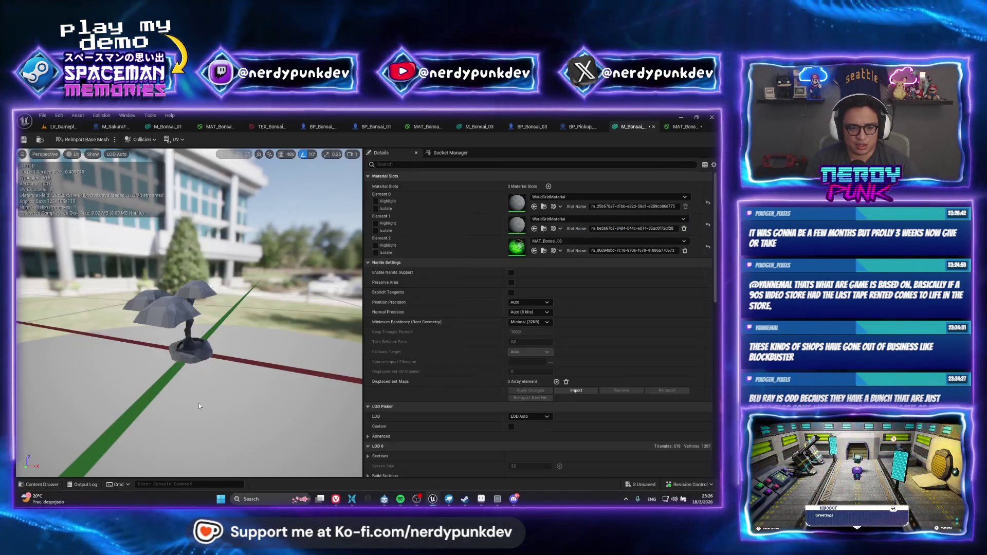
# Delete the WorldGridMaterial and MAT_Bonsai_03 slots and assign MAT_Bonsai_04 to Element 0.
pyautogui.click(684, 228)
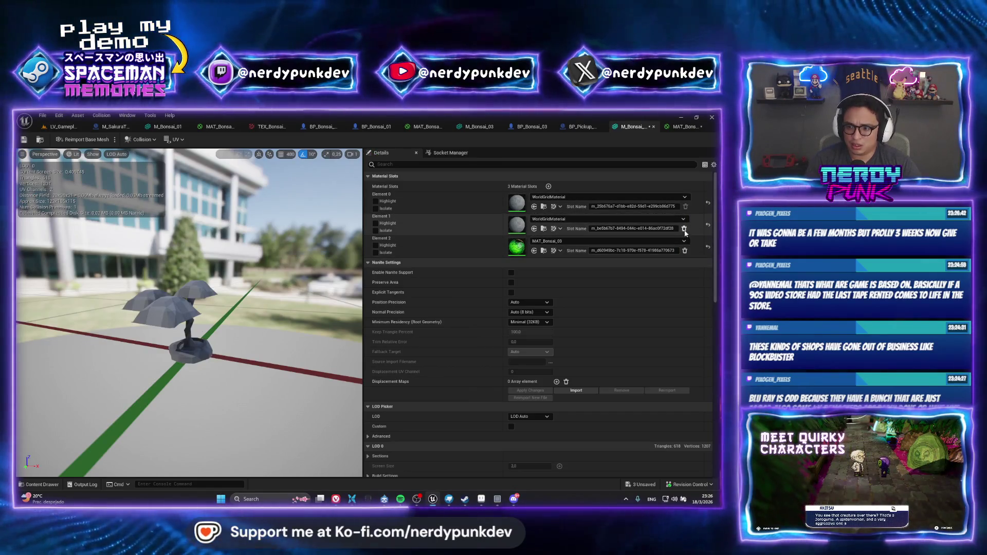
pyautogui.press('Return')
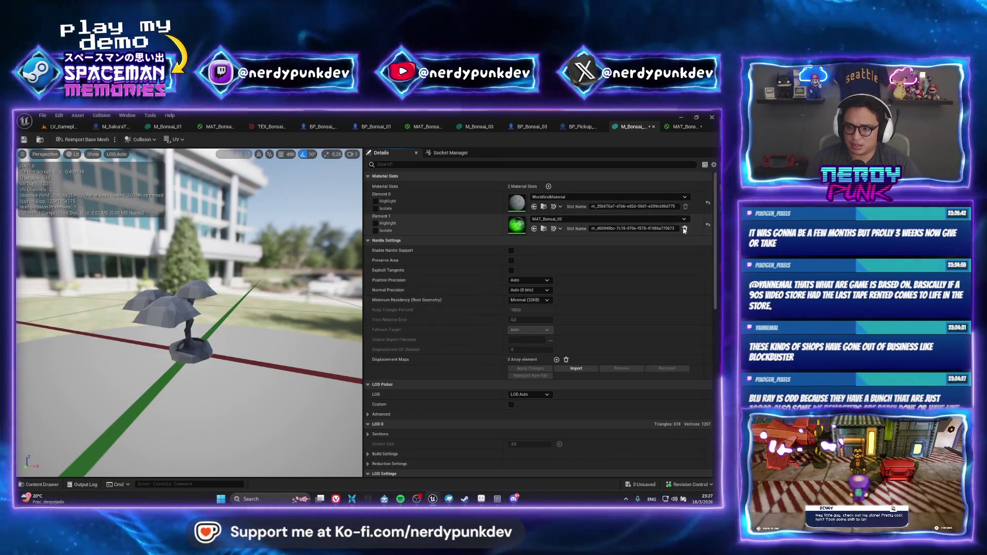
pyautogui.click(684, 228)
pyautogui.click(608, 197)
pyautogui.write('b')
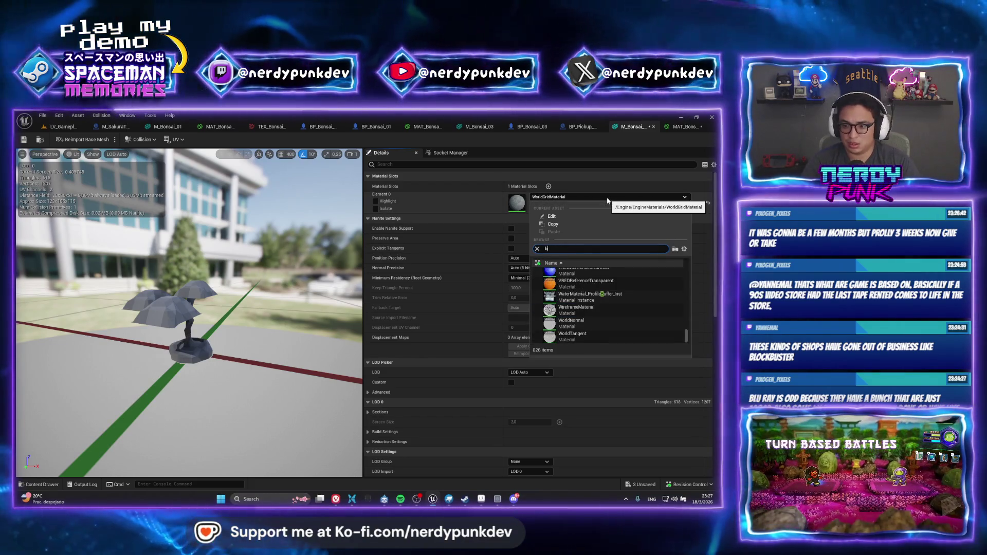
pyautogui.write('onsai')
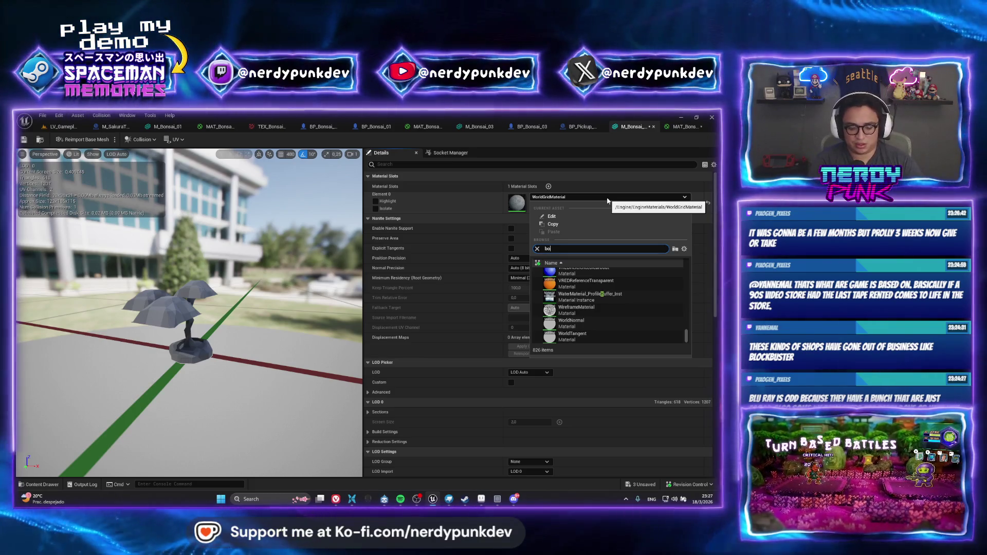
pyautogui.click(573, 313)
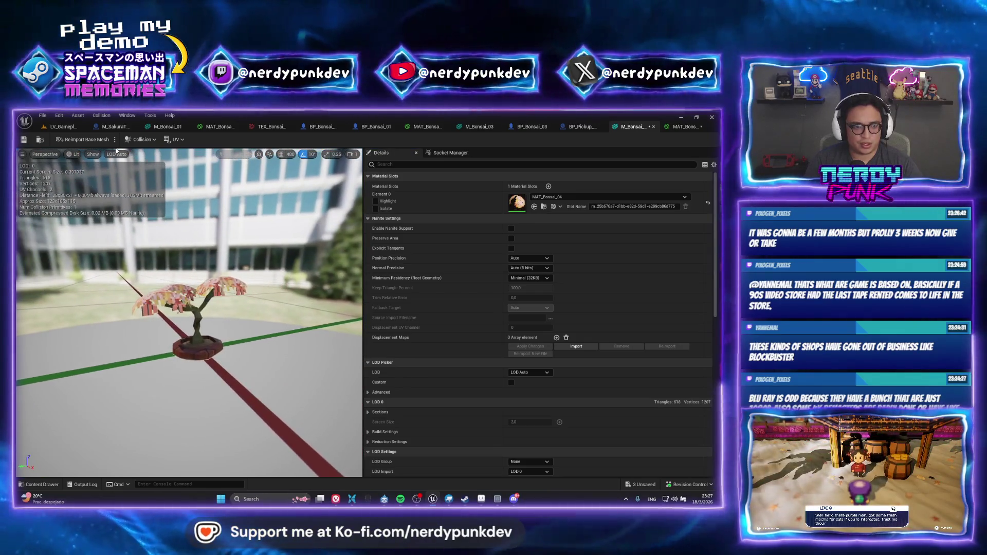
pyautogui.click(62, 126)
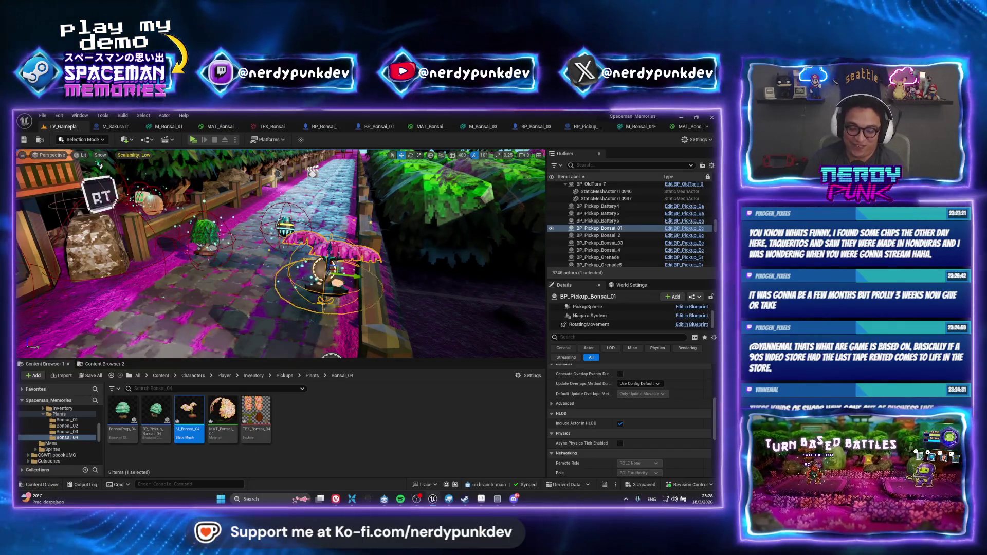
# Search Google Images for 'taqueritos' and preview the blue Dragón de Hielo 180 g bag.
pyautogui.moveTo(335, 499)
pyautogui.click(402, 480)
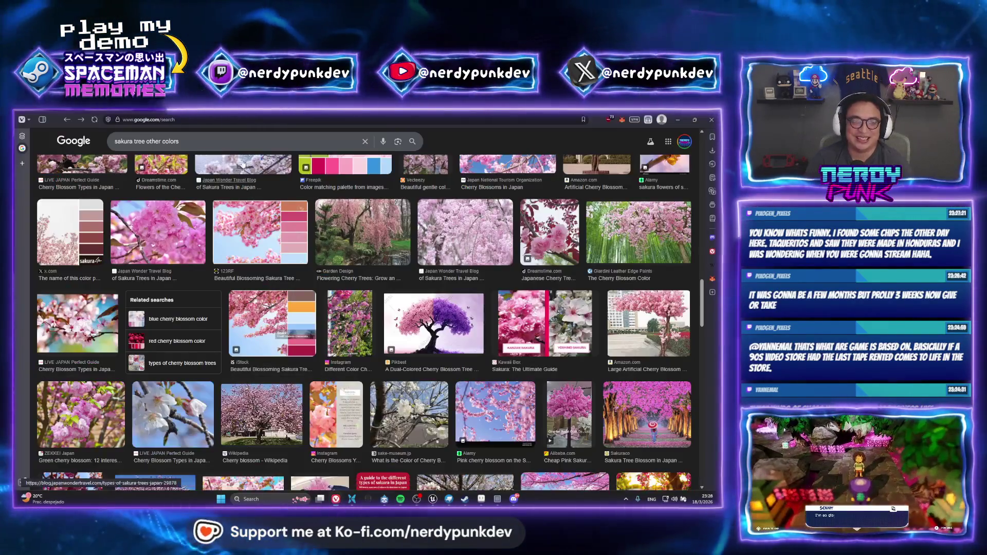
pyautogui.write('taqueritos')
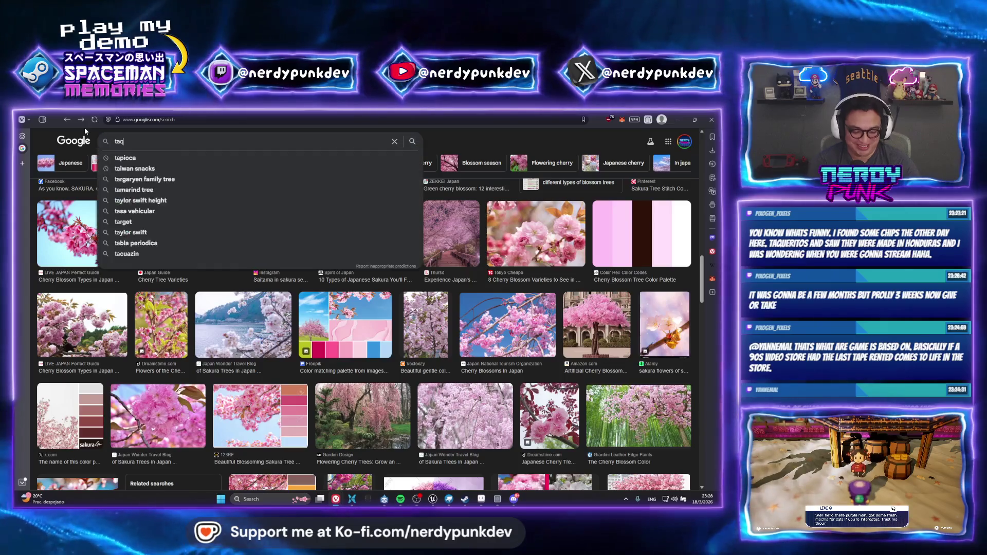
pyautogui.press('Return')
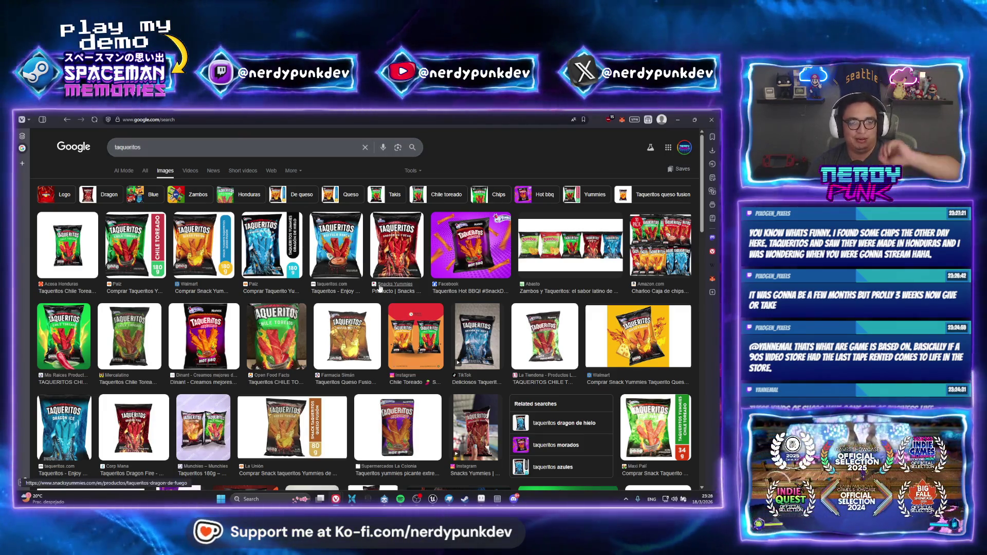
pyautogui.click(286, 246)
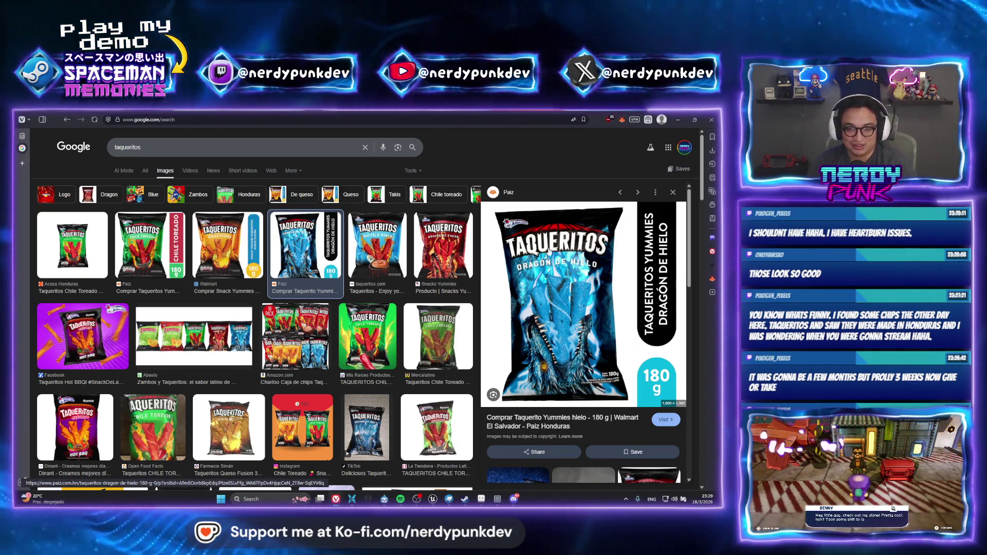
pyautogui.click(673, 194)
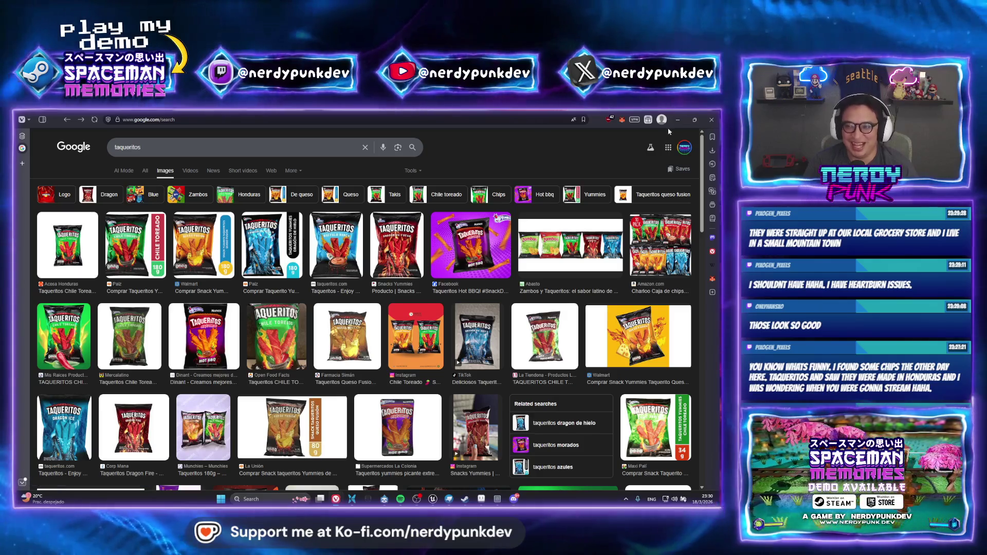
pyautogui.hotkey('alt', 'Tab')
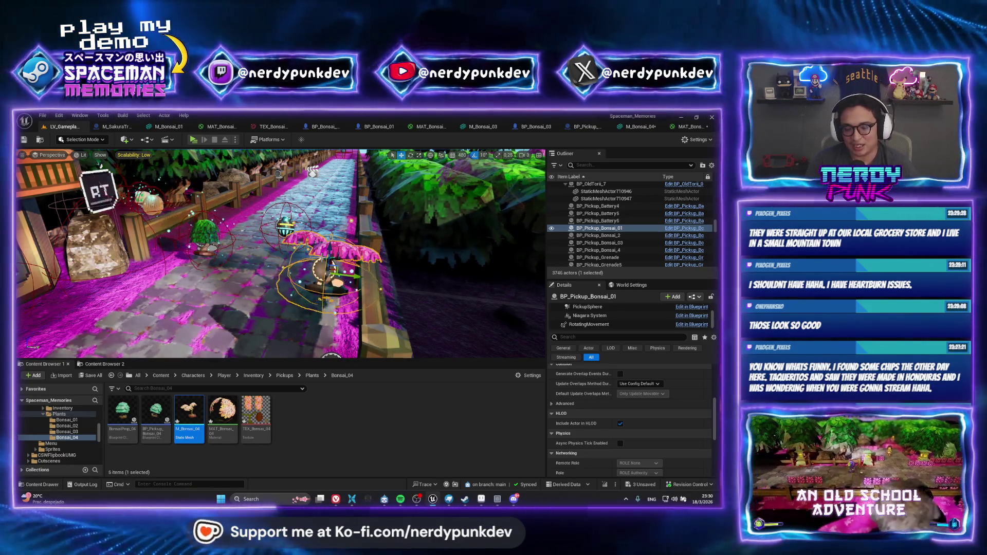
pyautogui.click(335, 499)
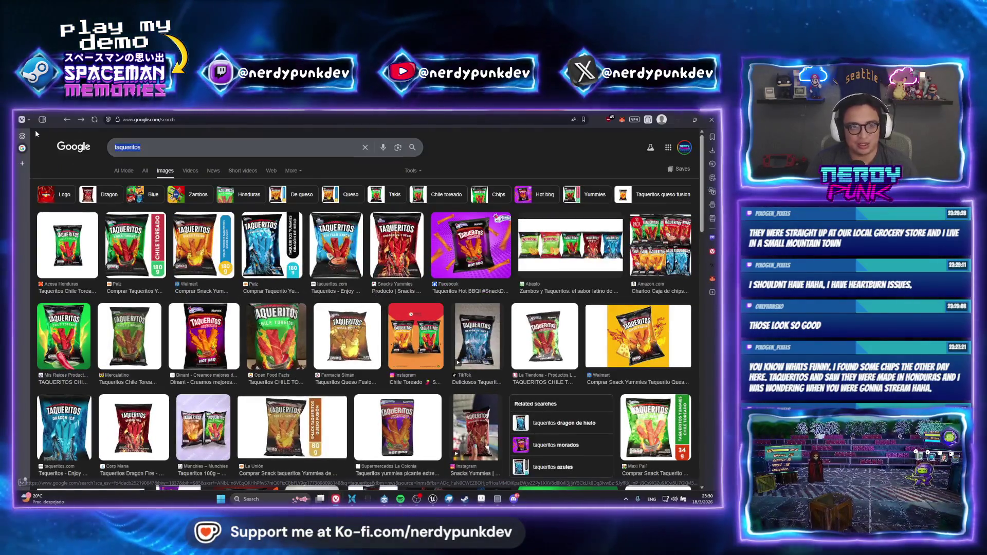
pyautogui.write('takis')
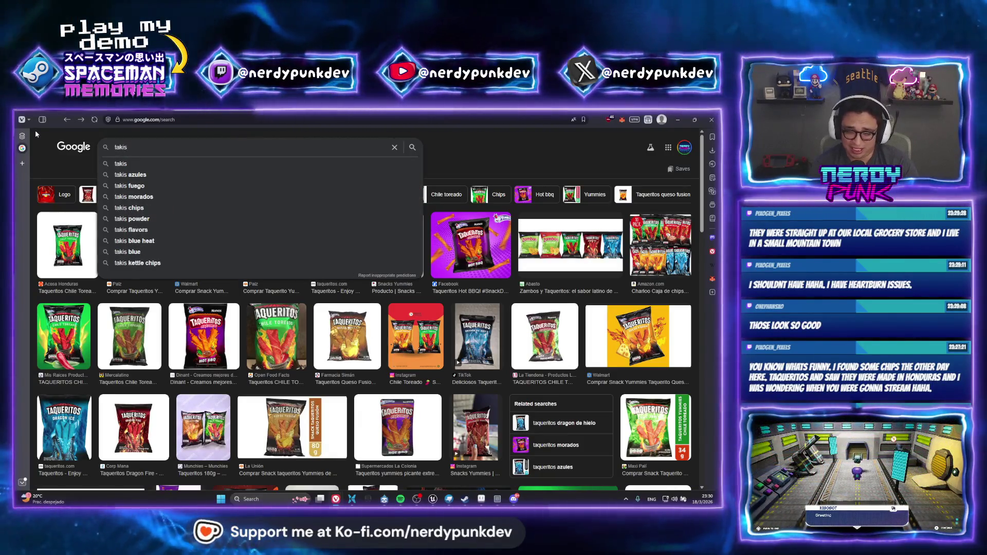
# Search images for 'takis', go back to the taqueritos results, and close the browser.
pyautogui.press('Return')
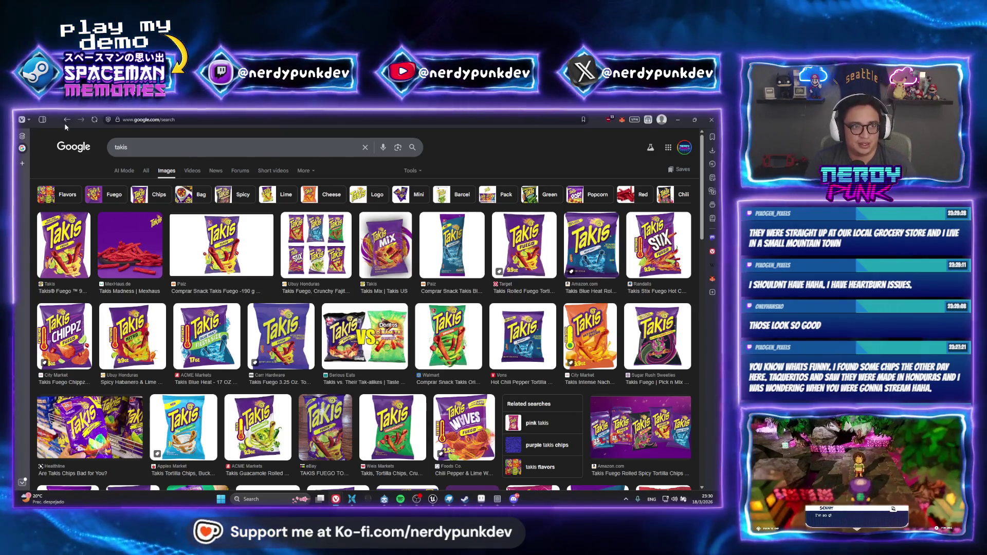
pyautogui.click(65, 121)
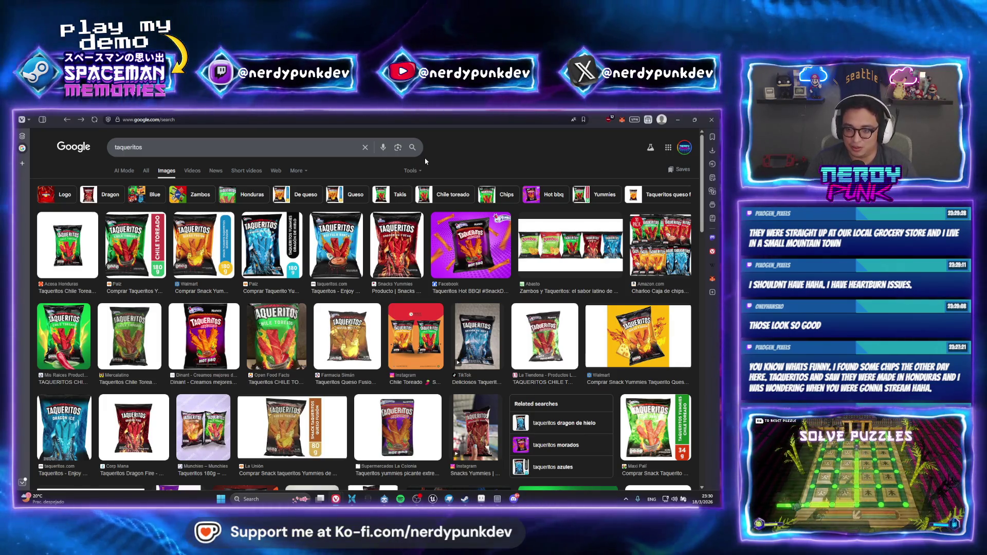
pyautogui.click(711, 121)
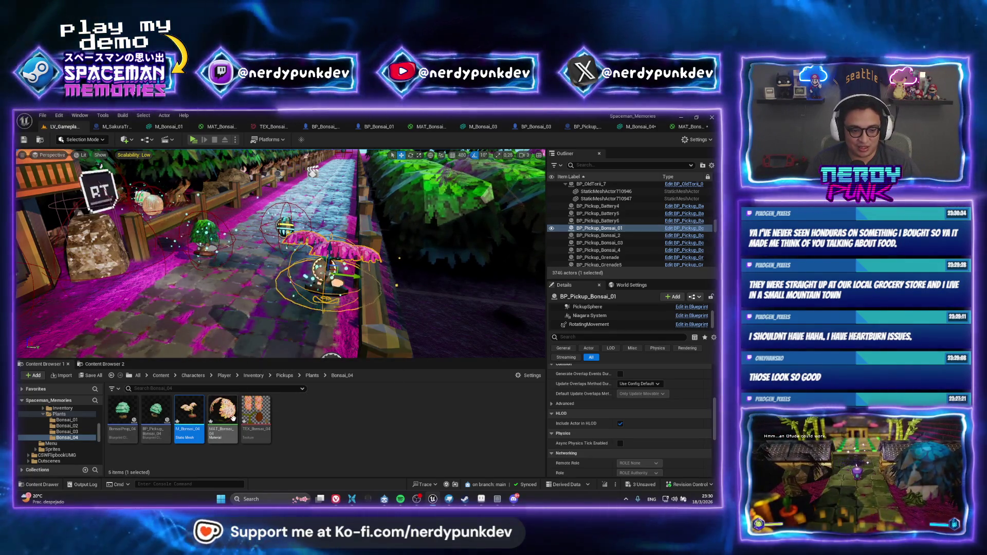
# Set BP_Pickup_Bonsai_04's Pickup Mesh to M_Bonsai_04 with the MAT_Bonsai_04 material.
pyautogui.doubleClick(149, 411)
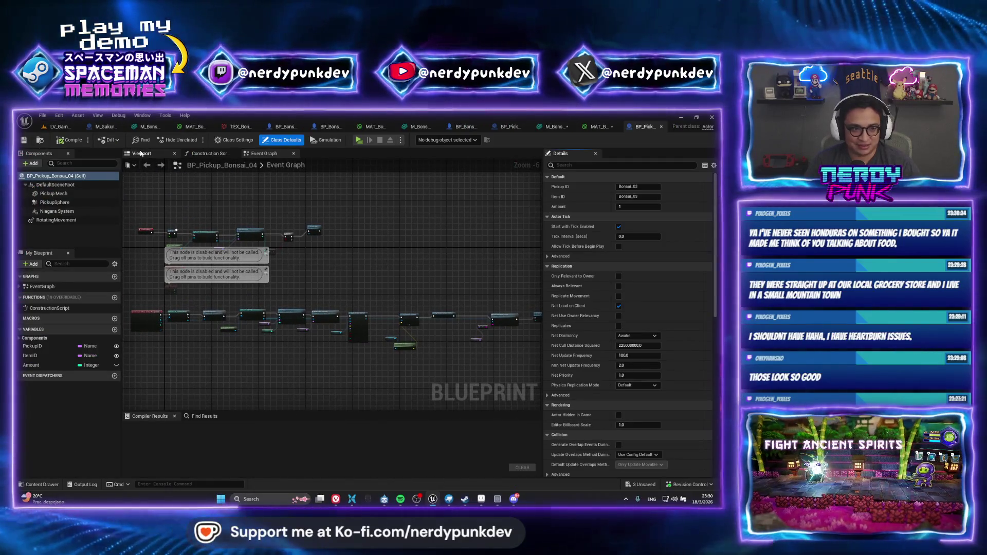
pyautogui.click(141, 154)
pyautogui.click(333, 275)
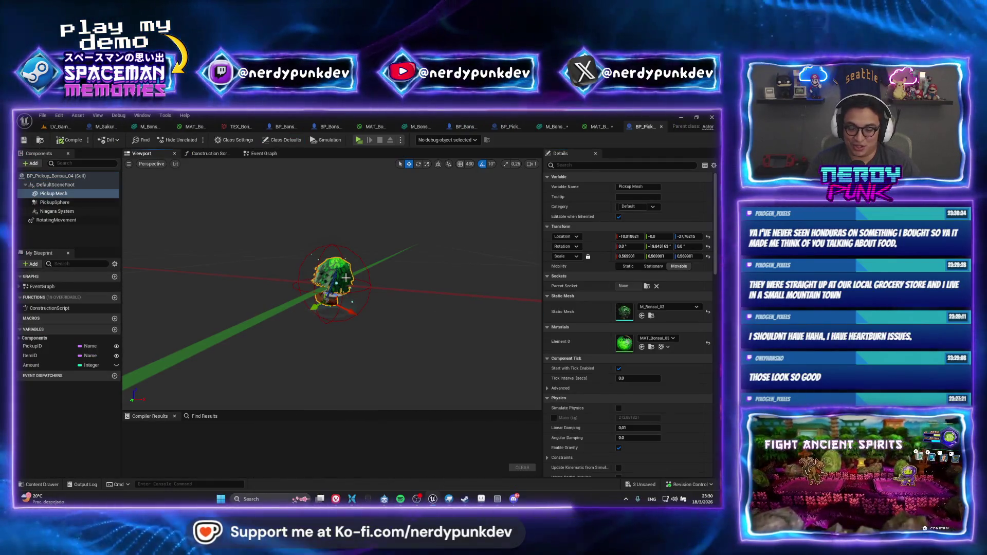
pyautogui.click(662, 310)
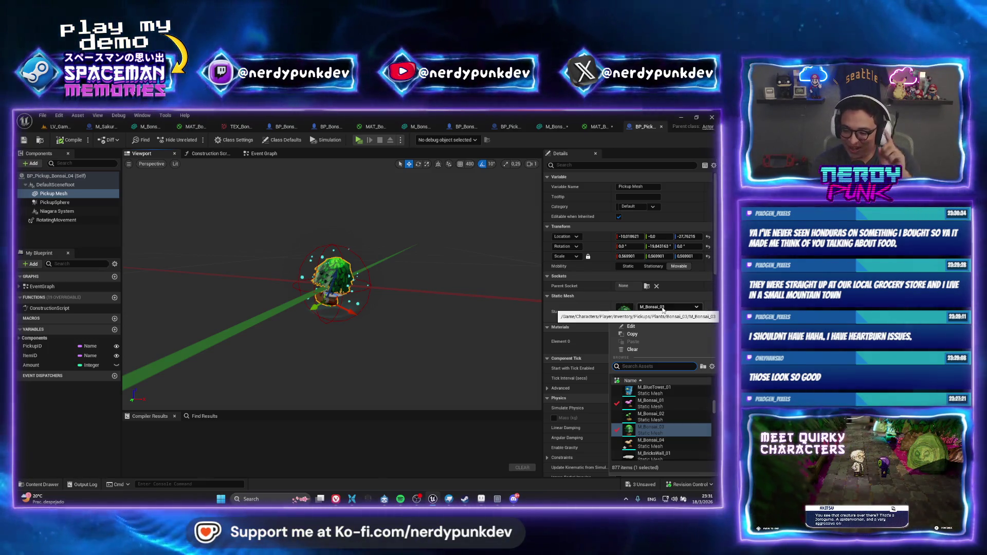
pyautogui.click(671, 447)
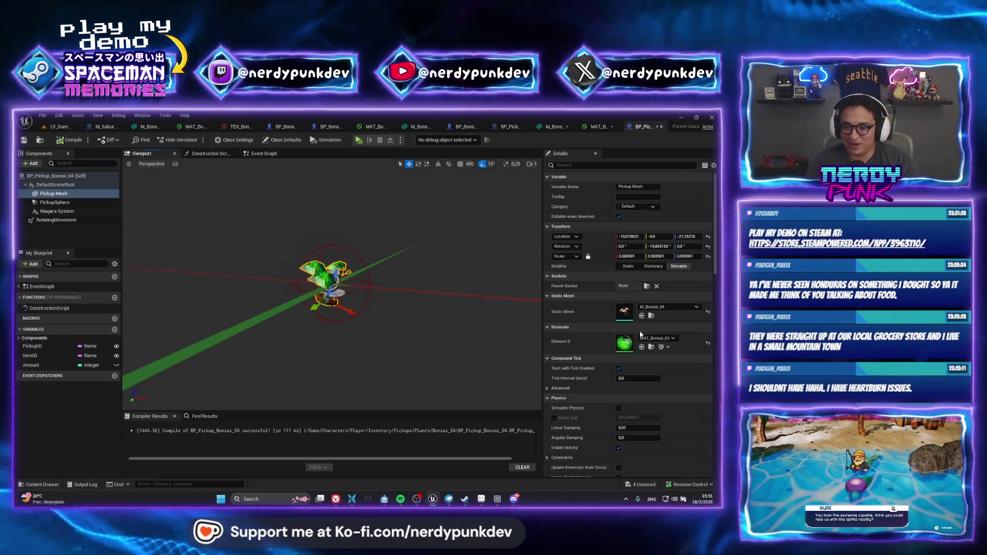
pyautogui.click(655, 338)
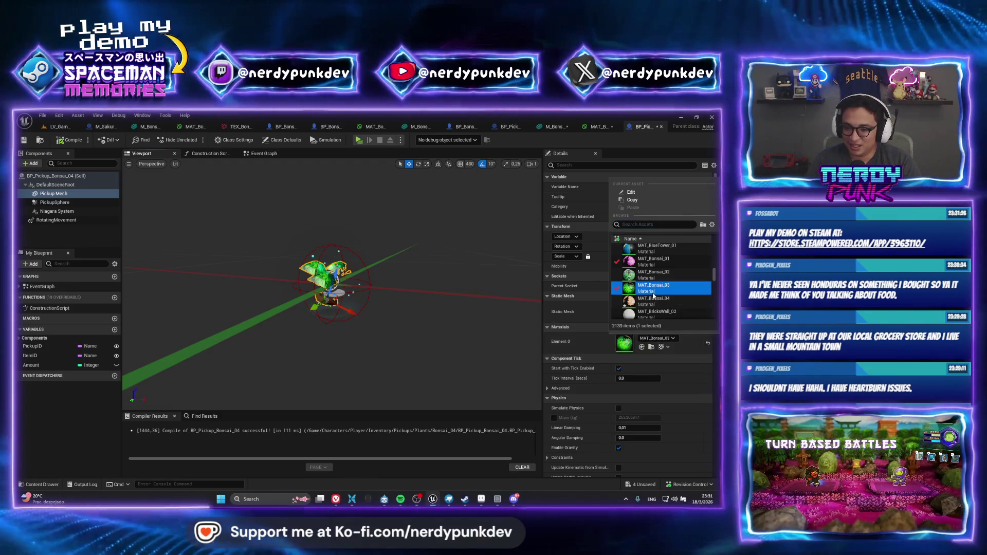
pyautogui.click(654, 298)
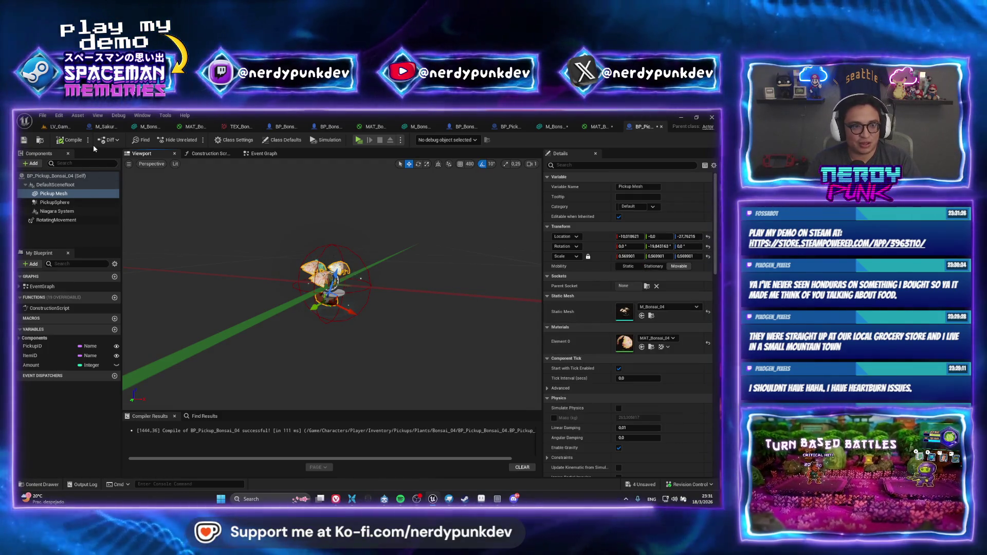
pyautogui.click(59, 126)
pyautogui.doubleClick(132, 422)
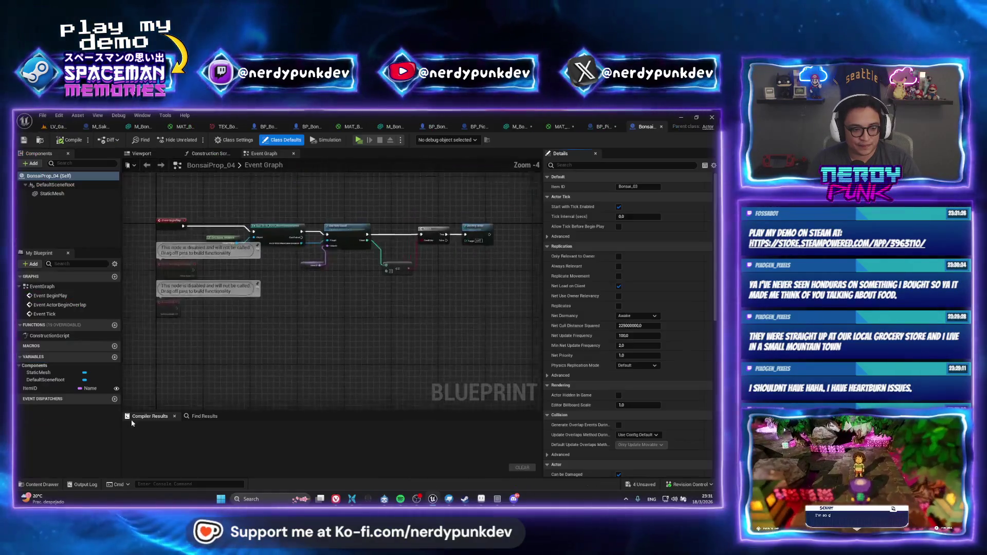
# Set BonsaiProp_04's StaticMesh to M_Bonsai_04 with MAT_Bonsai_04, and compile the blueprint.
pyautogui.click(141, 154)
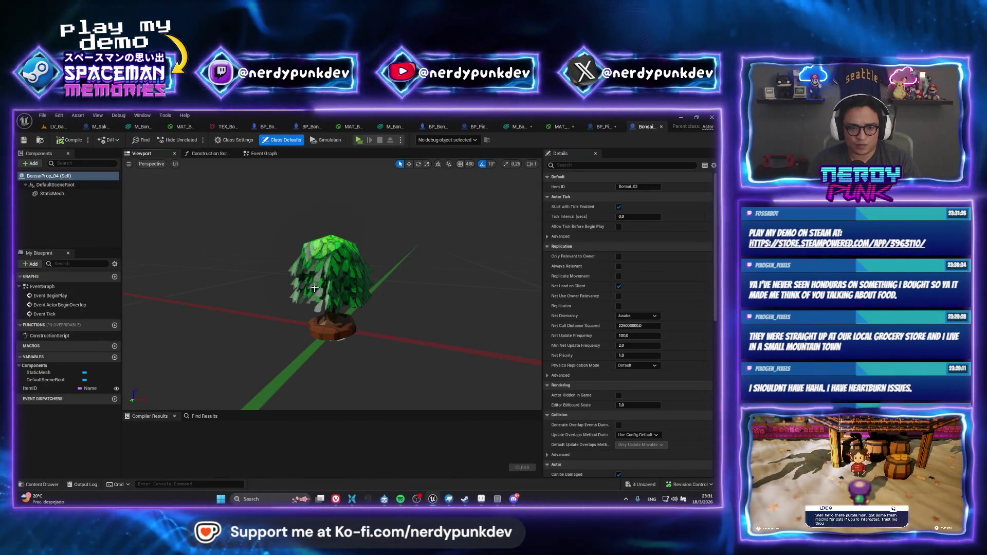
pyautogui.click(52, 193)
pyautogui.click(667, 307)
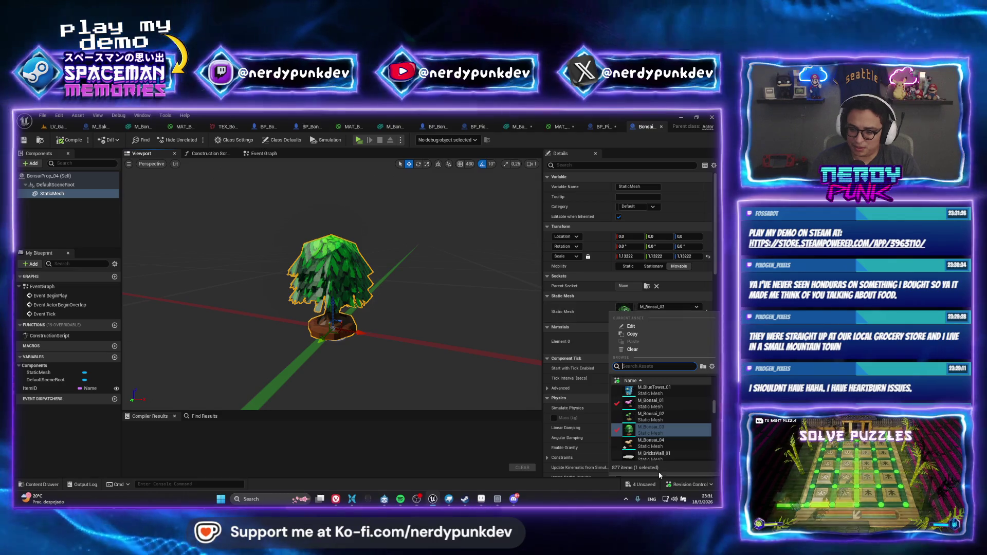
pyautogui.click(653, 443)
pyautogui.click(663, 339)
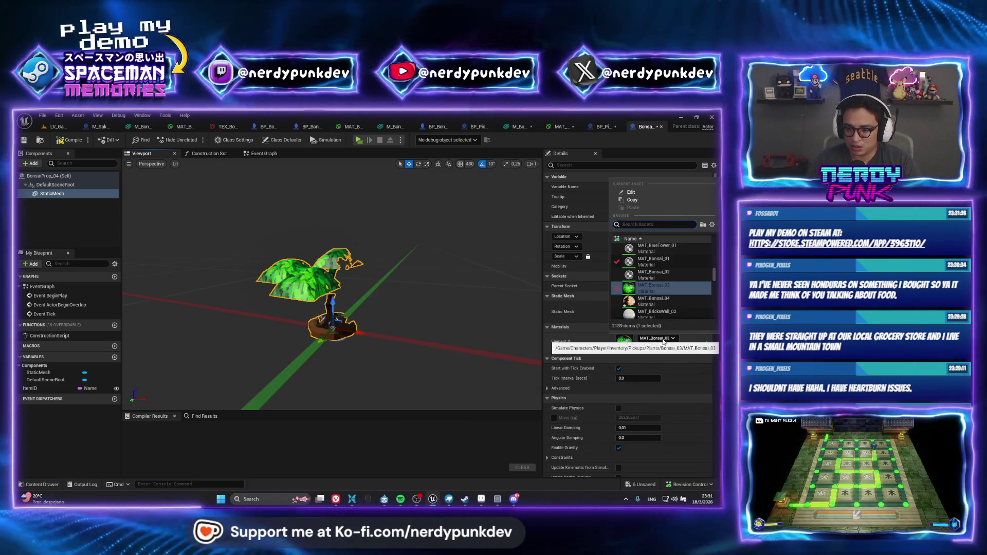
pyautogui.click(653, 301)
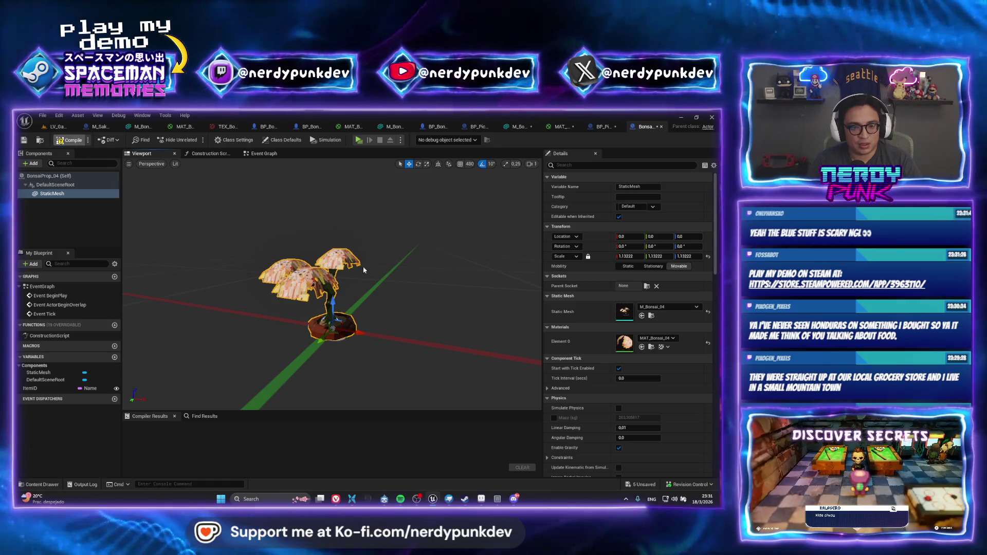
pyautogui.click(69, 140)
# Save all five modified assets and return to the main level editor.
pyautogui.hotkey('ctrl', 'shift', 's')
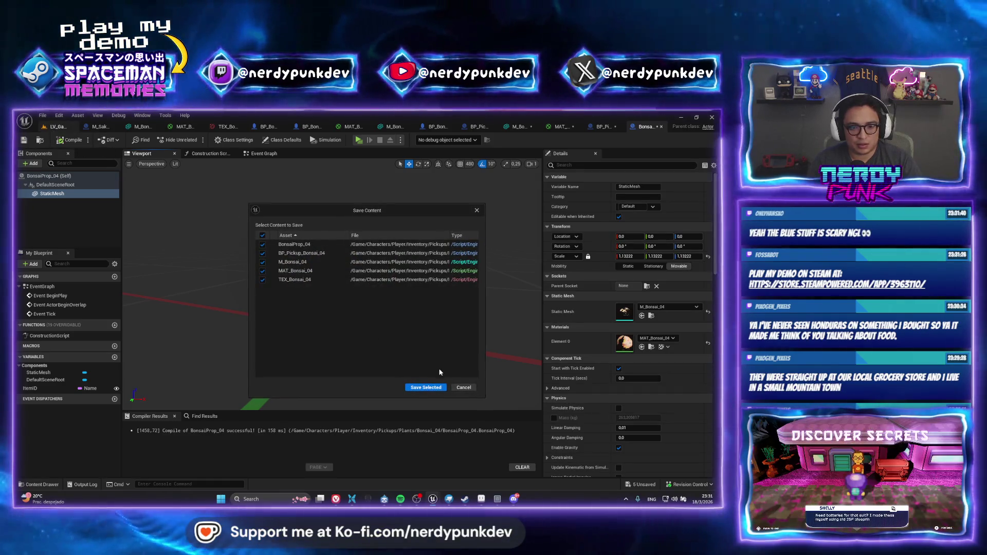
pyautogui.click(424, 388)
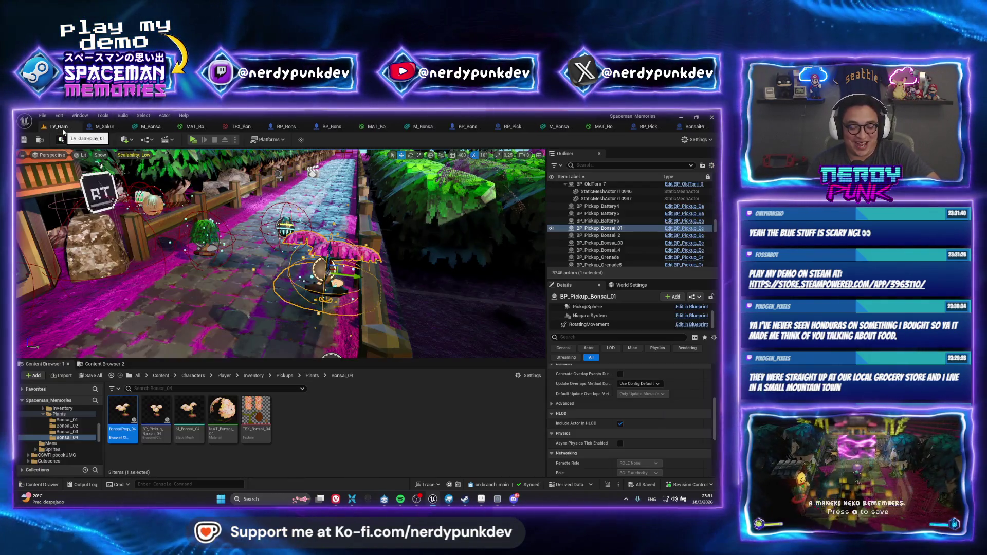
pyautogui.click(443, 444)
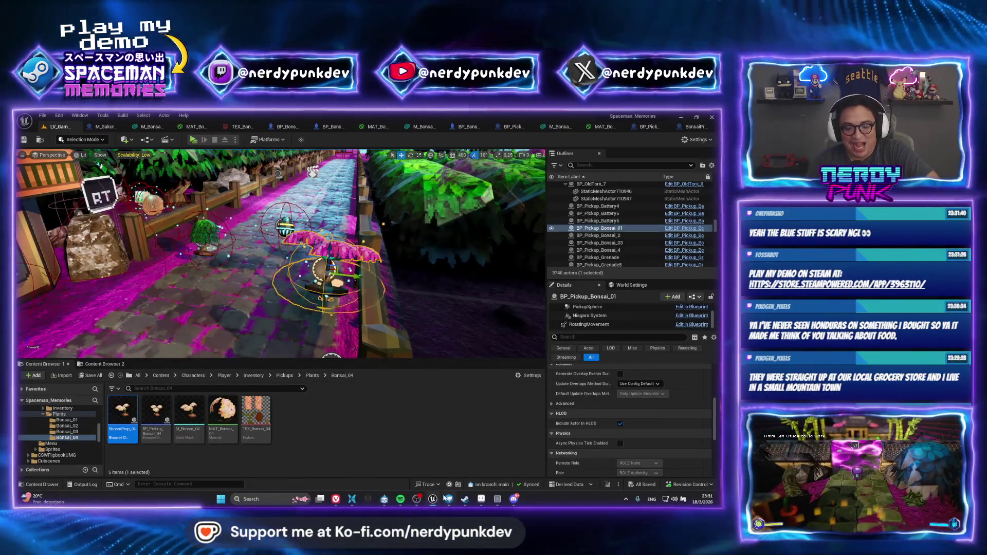
pyautogui.moveTo(439, 502)
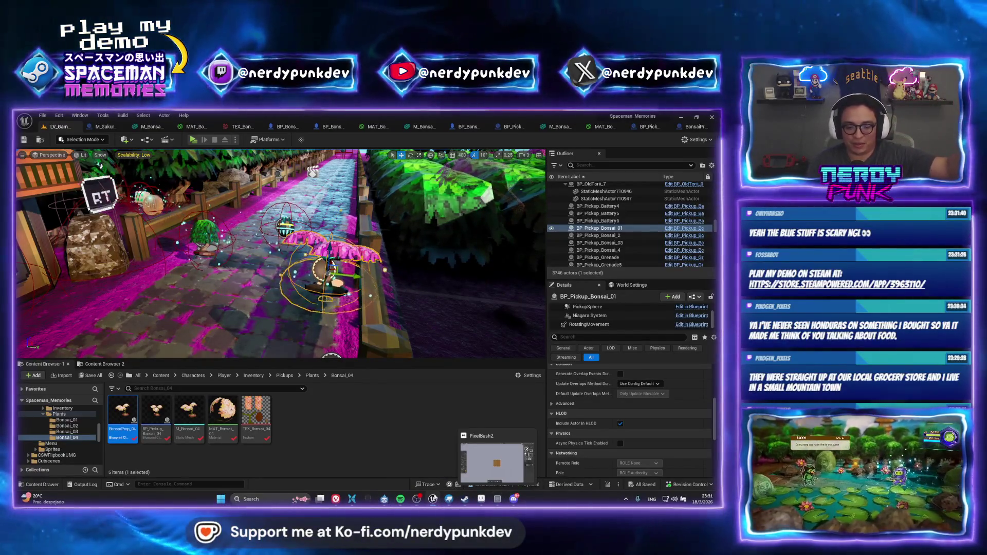
# Preview the Taqueritos bag images, including Chile Toreado and Dragón de Hielo, then close the preview.
pyautogui.click(412, 455)
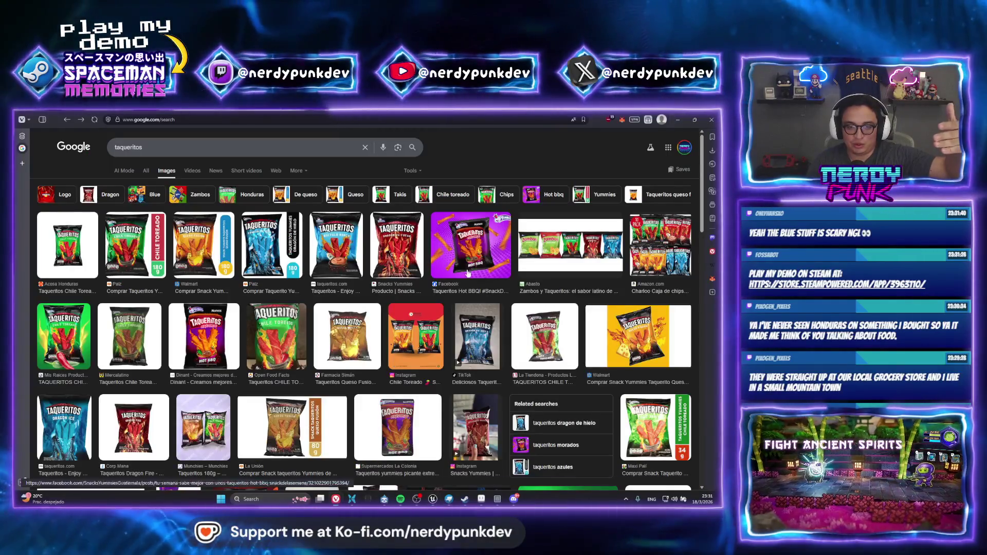
pyautogui.click(273, 242)
pyautogui.click(146, 222)
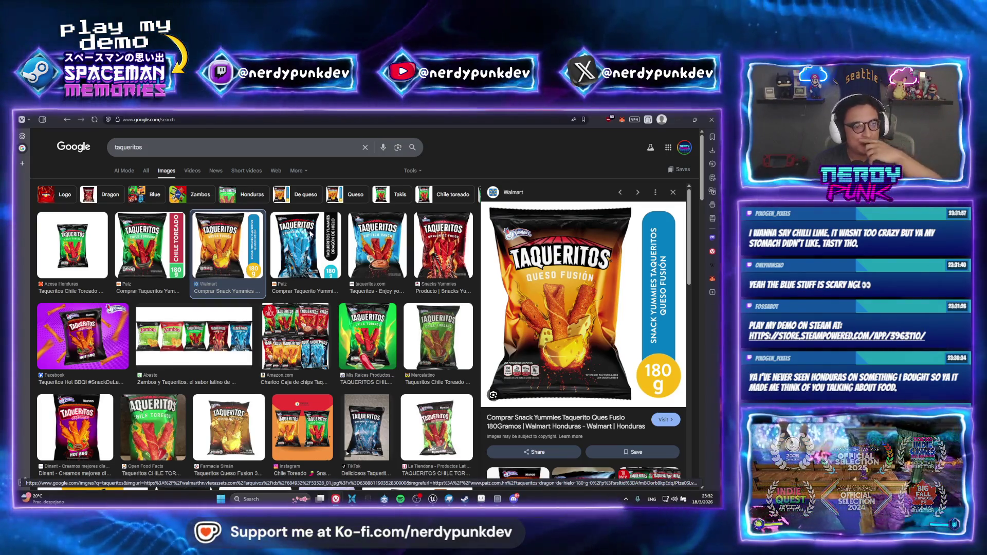
pyautogui.click(310, 234)
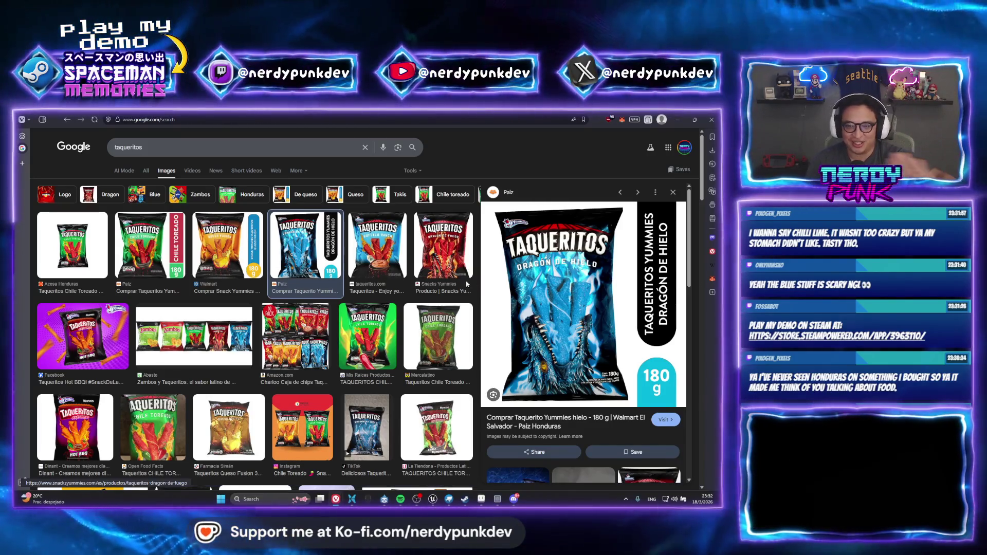
pyautogui.press('Left')
pyautogui.press('Left')
pyautogui.press('Left')
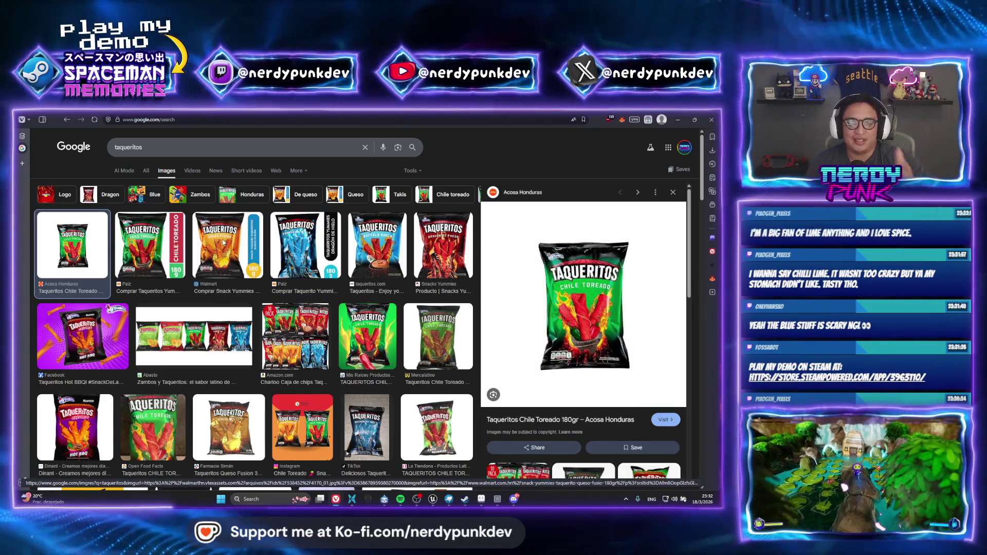
pyautogui.click(291, 237)
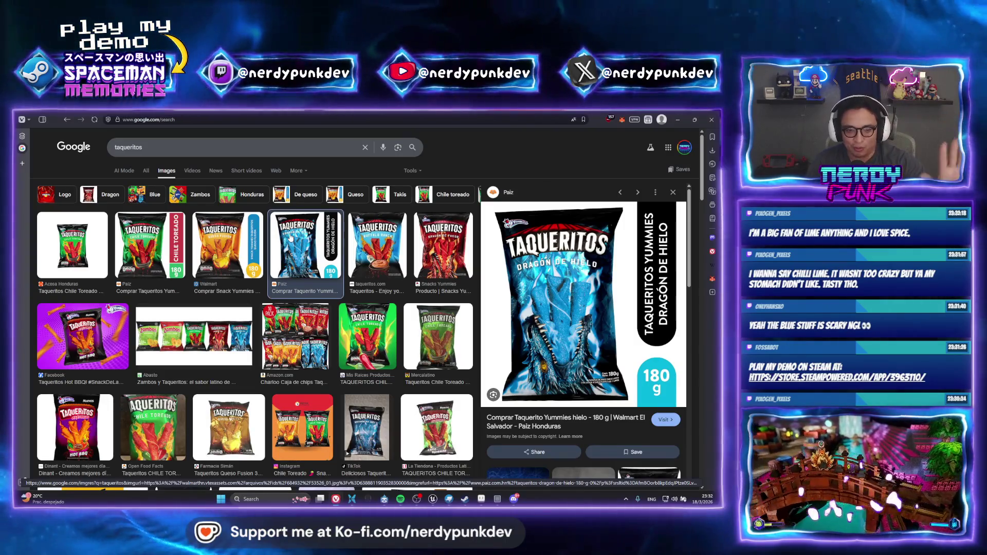
pyautogui.click(673, 192)
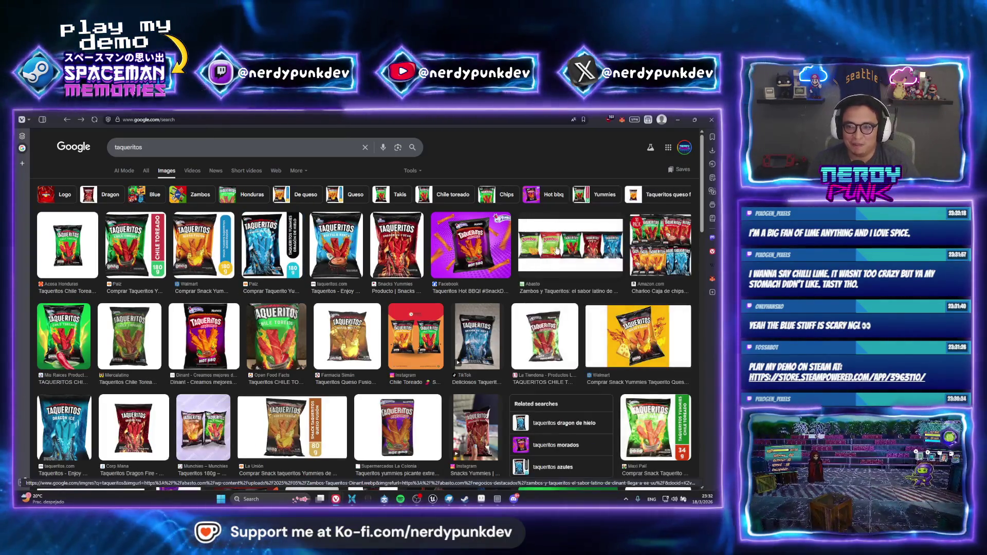
pyautogui.scroll(-5, 513, 256)
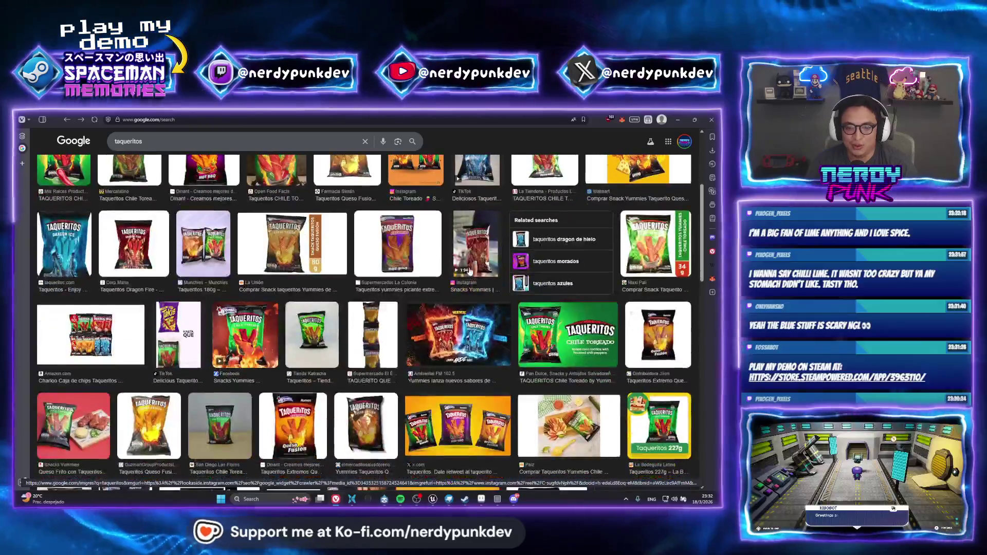
pyautogui.hotkey('alt', 'Tab')
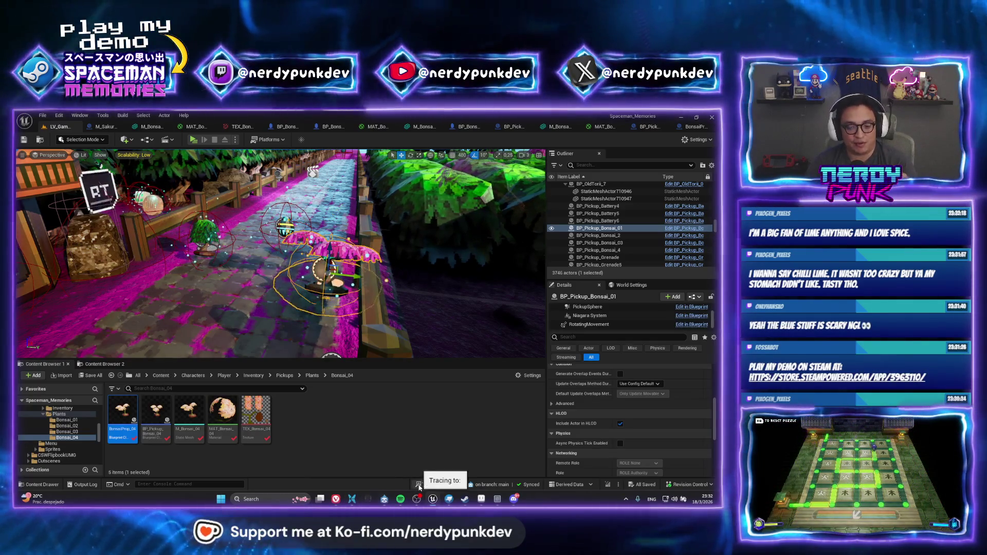
# Preview the Abasto Zambos y Taqueritos image and replace the search words with 'zambos picantes'.
pyautogui.moveTo(336, 499)
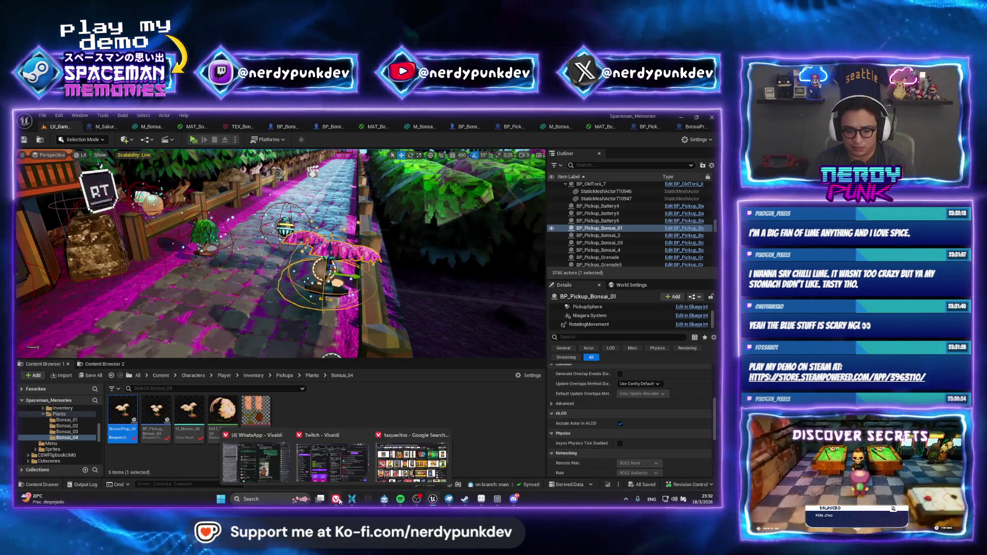
pyautogui.click(411, 463)
pyautogui.scroll(6, 463, 309)
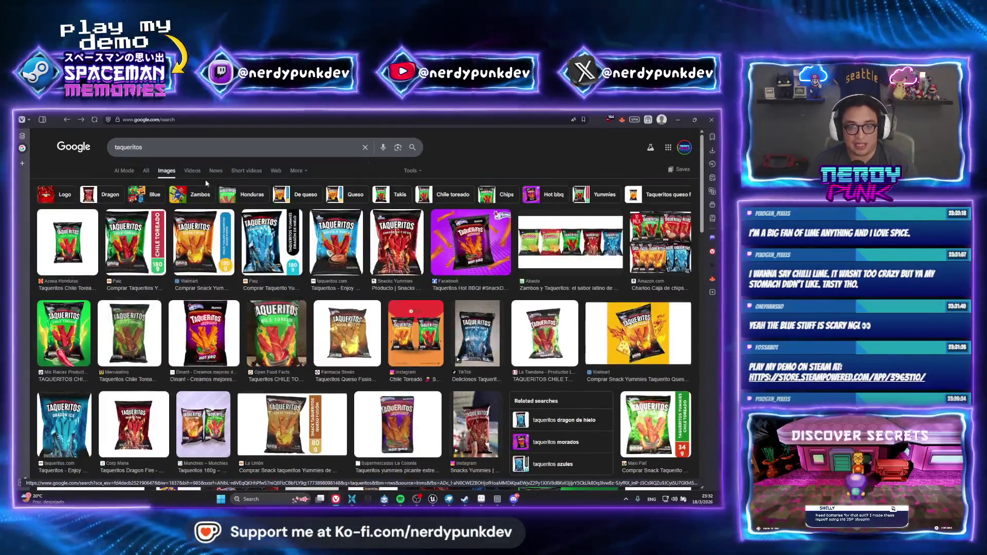
pyautogui.click(571, 241)
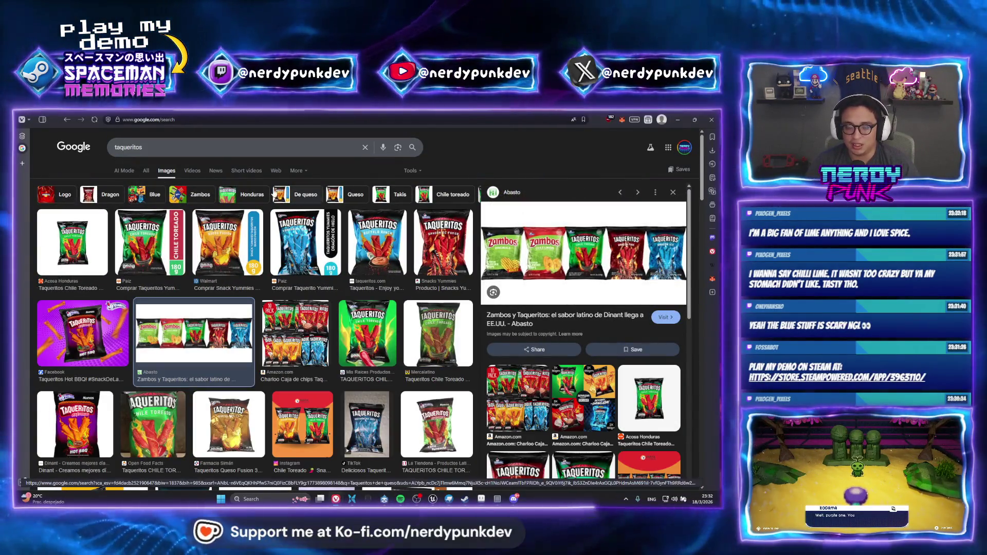
pyautogui.doubleClick(221, 150)
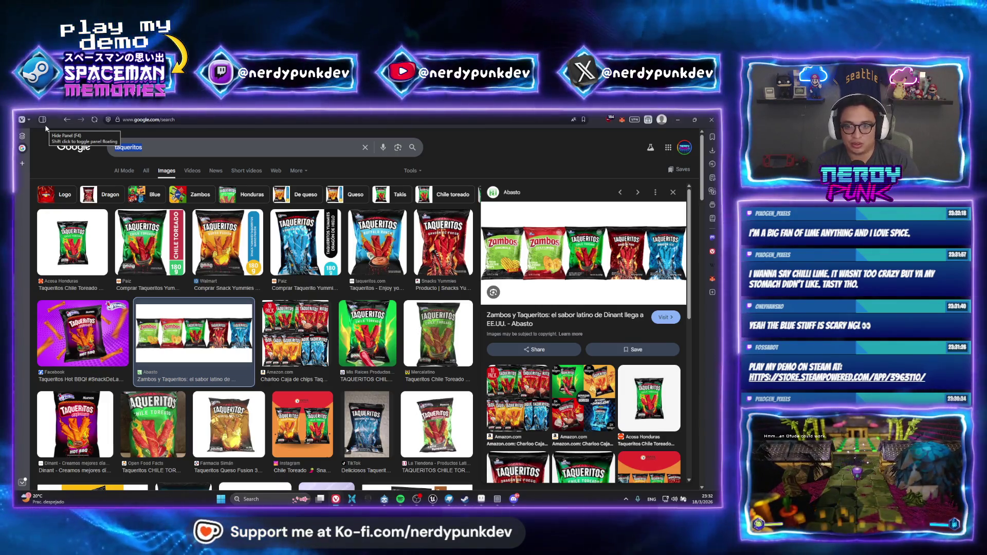
pyautogui.write('zambos ')
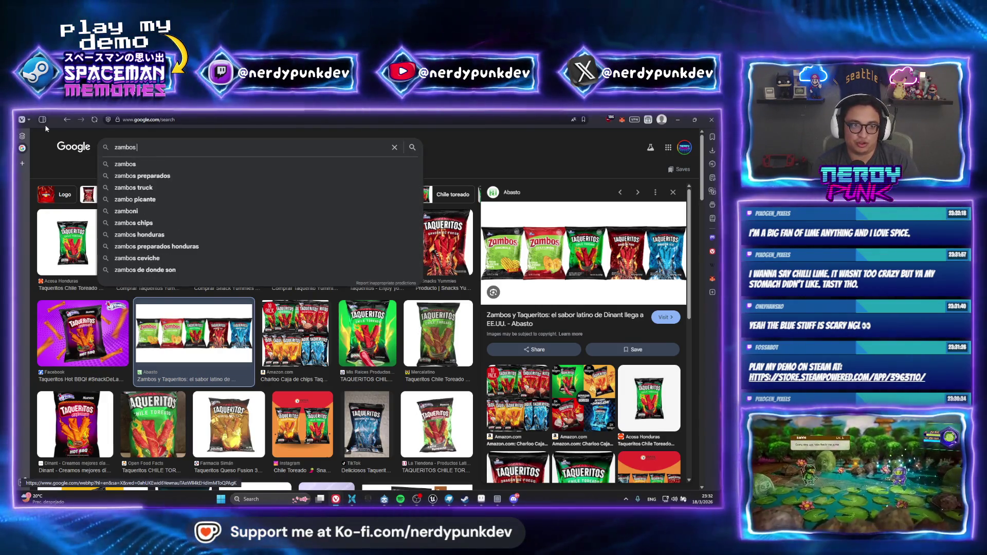
pyautogui.write('picantes')
# Search images for 'zambos picantes', preview the first and Boquitas Zambos 140 g bags, then minimize the browser.
pyautogui.press('Return')
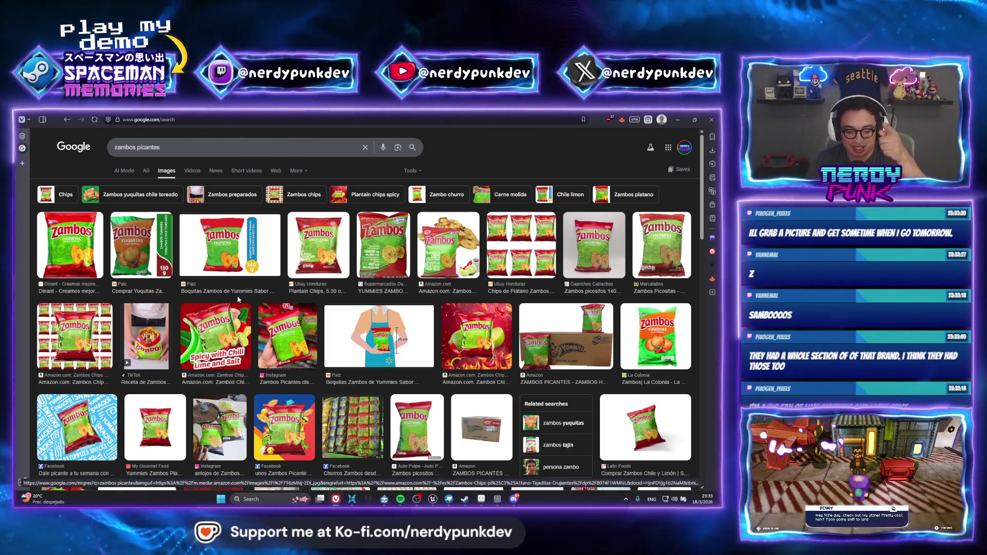
pyautogui.click(88, 240)
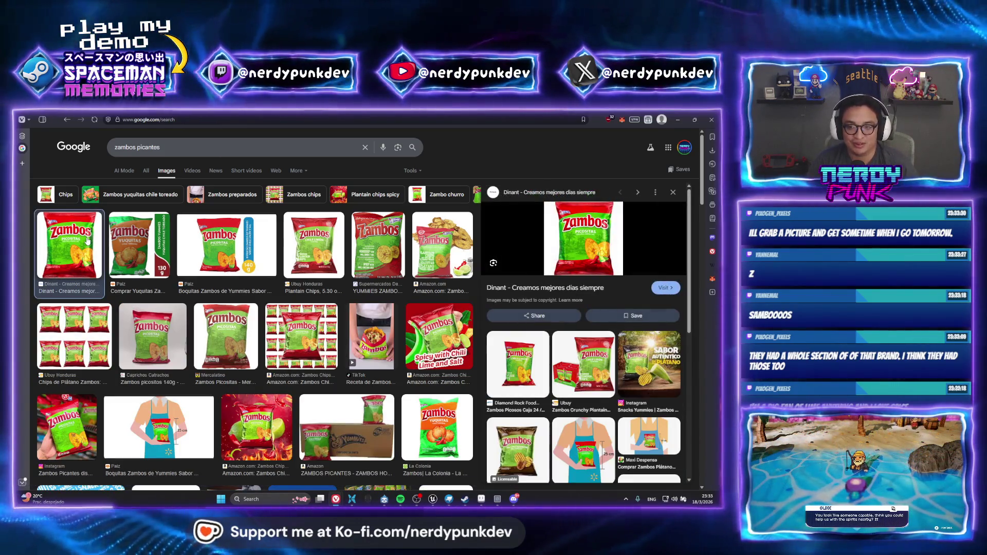
pyautogui.click(237, 247)
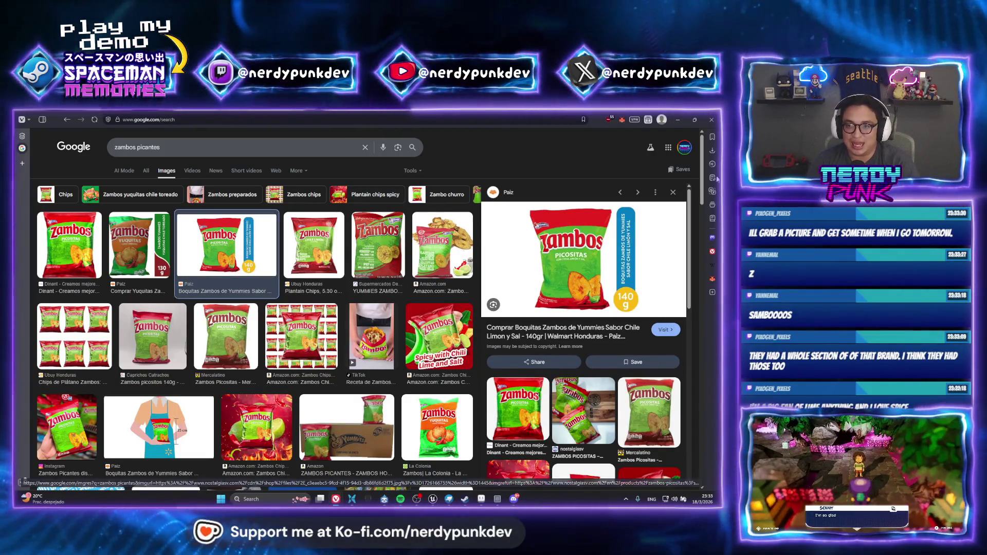
pyautogui.click(676, 120)
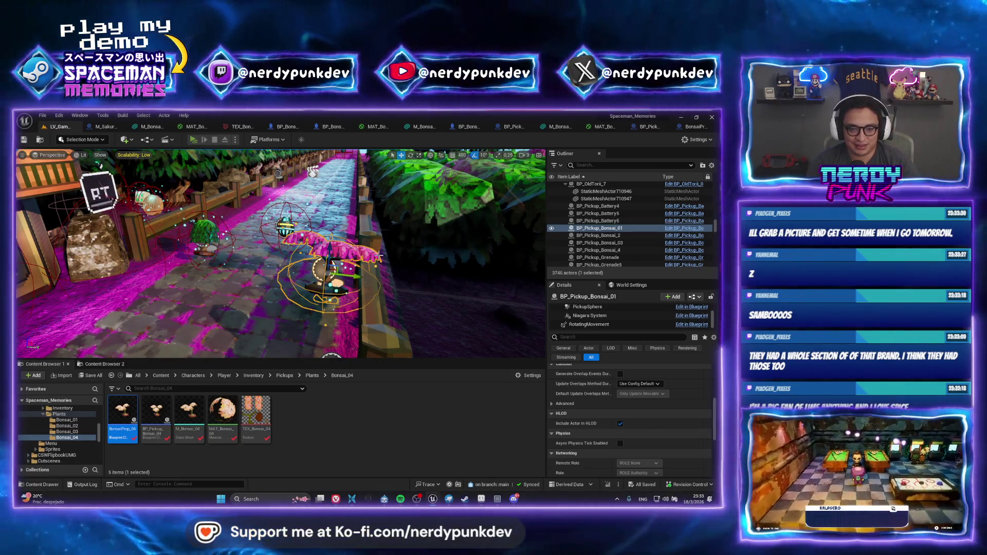
# After a quick playtest, replace the path's BonsaiProp_04 with a BP_Pickup_Bonsai_04 pickup and save the level.
pyautogui.hotkey('alt', 'p')
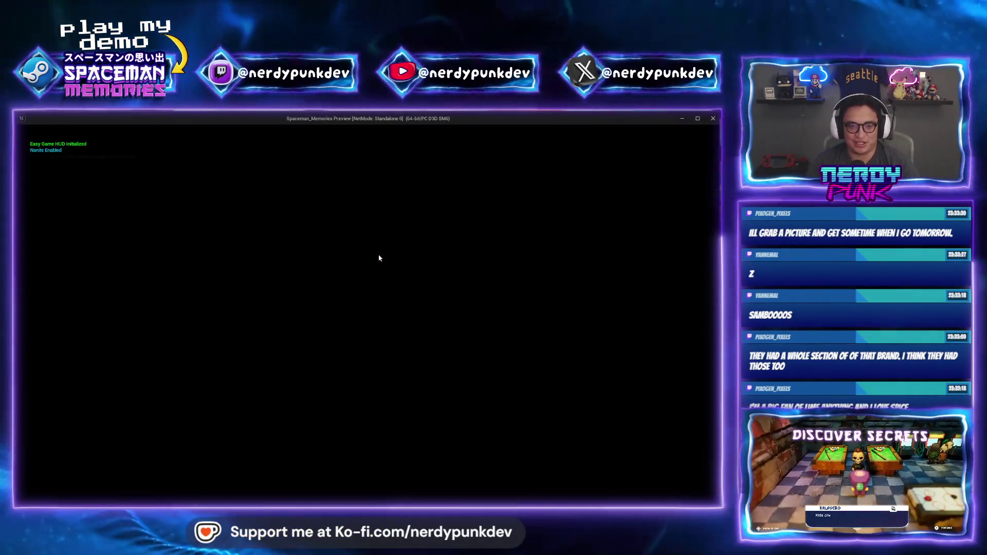
pyautogui.press('Escape')
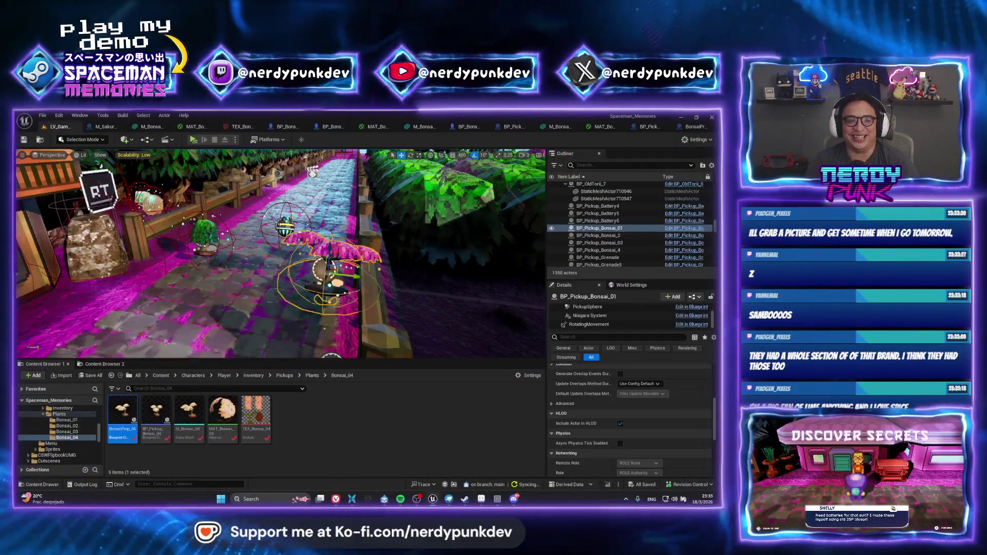
pyautogui.moveTo(261, 250)
pyautogui.mouseDown()
pyautogui.moveTo(281, 320)
pyautogui.moveTo(327, 291)
pyautogui.mouseUp()
pyautogui.press('Delete')
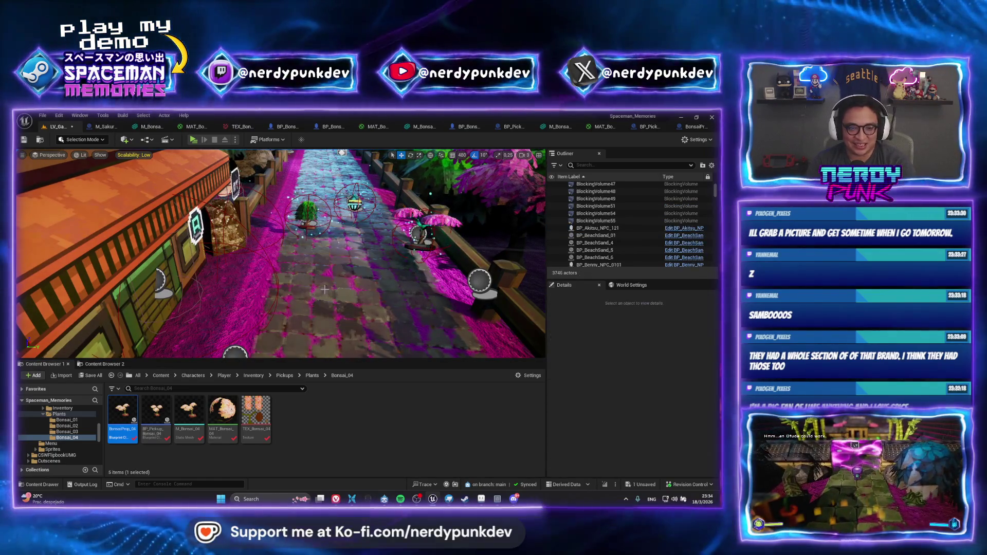
pyautogui.moveTo(156, 417)
pyautogui.mouseDown()
pyautogui.moveTo(309, 284)
pyautogui.moveTo(322, 229)
pyautogui.mouseUp()
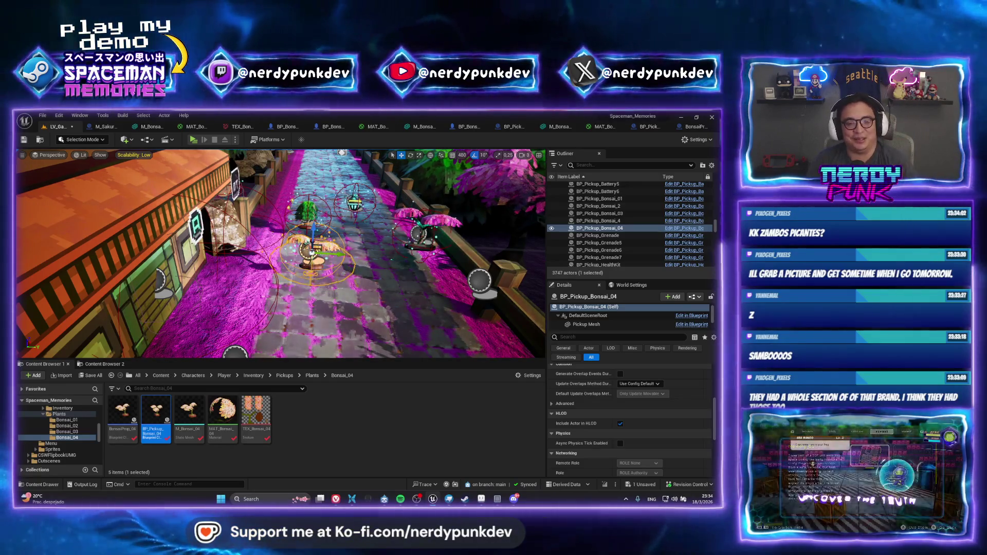
pyautogui.press('f')
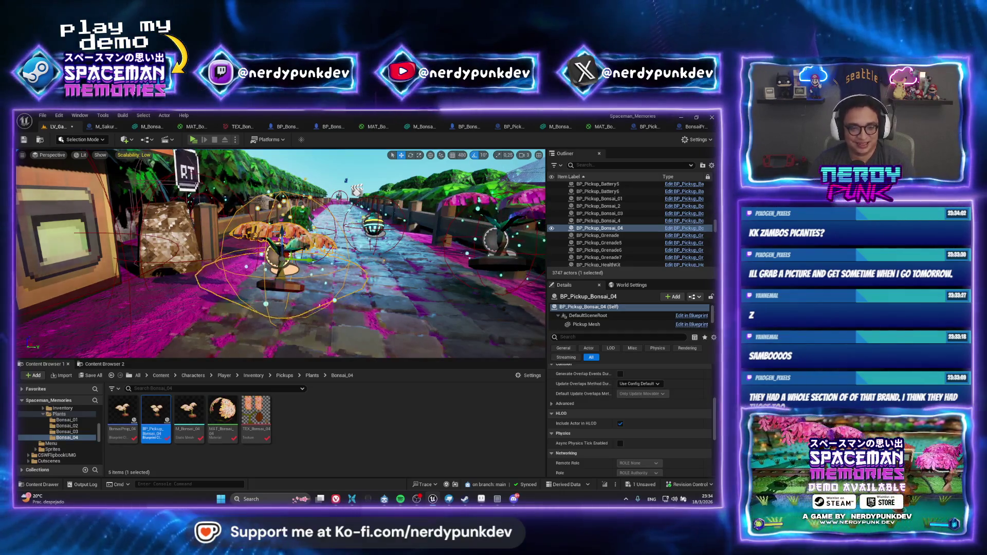
pyautogui.hotkey('ctrl', 's')
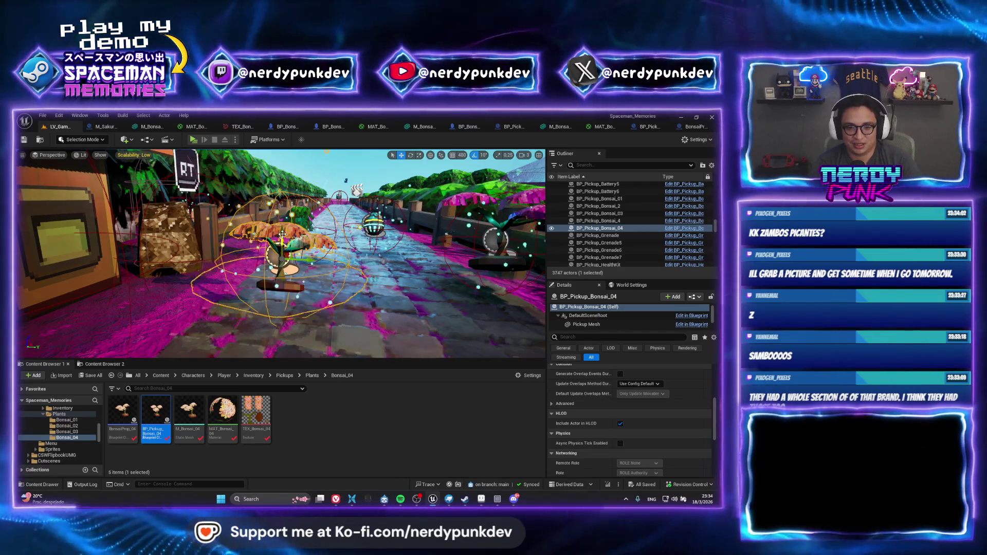
# Open the LV_TreeHouse_01 level and fly the view toward the potted bonsai.
pyautogui.hotkey('ctrl', 'p')
pyautogui.write('lv_')
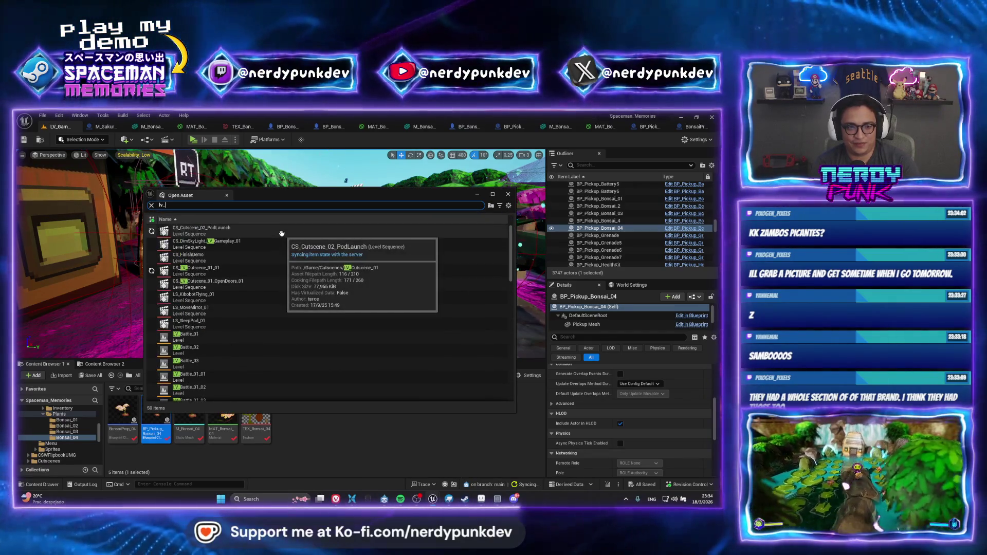
pyautogui.write('tree')
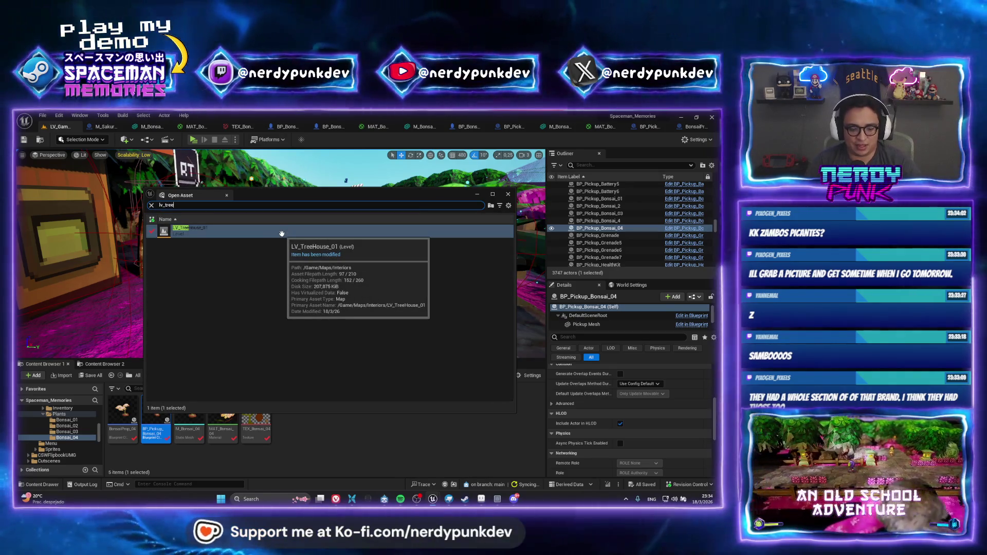
pyautogui.doubleClick(281, 233)
pyautogui.moveTo(285, 236); pyautogui.dragTo(277, 243)
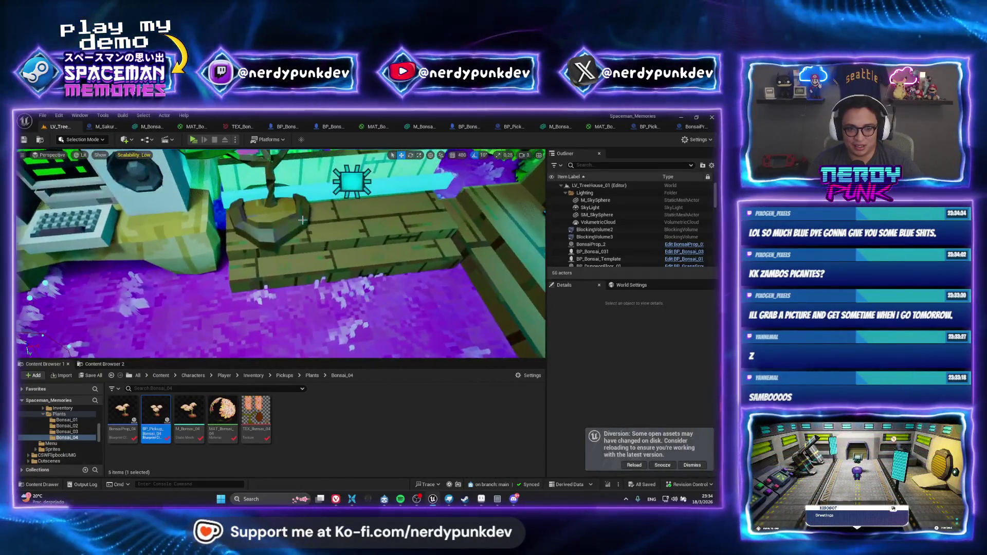
# Select BonsaiProp_2, snap it to the view, and undo a trial 100-degree rotation.
pyautogui.click(281, 215)
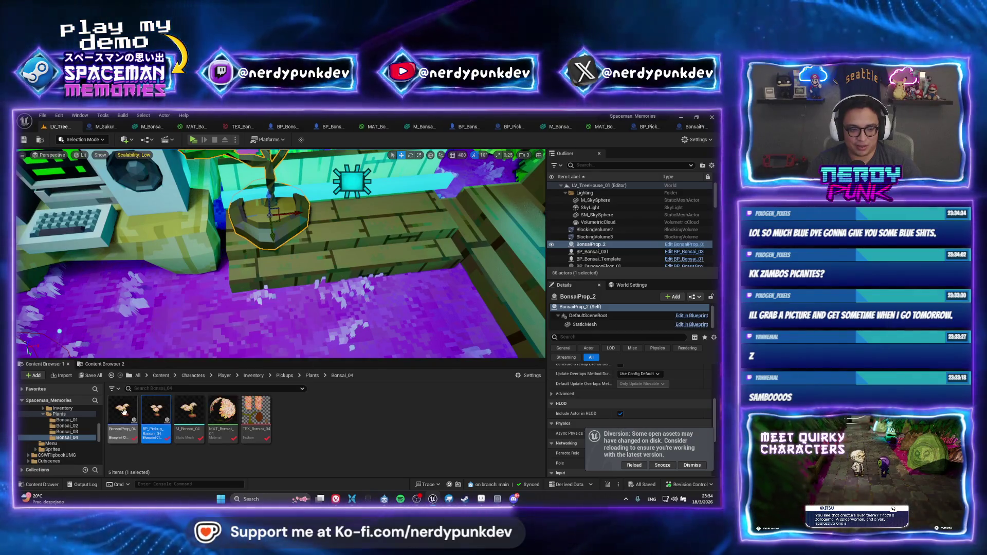
pyautogui.click(122, 411)
pyautogui.rightClick(585, 243)
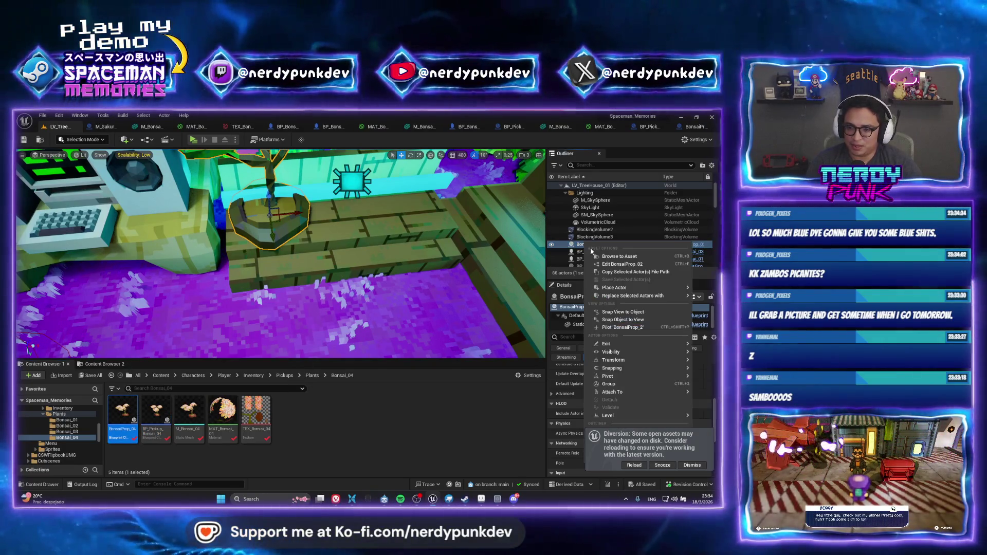
pyautogui.click(622, 320)
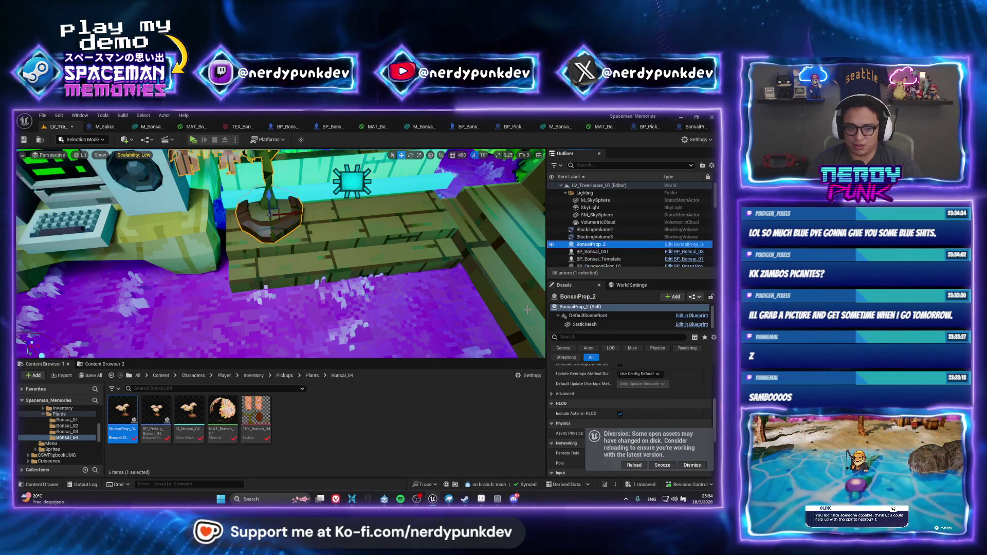
pyautogui.scroll(-10, 316, 271)
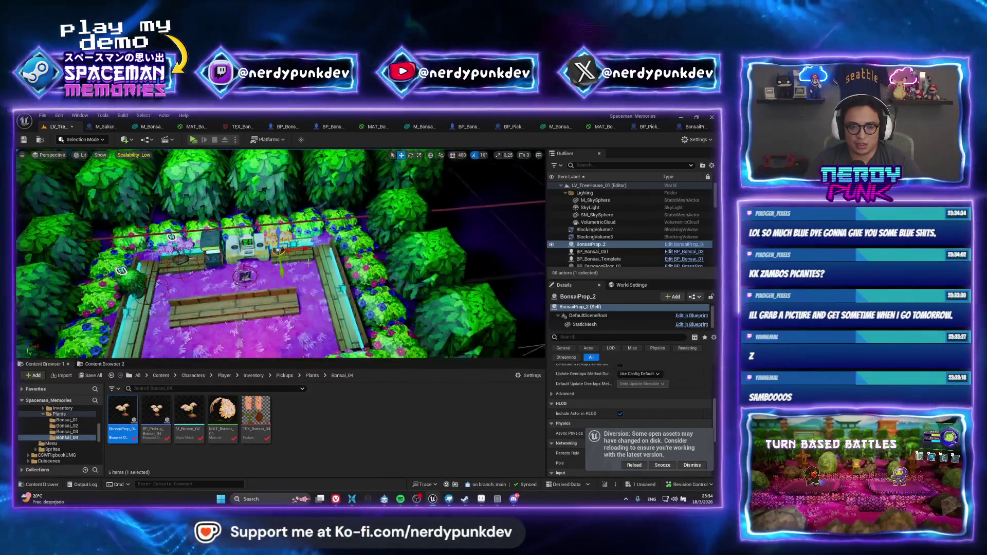
pyautogui.moveTo(272, 281)
pyautogui.mouseDown()
pyautogui.moveTo(276, 294)
pyautogui.moveTo(365, 282)
pyautogui.mouseUp()
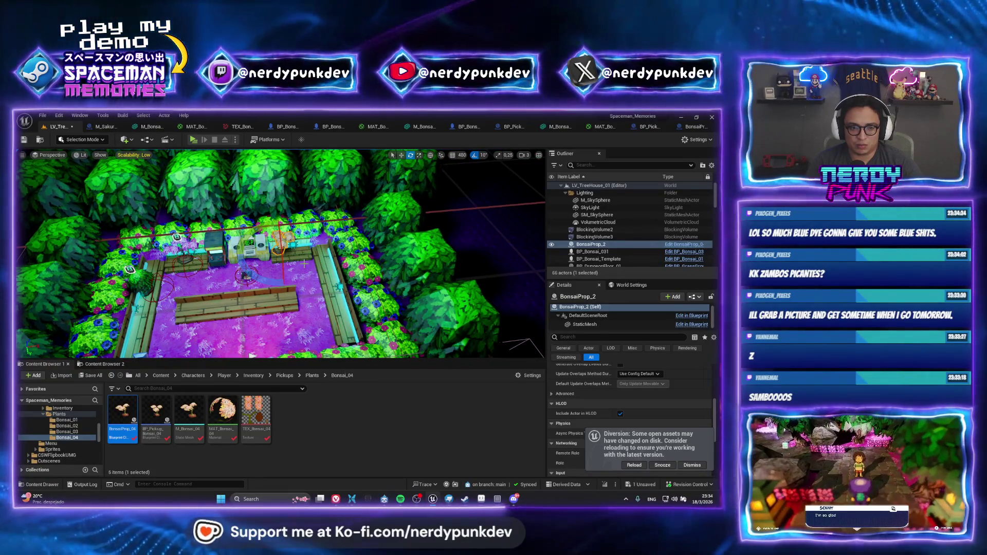
pyautogui.hotkey('ctrl', 'z')
pyautogui.press('w')
# Delete BonsaiProp_2 from the room and open the BonsaiProp_04 Blueprint.
pyautogui.scroll(-5, 305, 264)
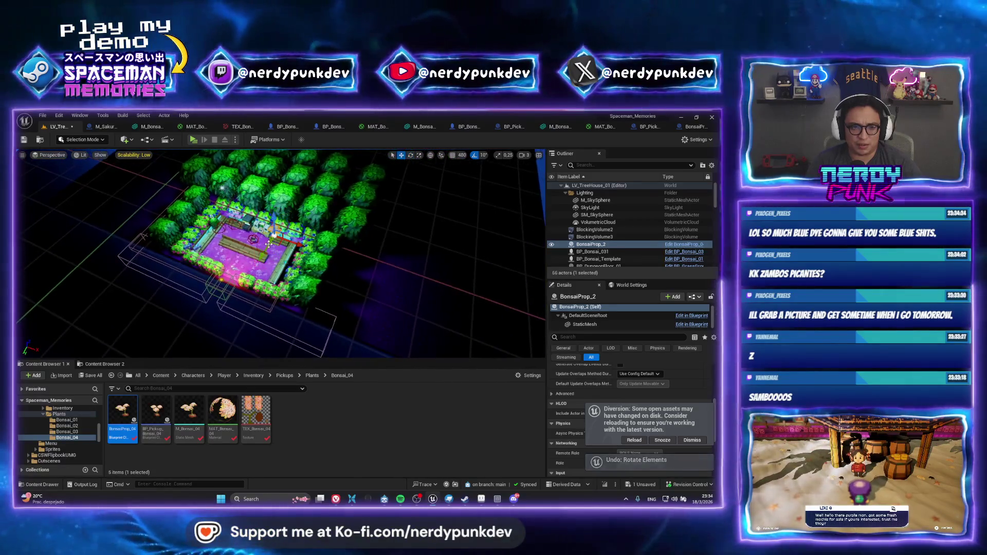
pyautogui.scroll(6, 280, 254)
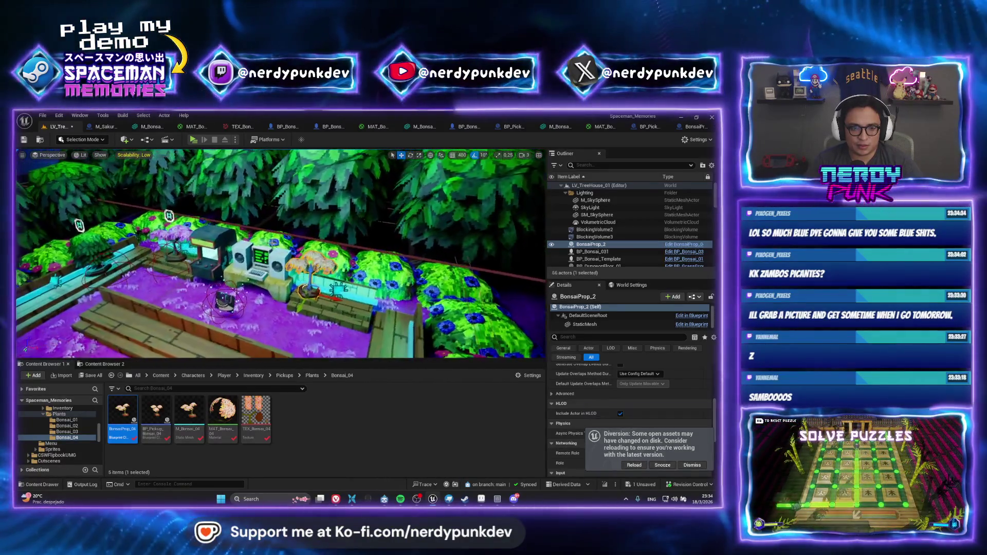
pyautogui.scroll(1, 273, 242)
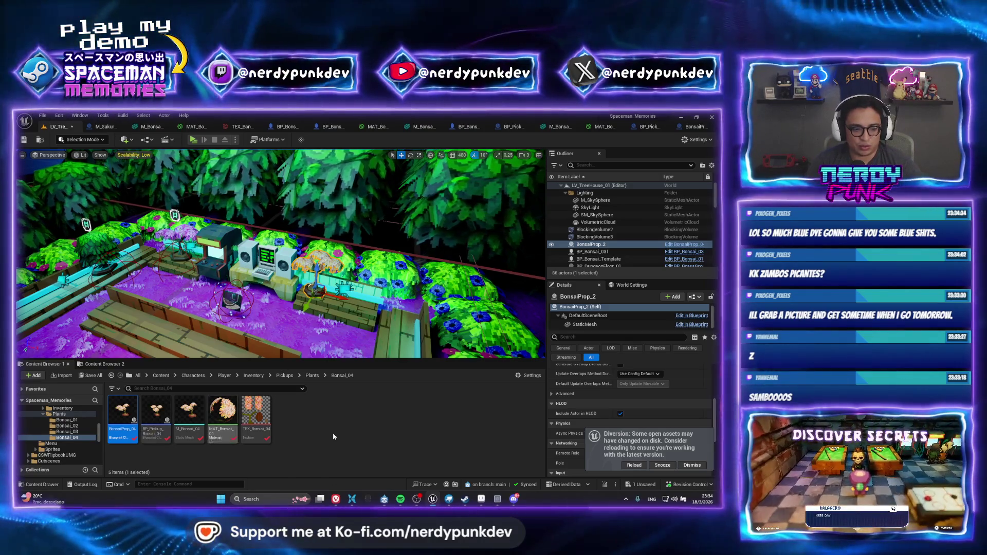
pyautogui.press('Delete')
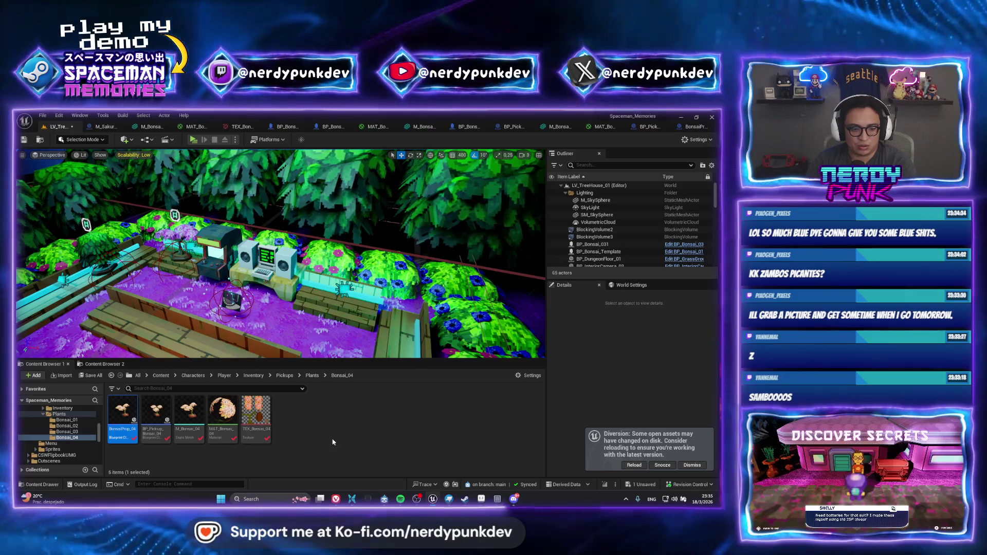
pyautogui.doubleClick(131, 411)
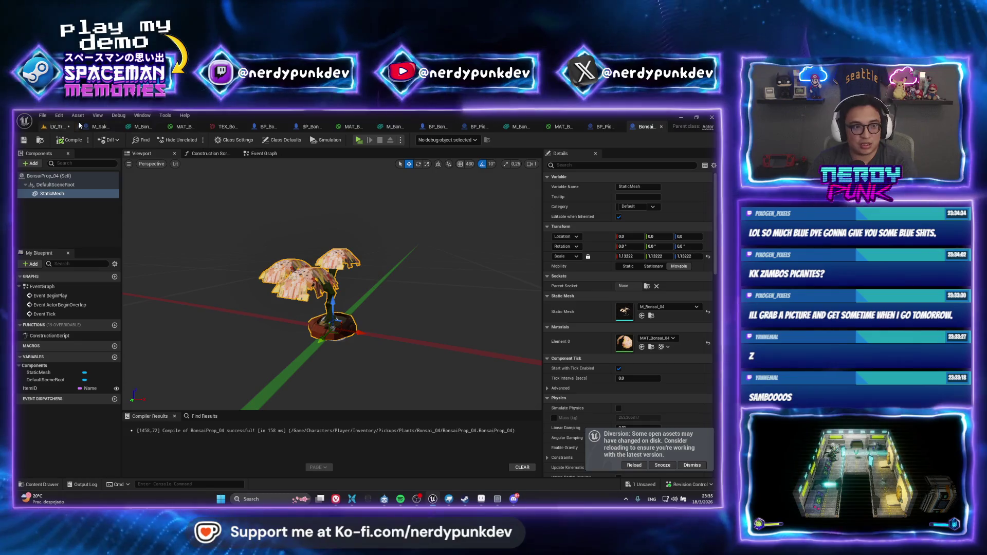
# Start deleting the BonsaiProp_04 asset, then bring the zambos picantes image results forward.
pyautogui.click(58, 127)
pyautogui.click(123, 414)
pyautogui.press('Delete')
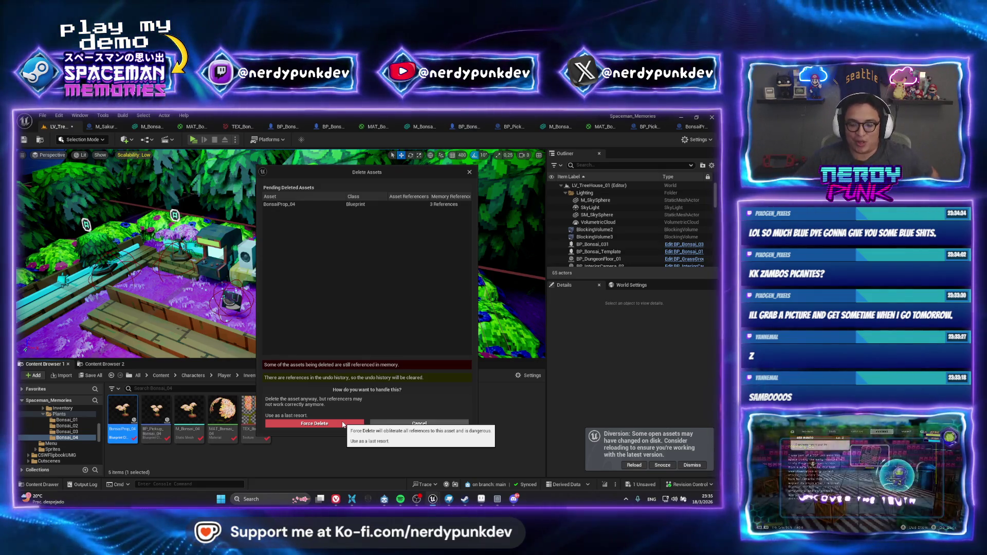
pyautogui.moveTo(335, 497)
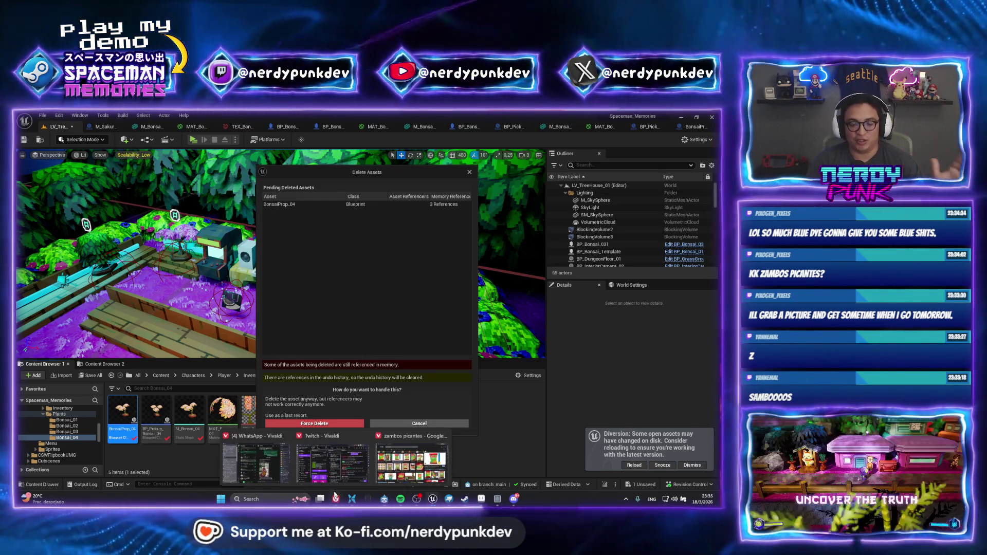
pyautogui.click(400, 433)
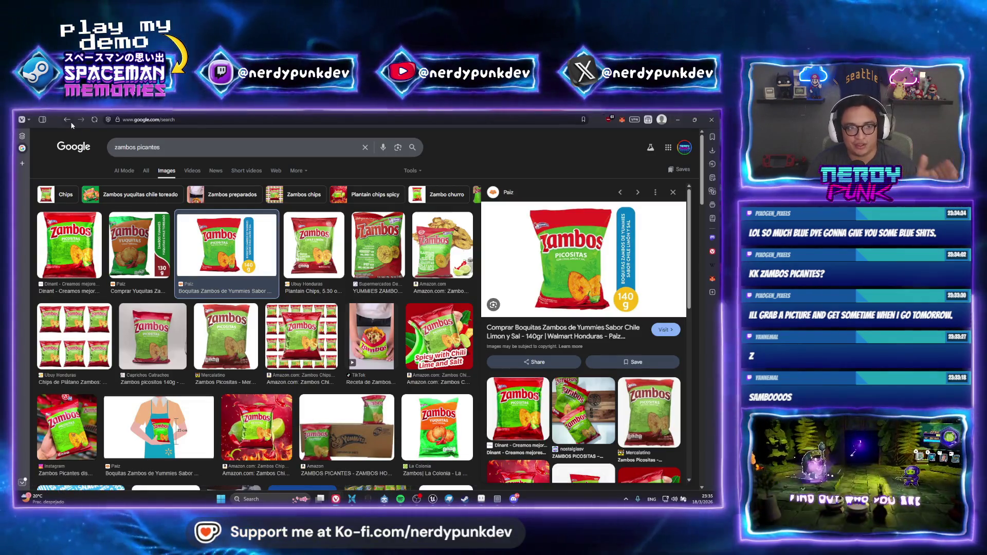
# Preview the Queso Fusión and Dragón de Hielo taqueritos bags, then minimize the browser.
pyautogui.click(65, 121)
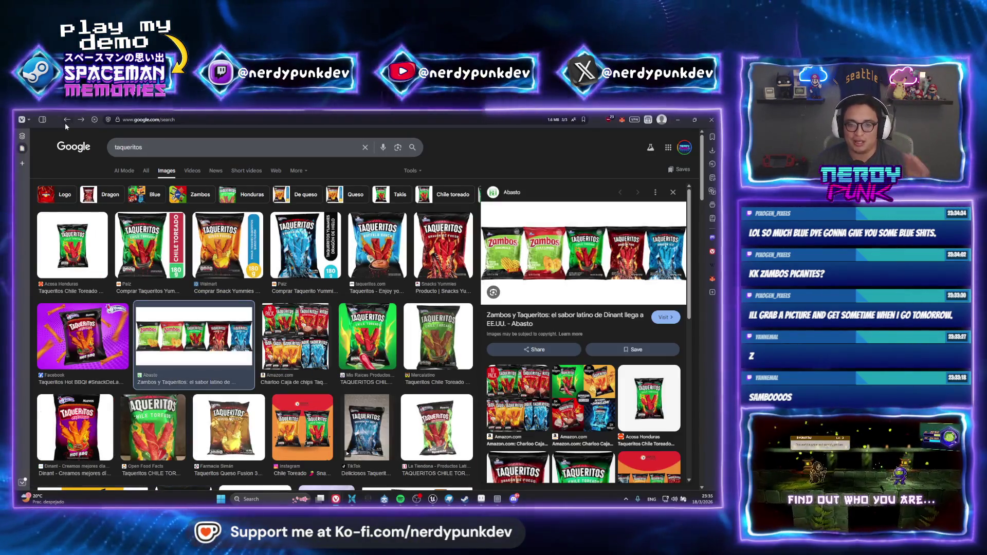
pyautogui.click(258, 249)
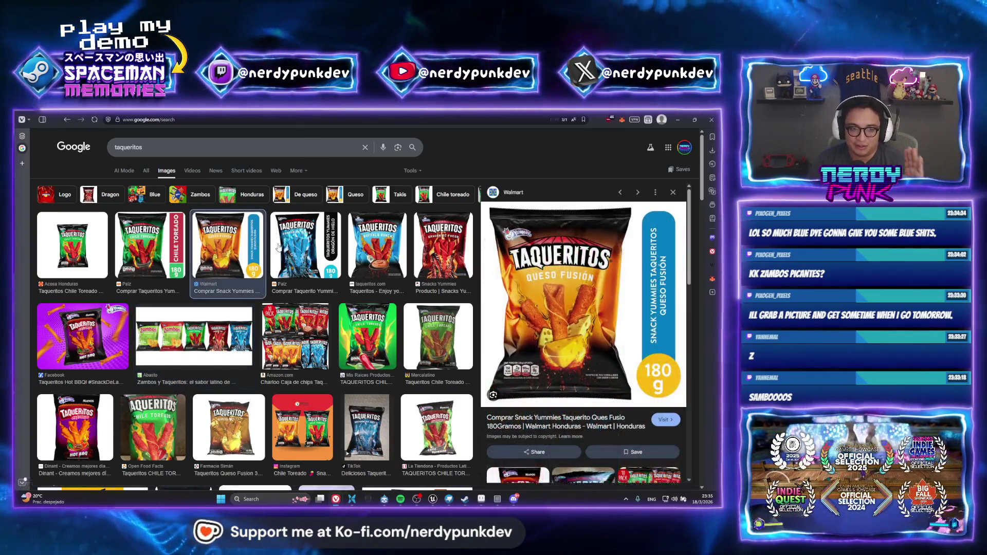
pyautogui.click(304, 246)
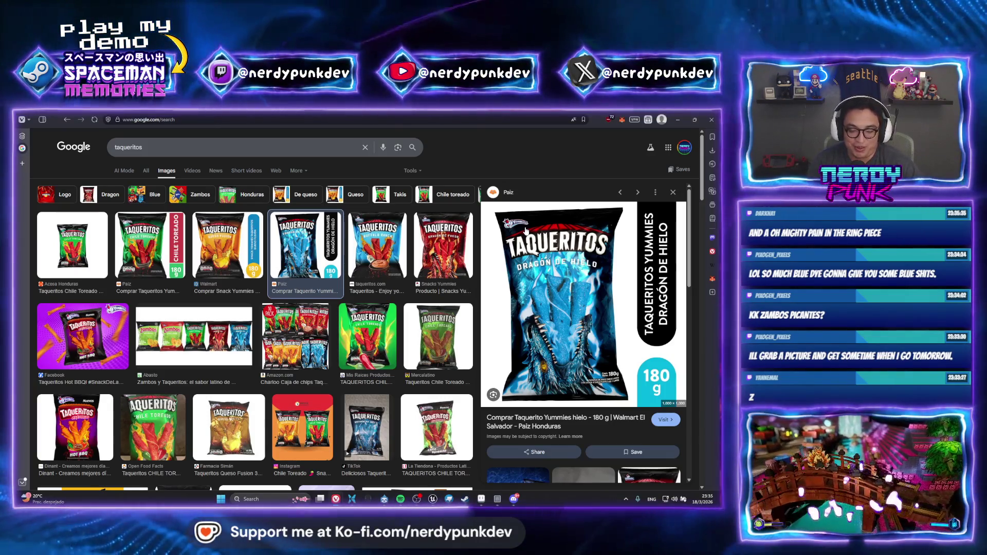
pyautogui.click(672, 192)
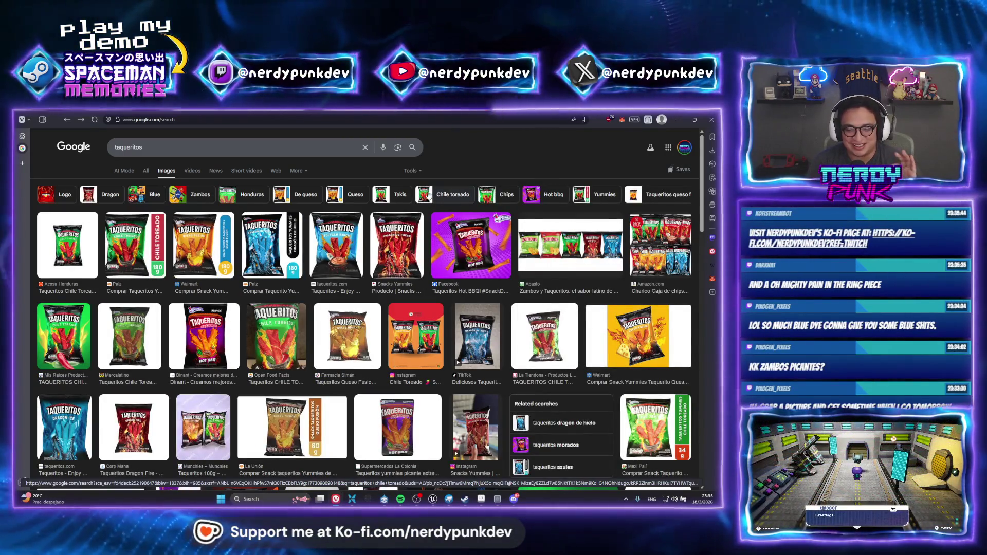
pyautogui.click(678, 122)
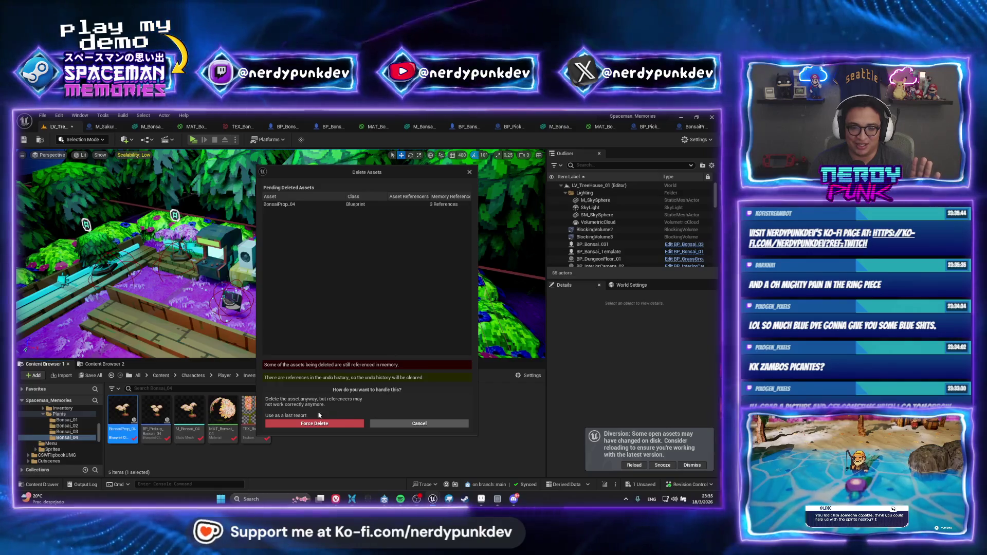
# Confirm deleting BonsaiProp_04, select BP_Bonsai_Template in Plants, and return to the taqueritos results.
pyautogui.click(311, 425)
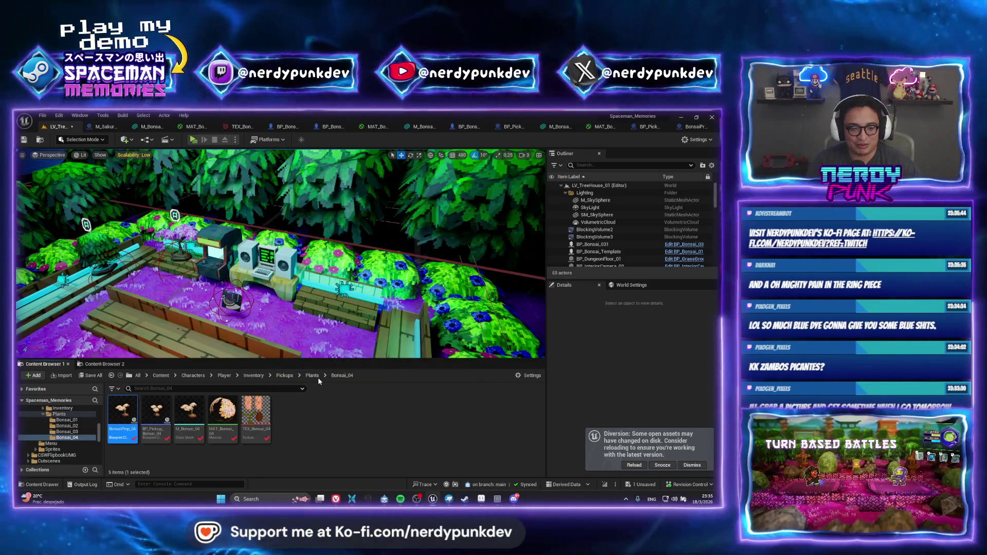
pyautogui.click(312, 375)
pyautogui.click(268, 418)
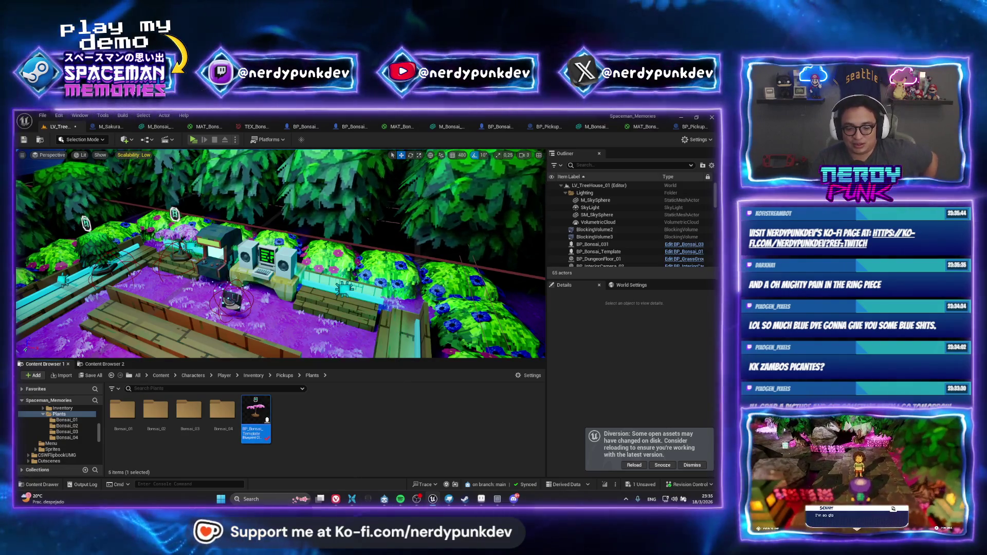
pyautogui.click(336, 499)
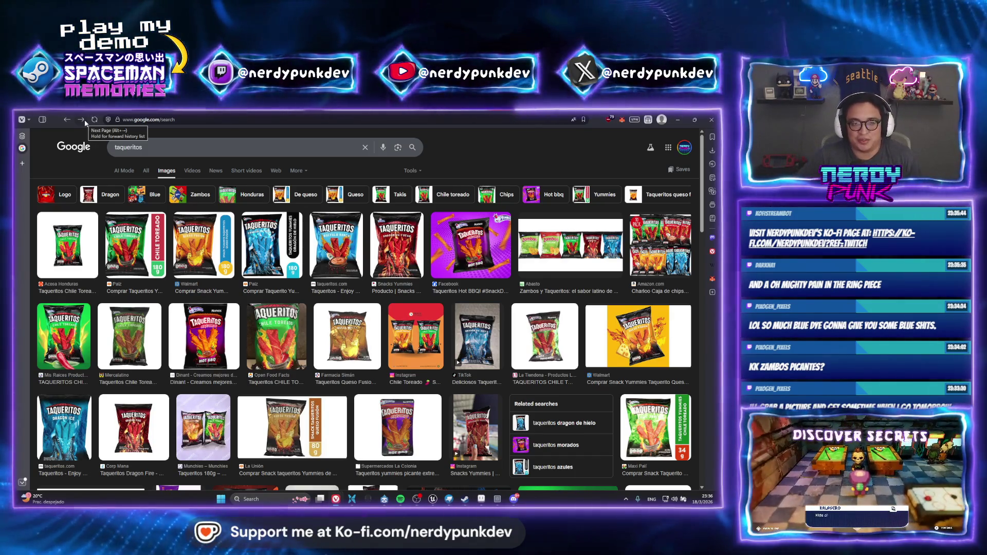
# Run a 'zambo picantes' image search, then minimize the browser back to Unreal.
pyautogui.click(85, 120)
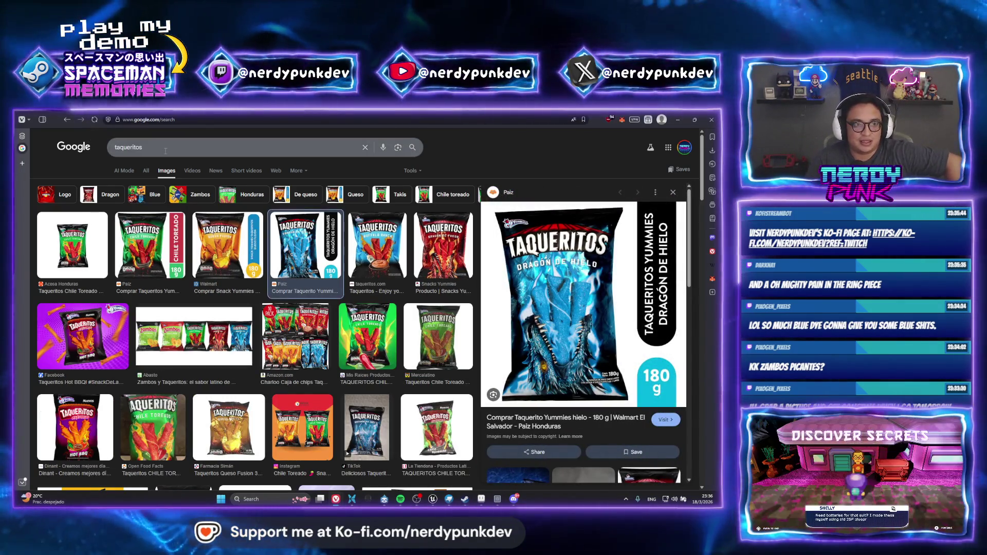
pyautogui.click(165, 150)
pyautogui.write('ambo picantes')
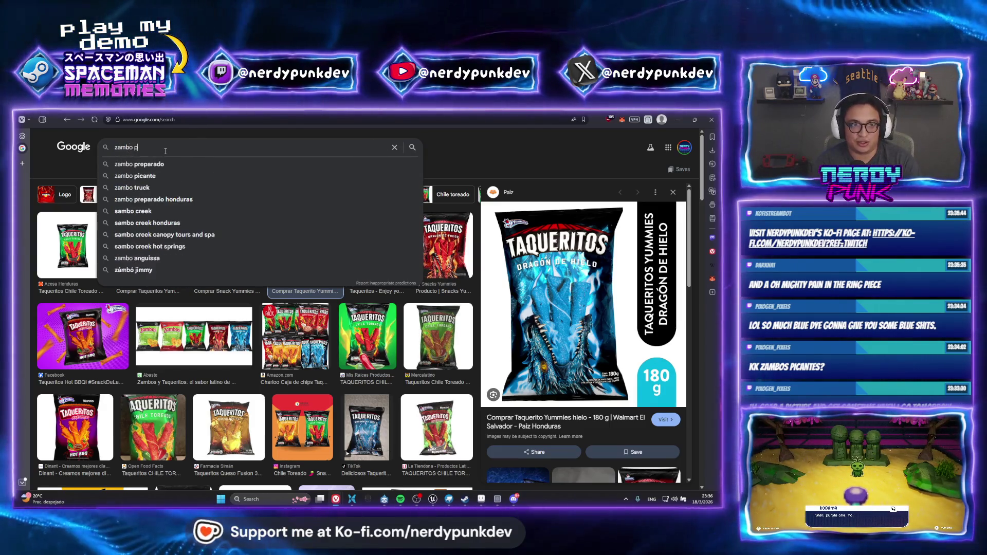
pyautogui.press('Return')
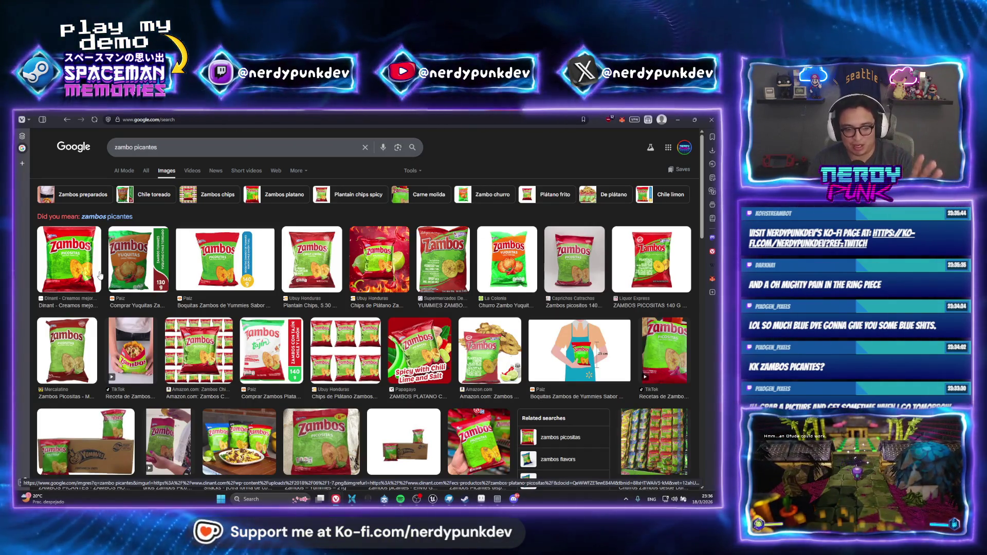
pyautogui.click(677, 119)
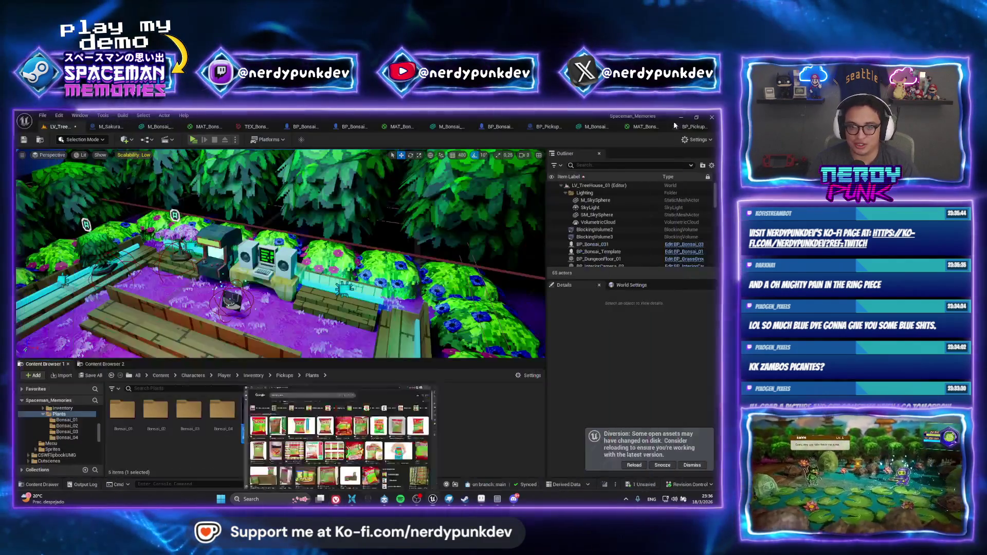
# Fly the camera close to the bench bonsai beds and open the Bonsai_04 folder.
pyautogui.moveTo(280, 254)
pyautogui.mouseDown()
pyautogui.moveTo(287, 216)
pyautogui.moveTo(288, 246)
pyautogui.mouseUp()
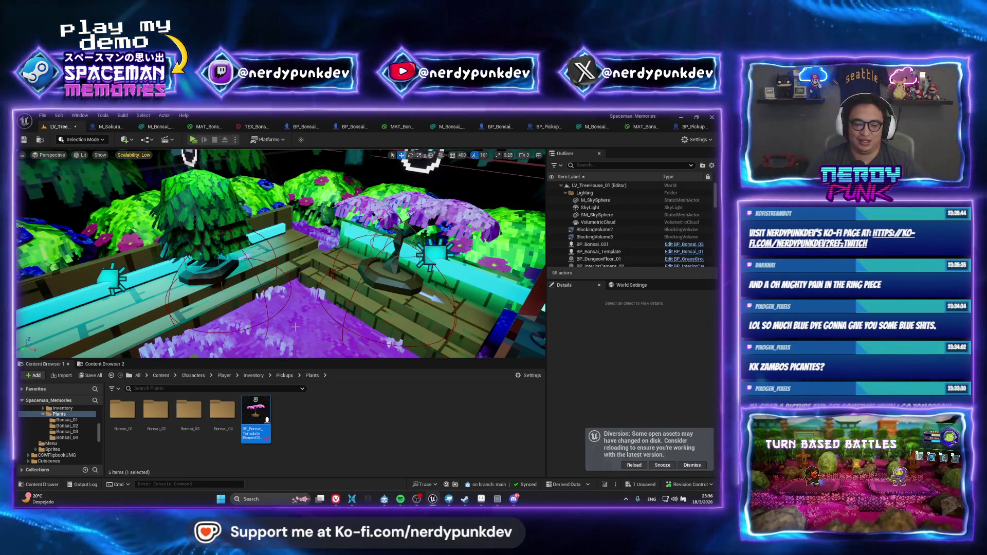
pyautogui.doubleClick(226, 405)
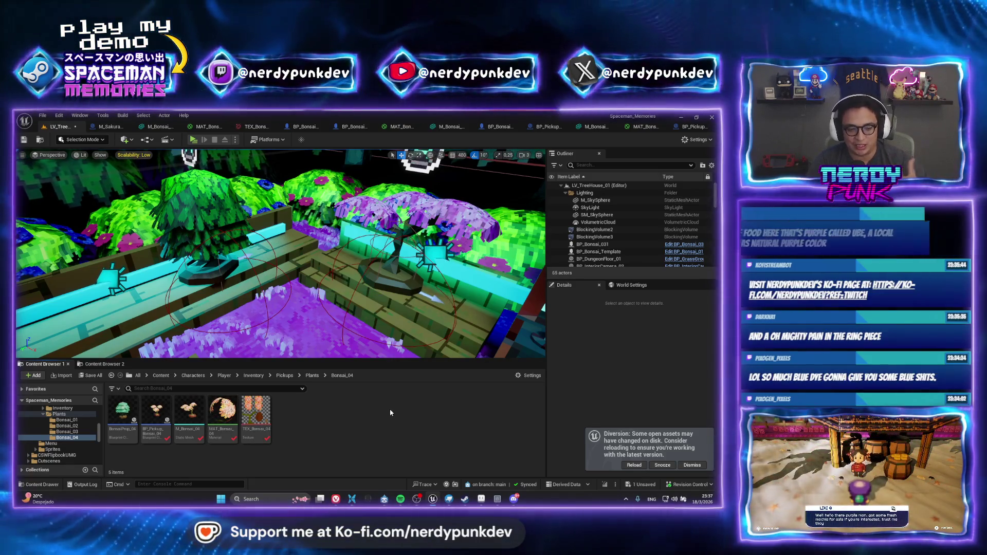
# Inspect the BonsaiProp_04 Blueprint's mesh, then force-delete it from the folder.
pyautogui.doubleClick(123, 411)
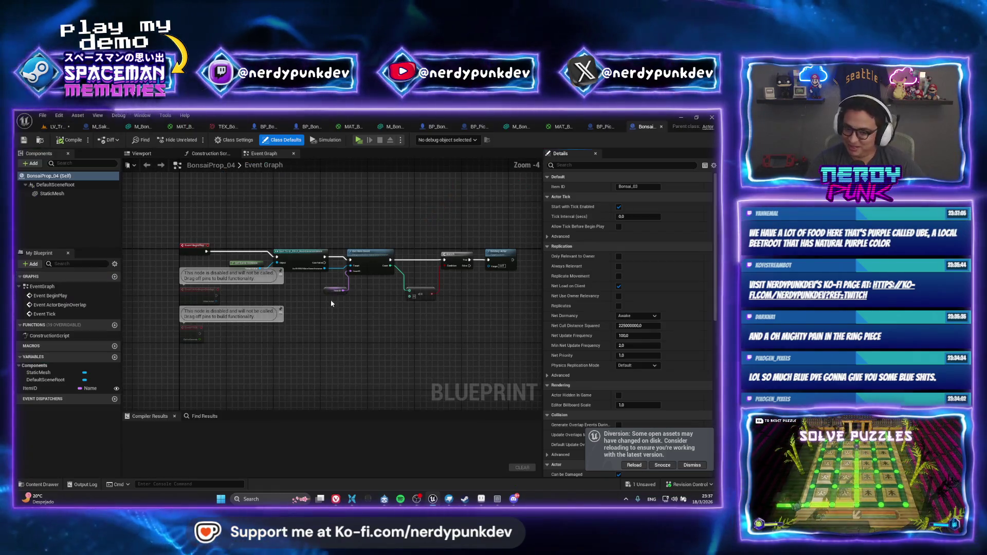
pyautogui.click(142, 154)
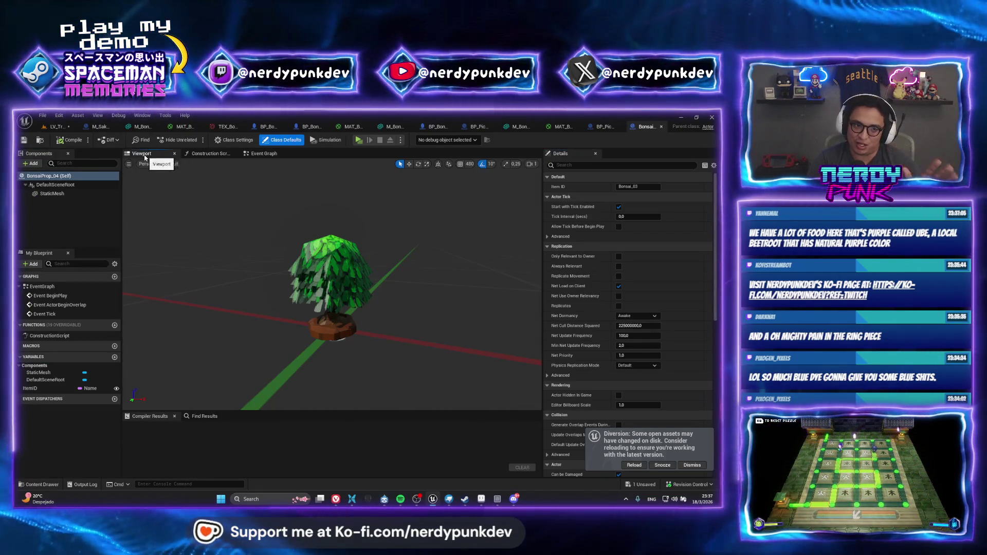
pyautogui.click(344, 270)
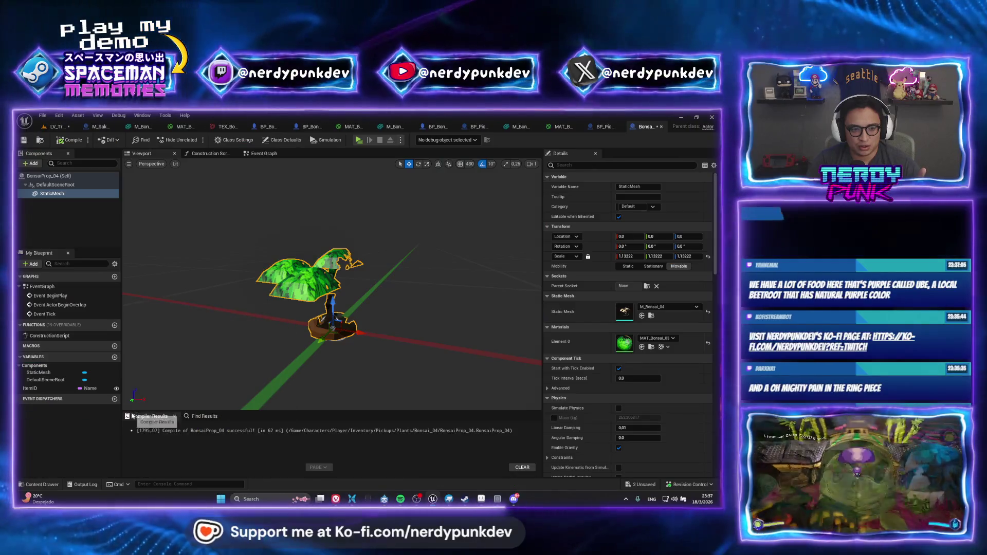
pyautogui.click(69, 140)
pyautogui.click(41, 139)
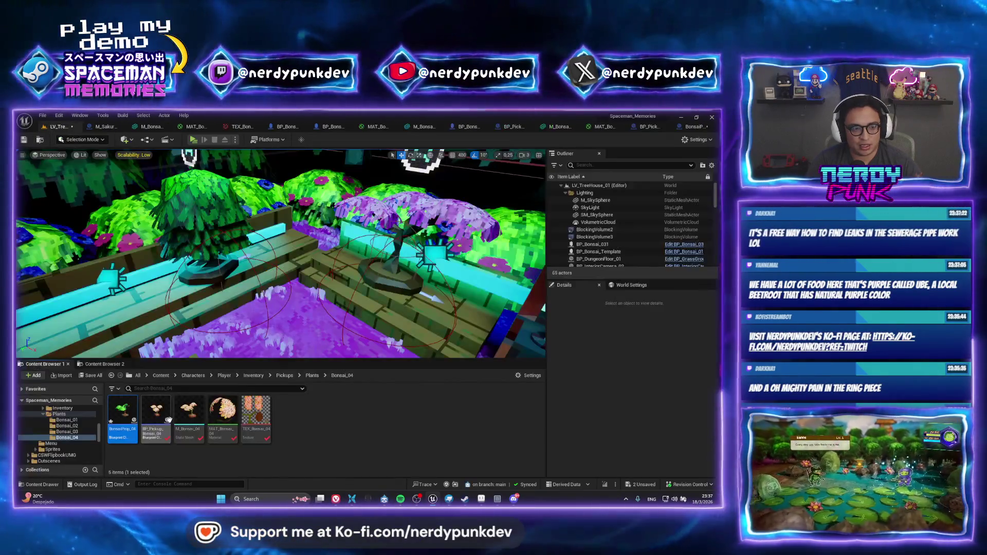
pyautogui.rightClick(131, 413)
pyautogui.click(156, 283)
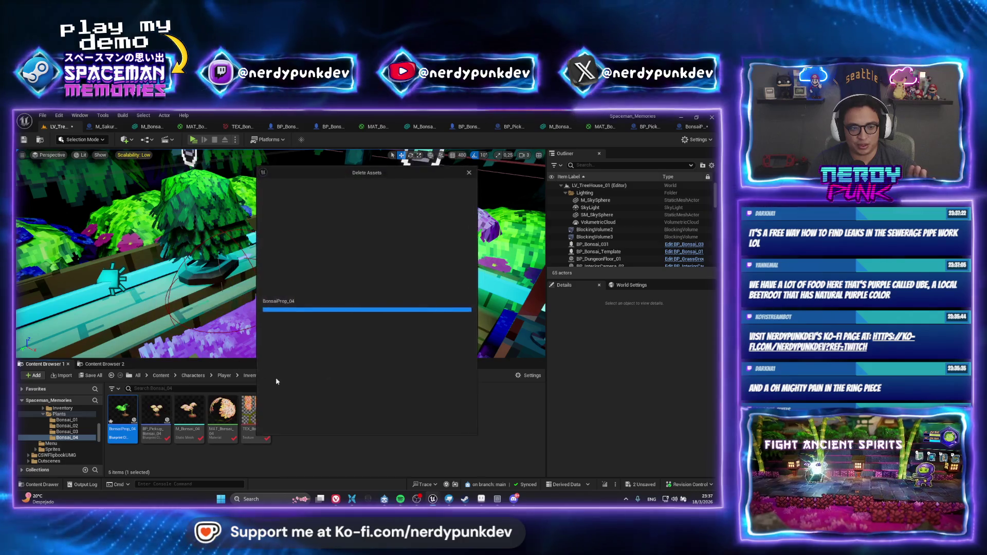
pyautogui.click(324, 425)
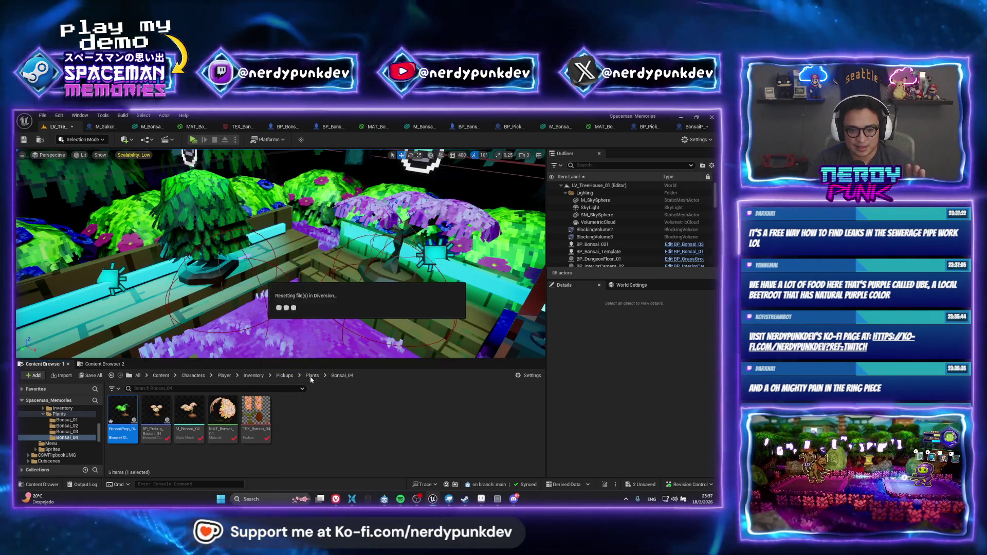
# Paste a copy of BP_Bonsai_01 from the Bonsai_01 folder into Bonsai_04.
pyautogui.click(312, 375)
pyautogui.click(260, 414)
pyautogui.rightClick(264, 417)
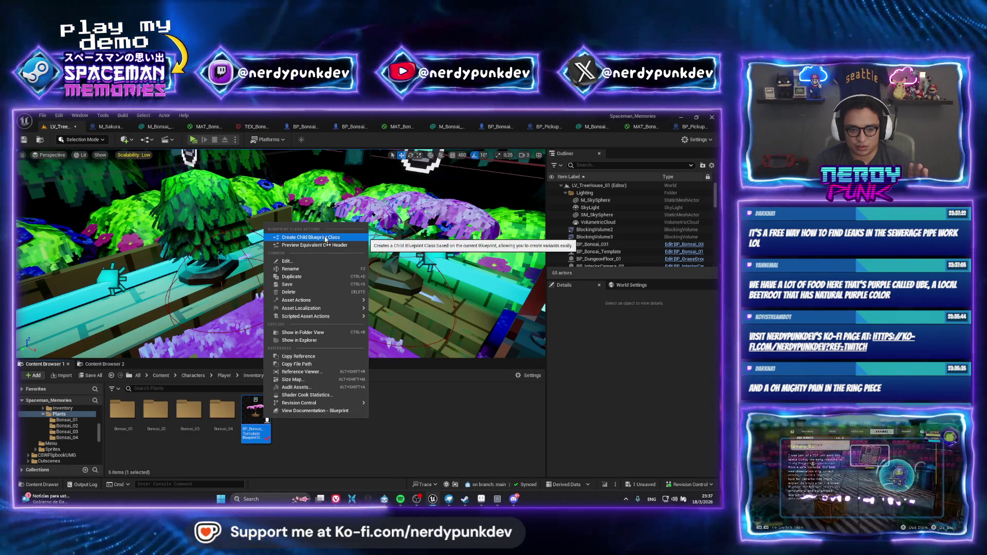
pyautogui.click(142, 410)
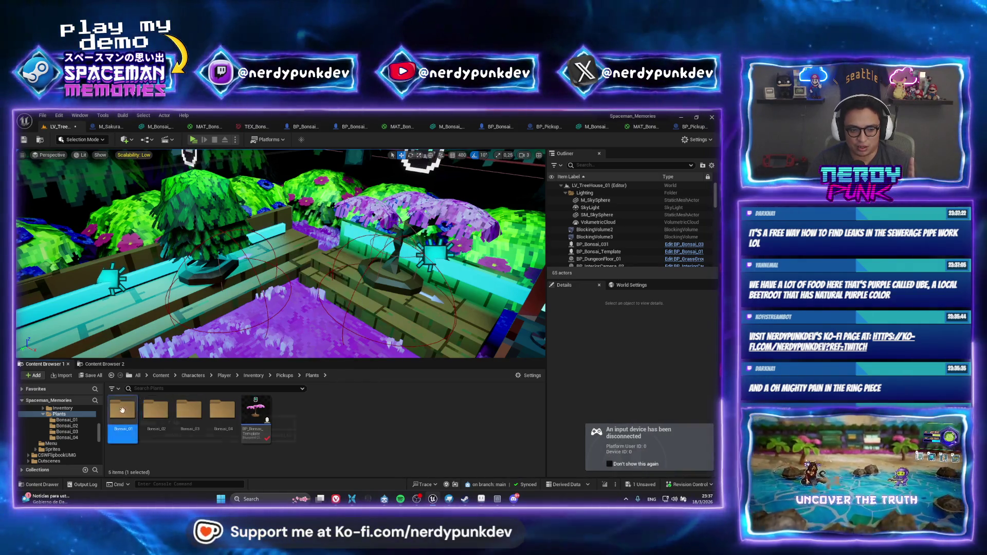
pyautogui.doubleClick(123, 410)
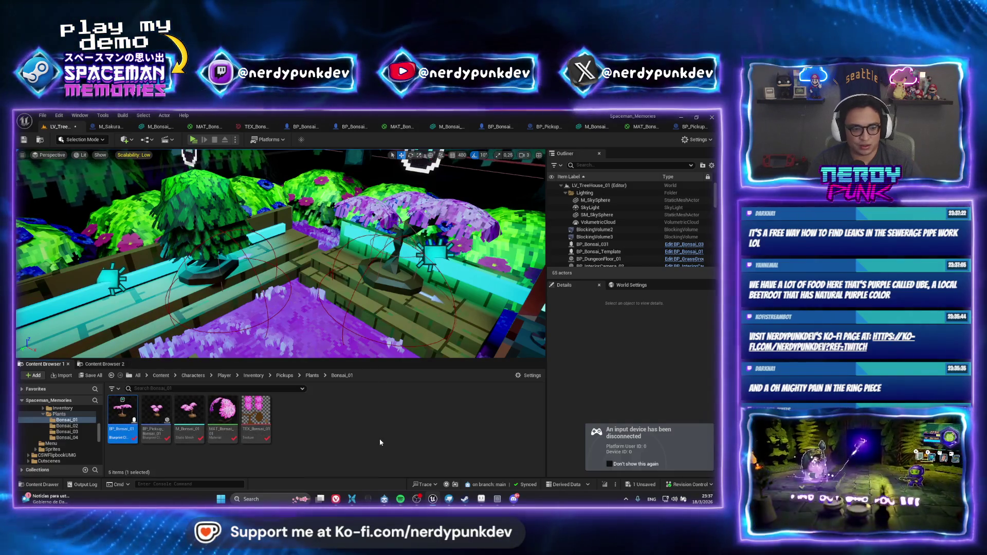
pyautogui.click(311, 376)
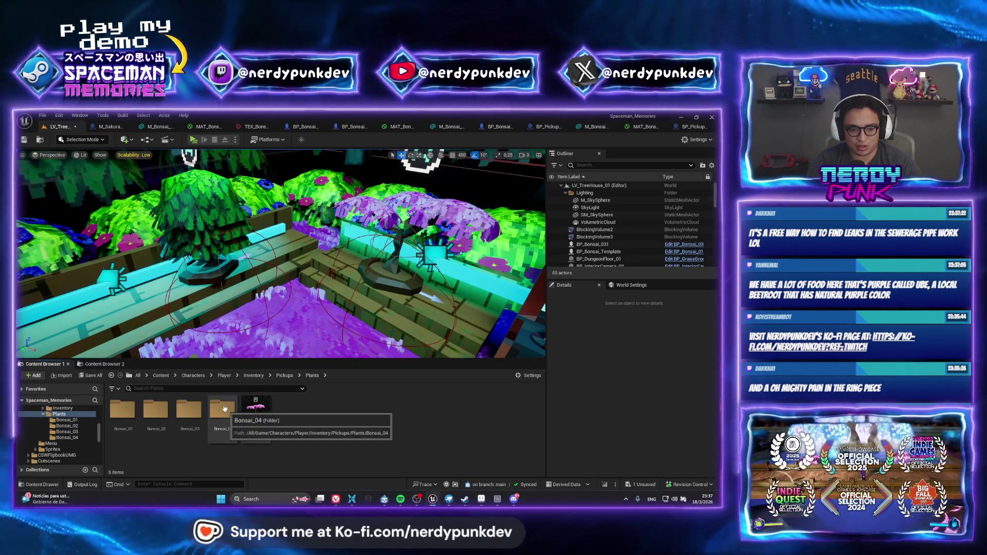
pyautogui.doubleClick(225, 408)
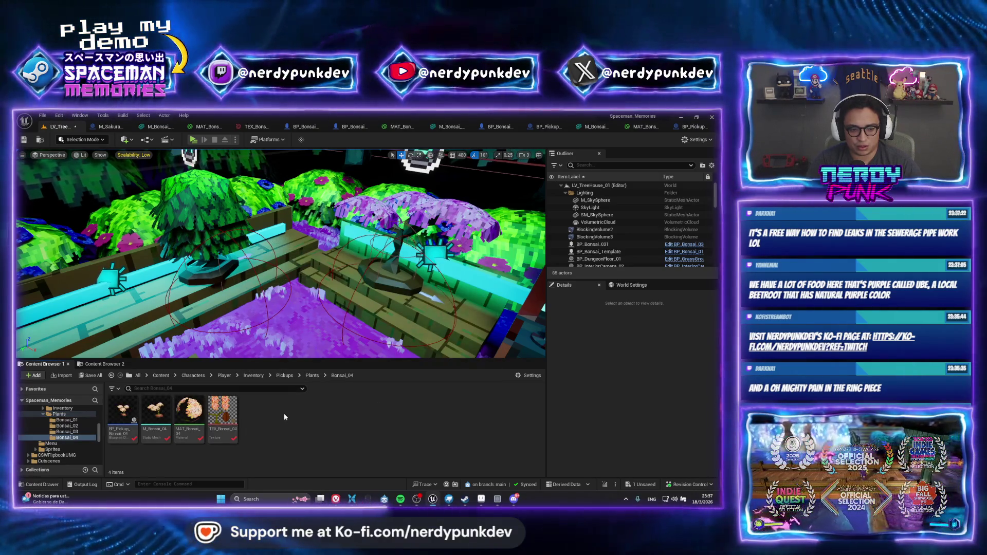
pyautogui.hotkey('ctrl', 'v')
# Pull the camera back over the arcade machines, then switch to the zambo picantes results.
pyautogui.moveTo(280, 257)
pyautogui.mouseDown()
pyautogui.moveTo(252, 236)
pyautogui.moveTo(298, 241)
pyautogui.moveTo(303, 291)
pyautogui.mouseUp()
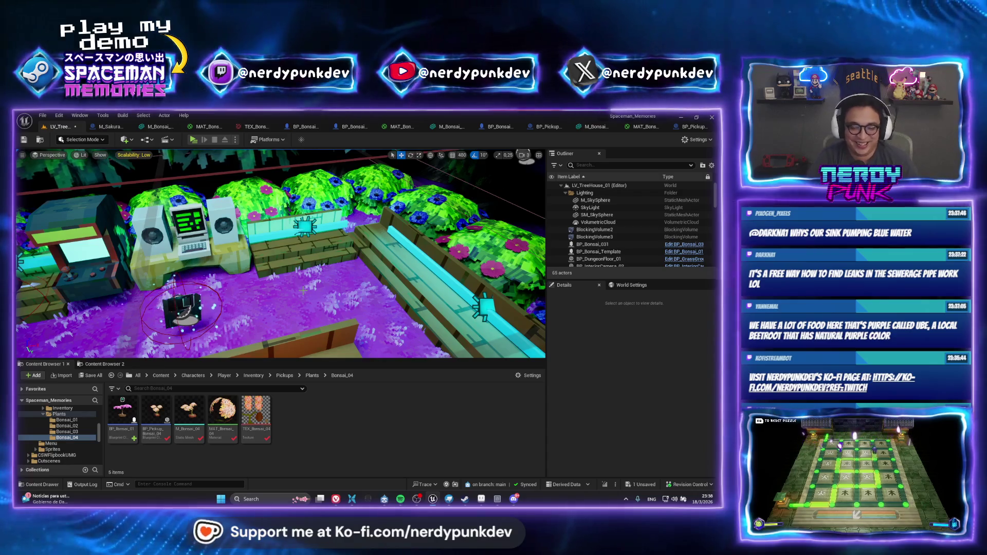
pyautogui.click(336, 499)
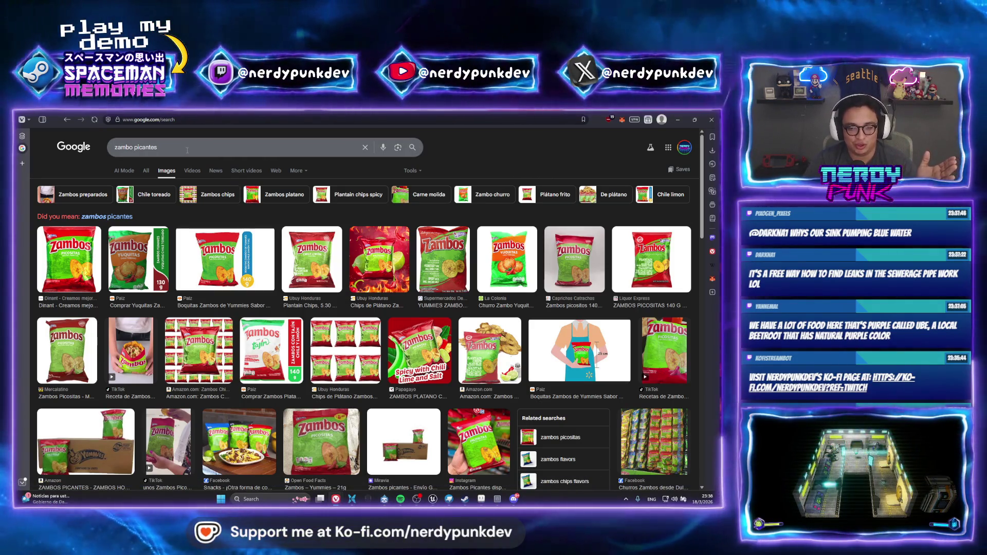
# Search Google Images for 'ube beetroot', then minimize the browser.
pyautogui.click(187, 150)
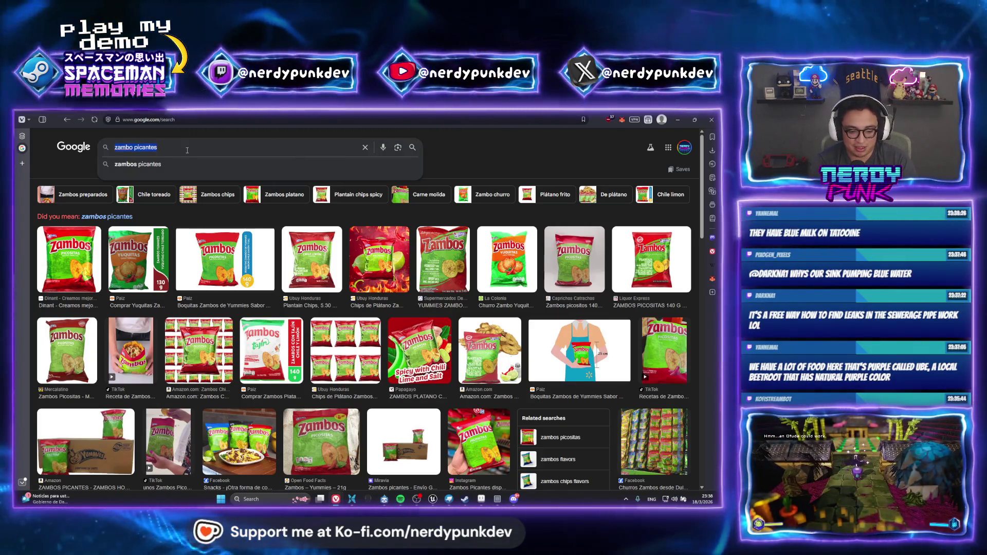
pyautogui.write('ube beetr')
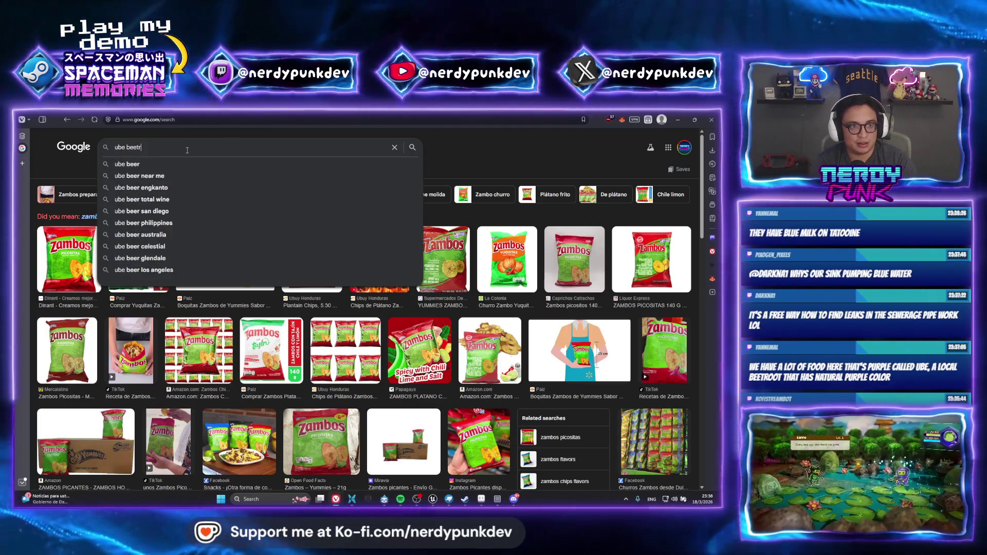
pyautogui.write('oot')
pyautogui.press('Return')
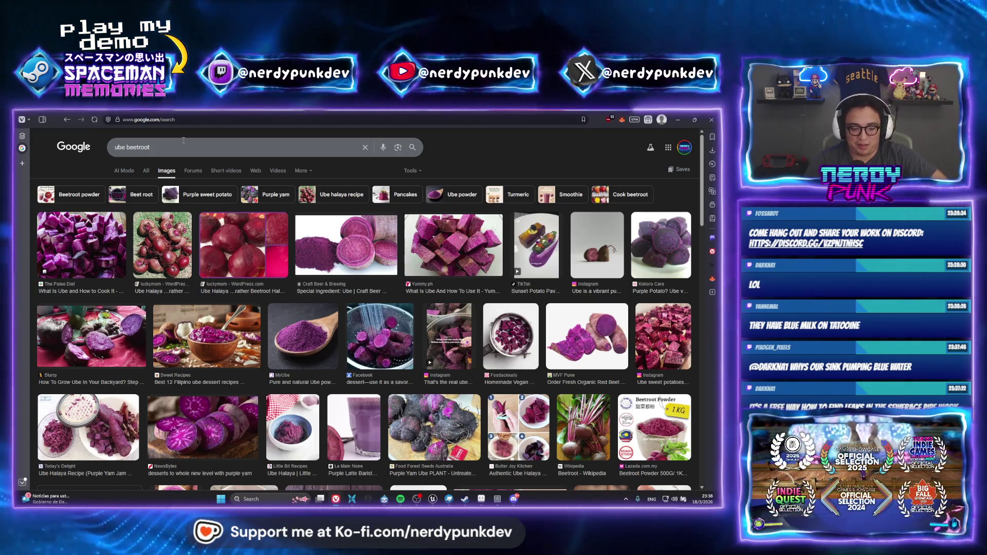
pyautogui.click(182, 140)
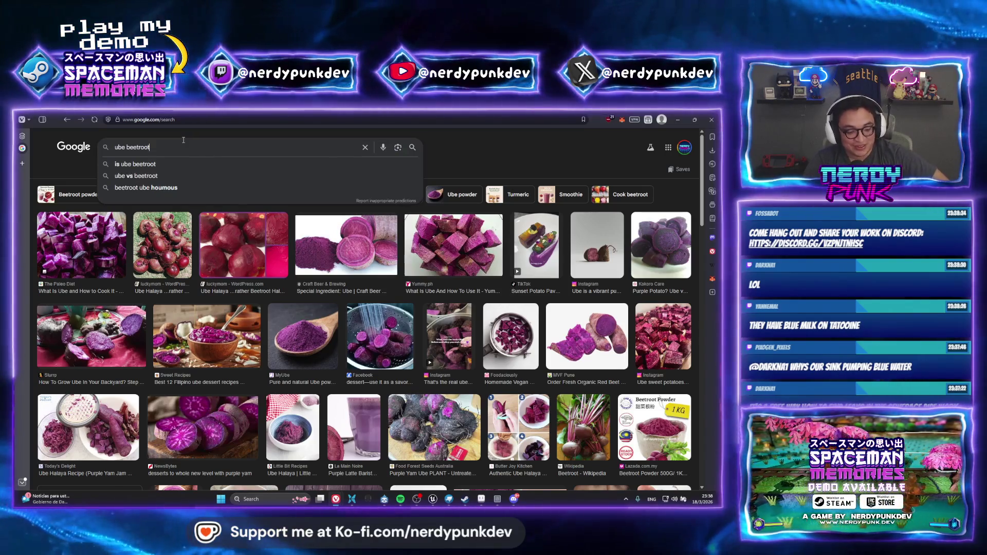
pyautogui.click(679, 118)
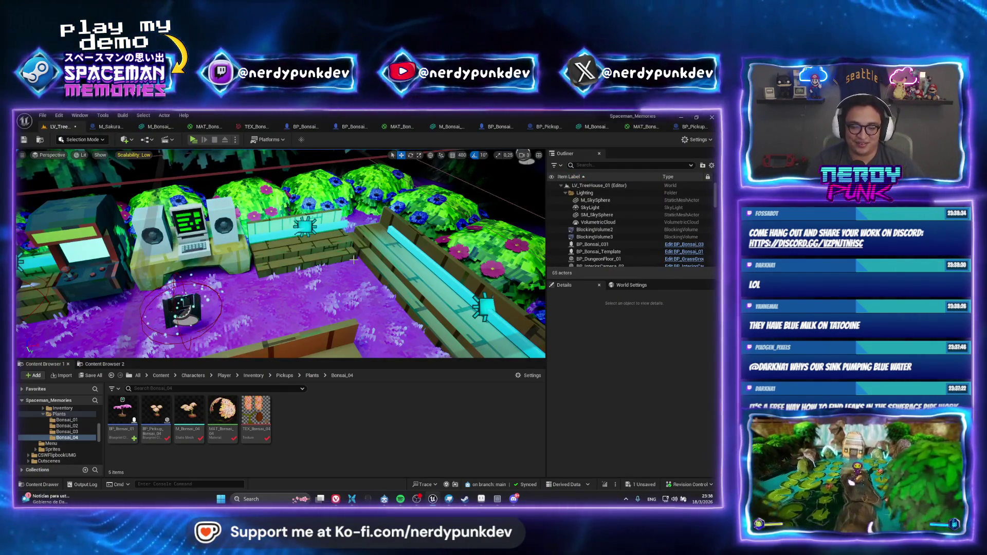
# Inspect the copied Blueprint, then rename BP_Bonsai_01 in Bonsai_04 to BP_Bonsai_04.
pyautogui.doubleClick(149, 421)
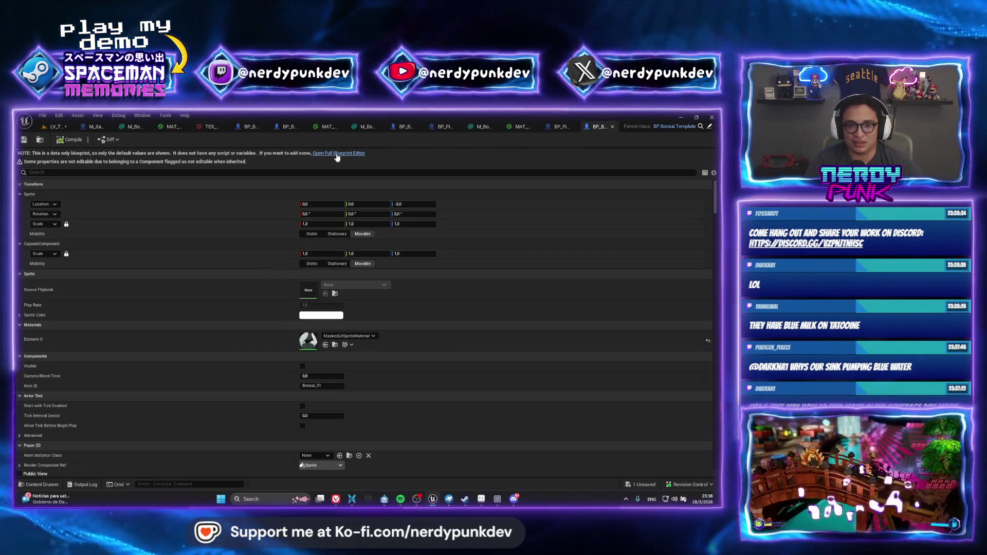
pyautogui.click(336, 153)
pyautogui.click(51, 127)
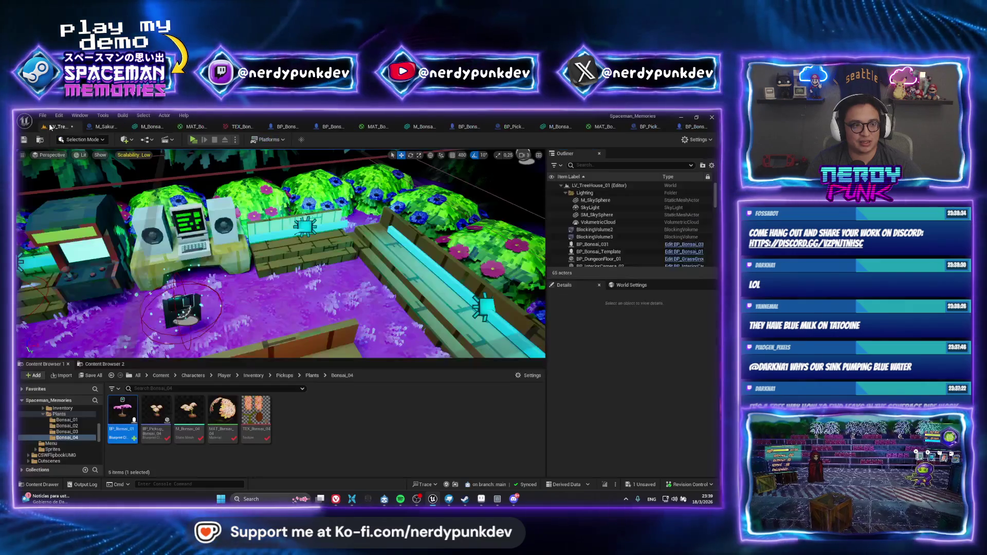
pyautogui.rightClick(121, 443)
pyautogui.click(167, 279)
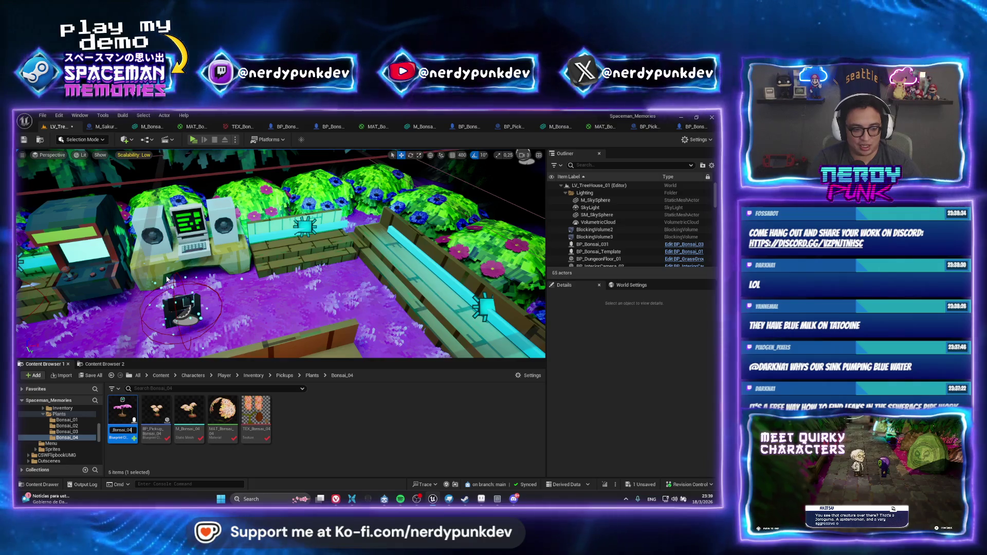
pyautogui.press('Return')
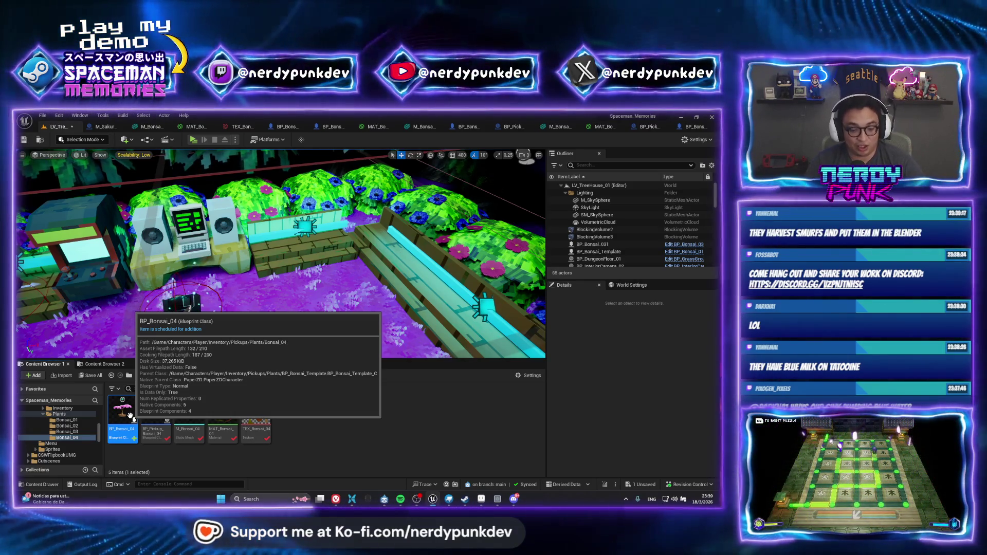
# Swap BP_Bonsai_04's StaticMesh from M_Bonsai_01 to M_Bonsai_04 and save all changes.
pyautogui.doubleClick(129, 415)
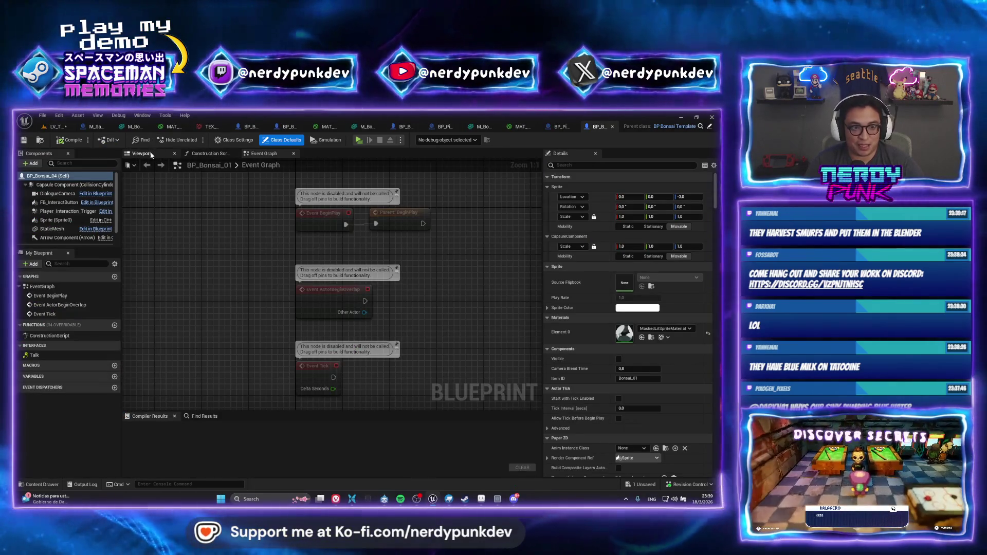
pyautogui.click(141, 153)
pyautogui.moveTo(334, 288)
pyautogui.mouseDown()
pyautogui.moveTo(308, 289)
pyautogui.moveTo(309, 301)
pyautogui.mouseUp()
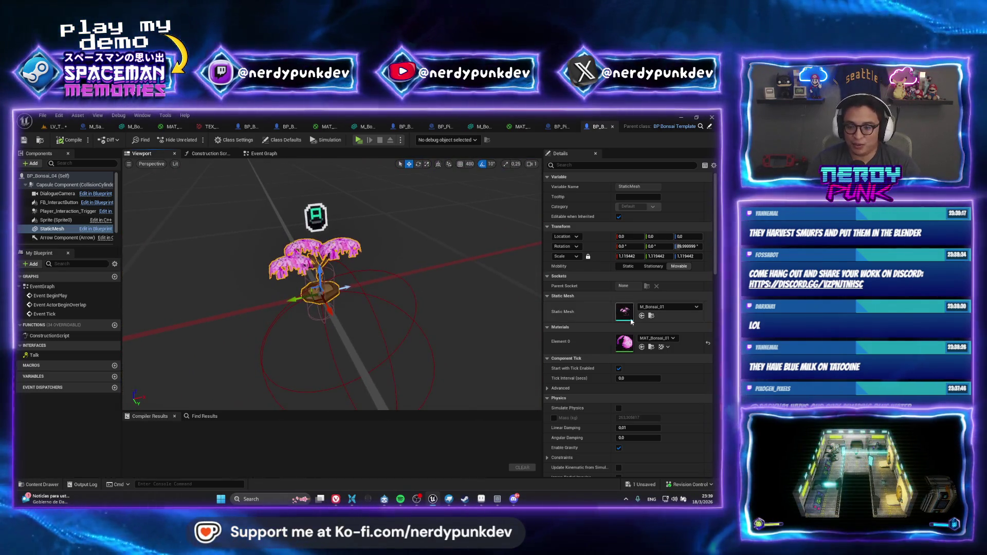
pyautogui.click(668, 307)
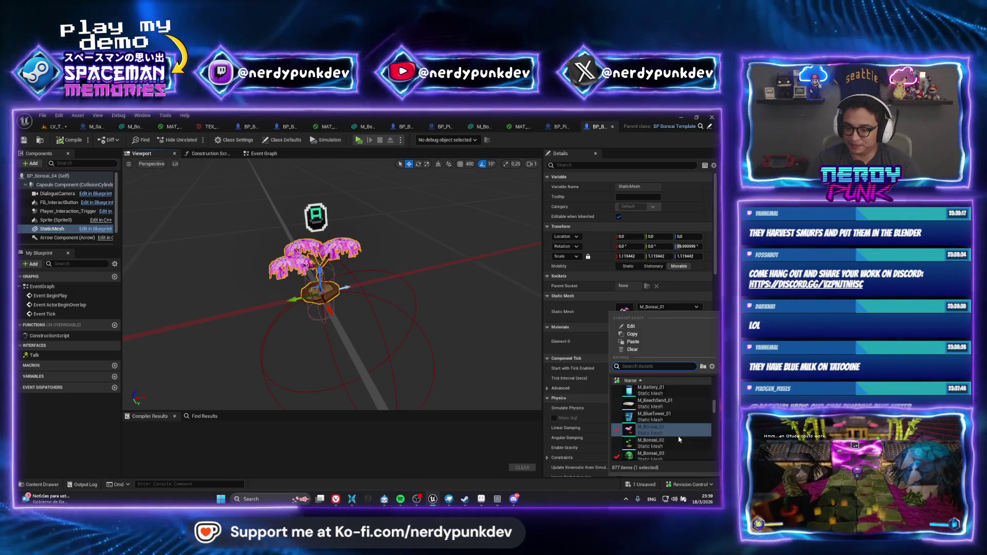
pyautogui.scroll(-2, 678, 437)
pyautogui.click(666, 443)
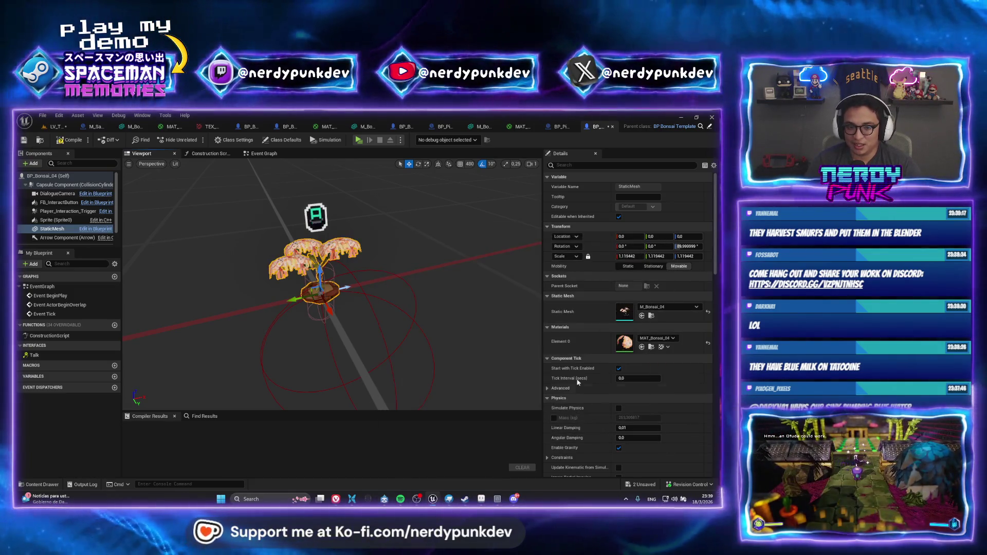
pyautogui.click(56, 127)
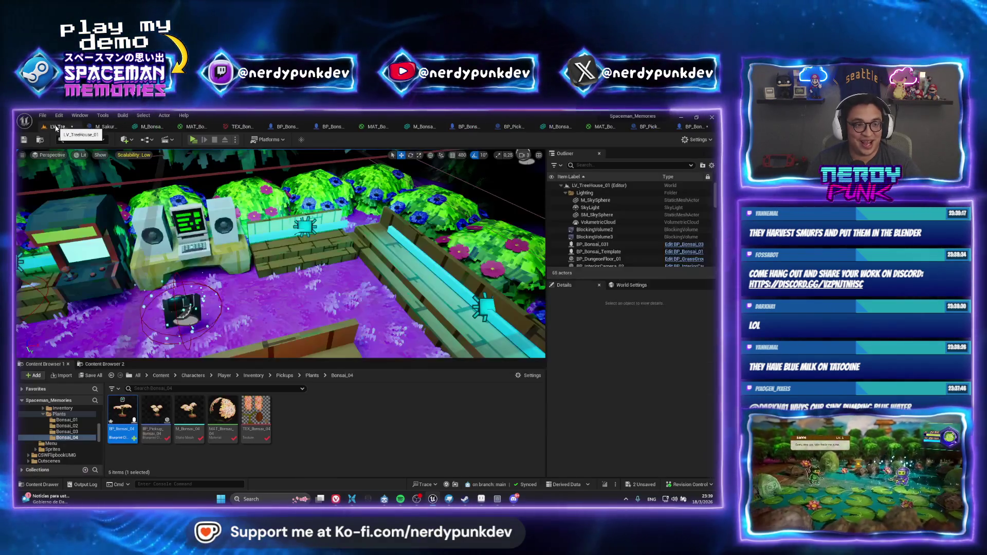
pyautogui.hotkey('ctrl', 'shift', 's')
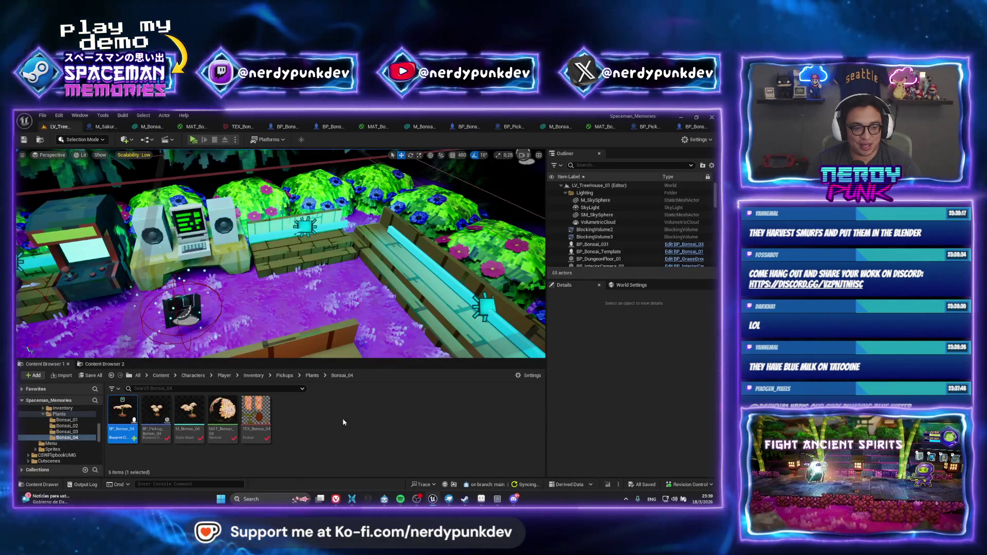
# Drop BP_Bonsai_04 among the bushes beside the bench, focus on it, and undo a trial rotation.
pyautogui.press('Up')
pyautogui.moveTo(149, 411); pyautogui.dragTo(325, 274)
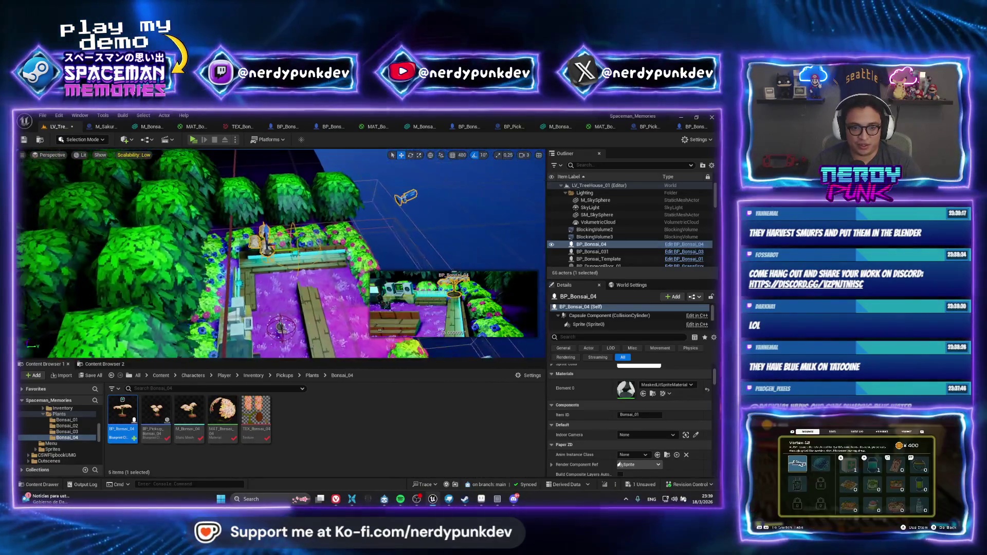
pyautogui.press('f')
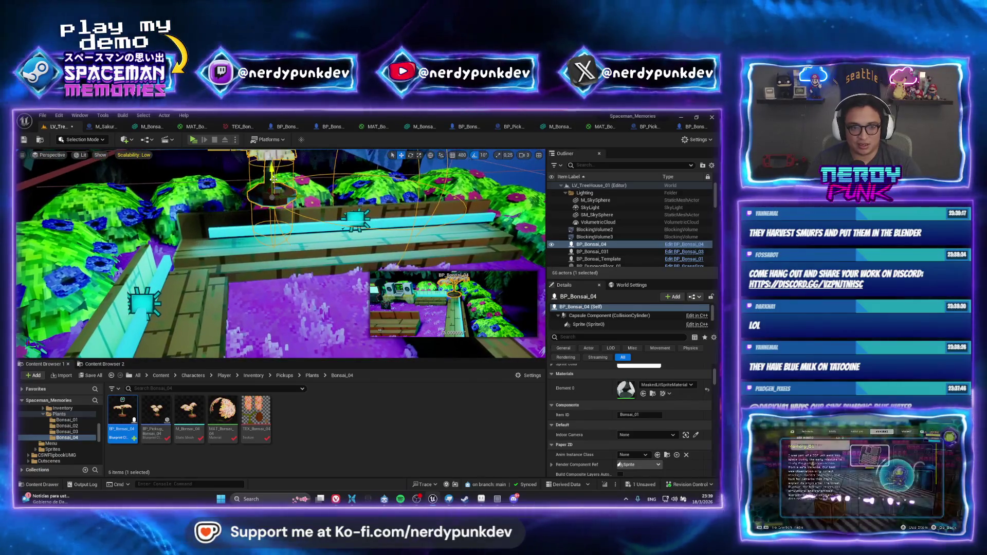
pyautogui.press('e')
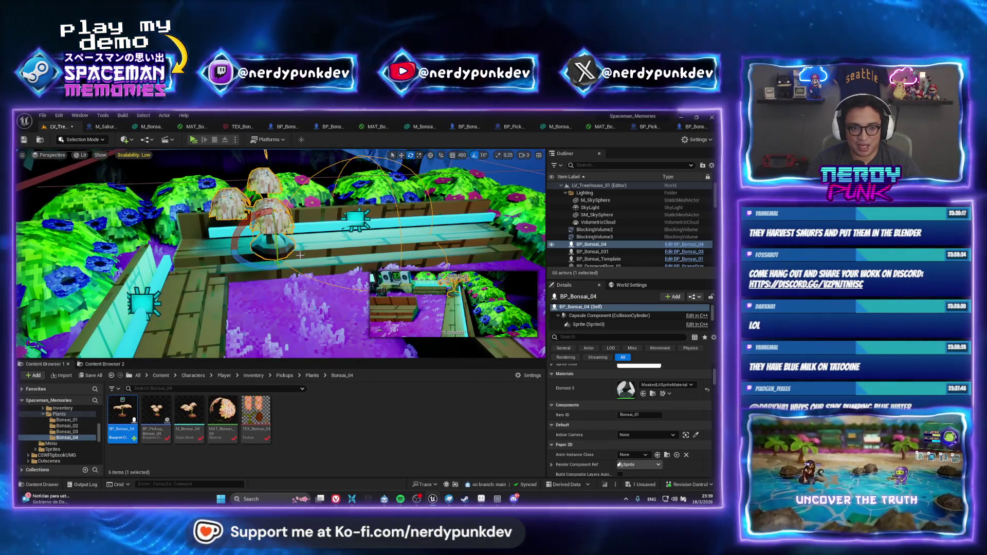
pyautogui.moveTo(270, 269)
pyautogui.mouseDown()
pyautogui.moveTo(278, 262)
pyautogui.moveTo(259, 244)
pyautogui.moveTo(355, 252)
pyautogui.mouseUp()
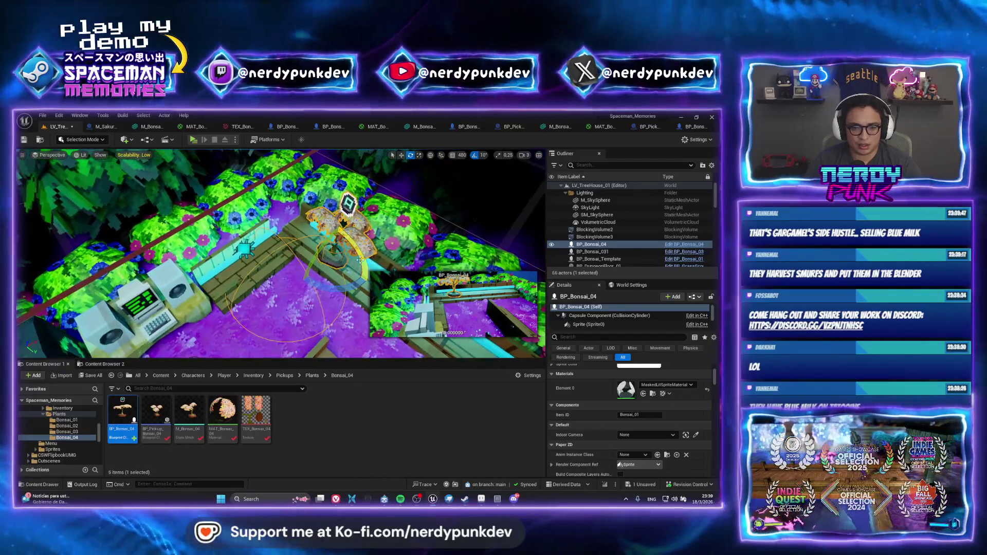
pyautogui.hotkey('ctrl', 'z')
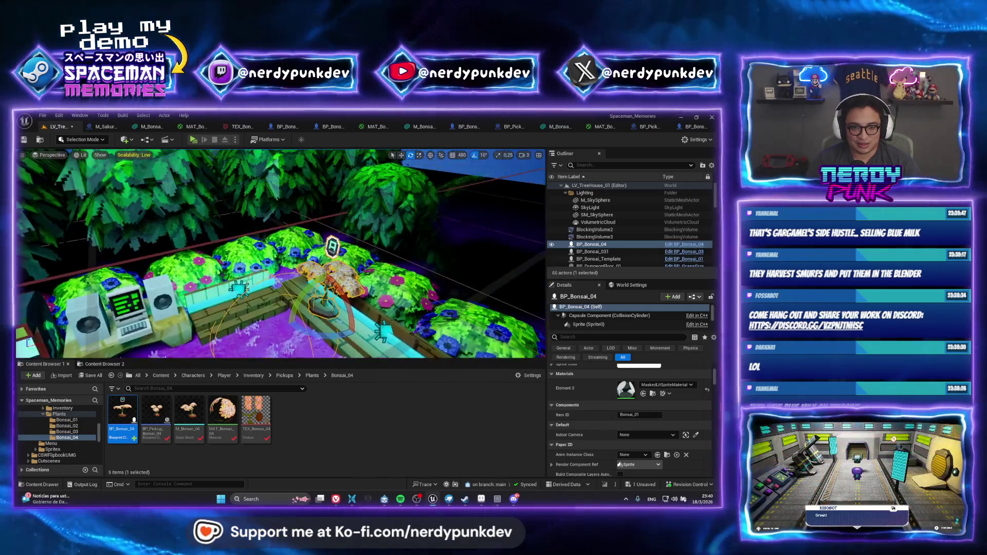
# Select the bonsai's FB_InteractButton component and switch to the rotate tool.
pyautogui.scroll(-3, 589, 316)
pyautogui.click(590, 318)
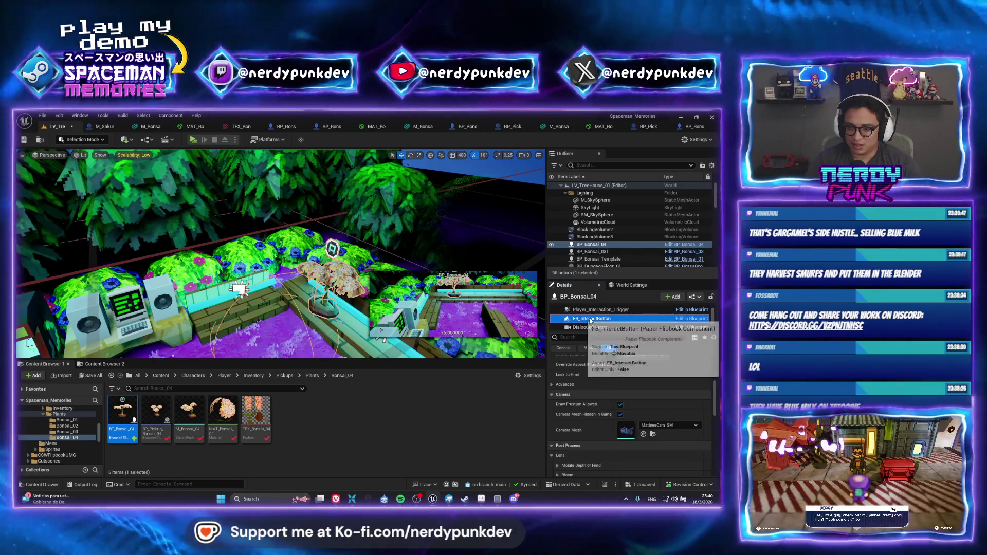
pyautogui.press('e')
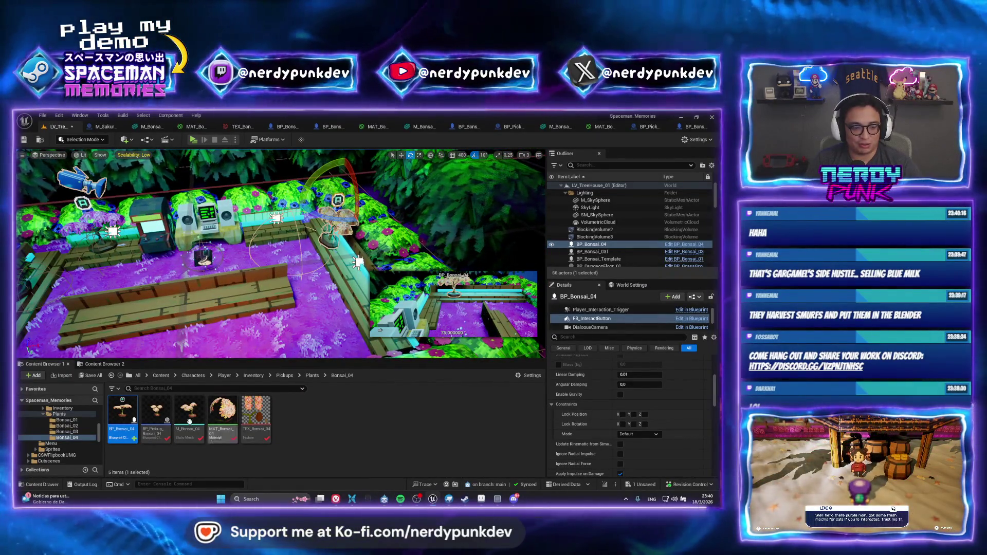
pyautogui.scroll(2, 670, 402)
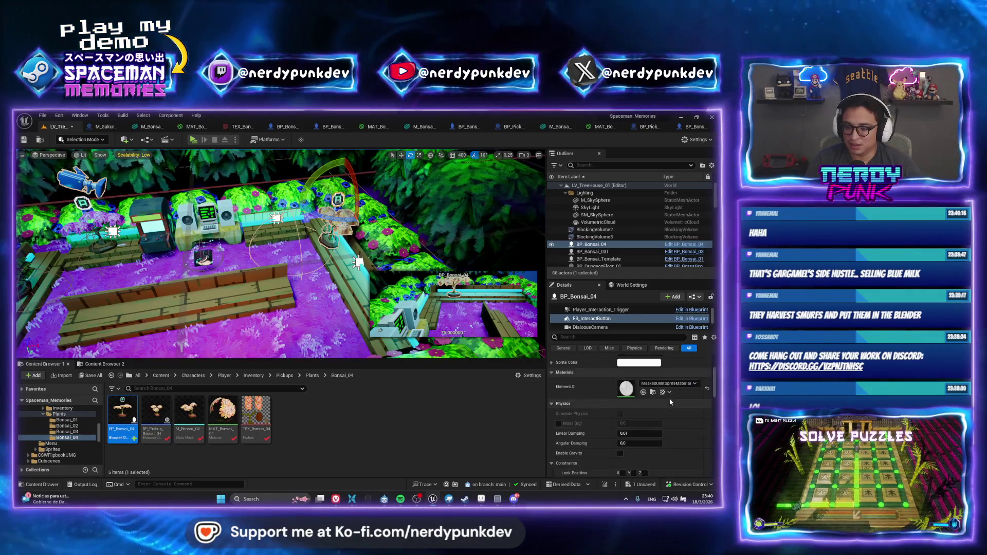
pyautogui.scroll(1, 686, 428)
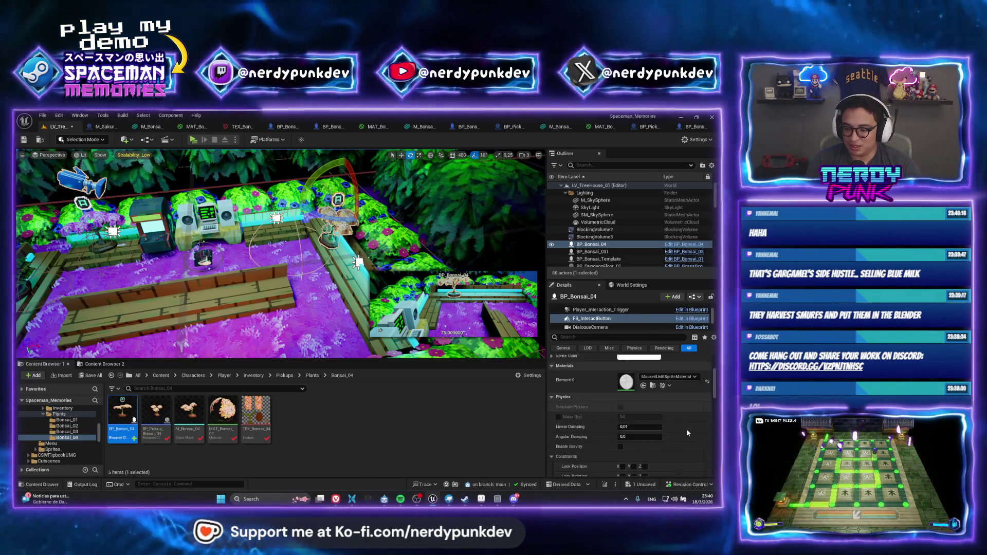
pyautogui.scroll(-4, 688, 431)
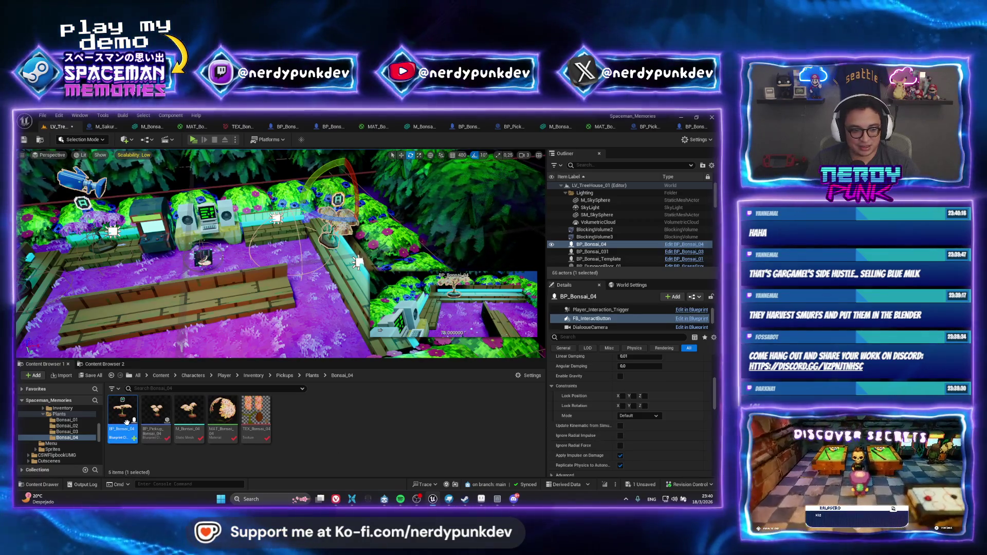
# Change BP_Bonsai_04's Item ID class default to Bonsai_04, save, and return to LV_TreeHouse_01.
pyautogui.doubleClick(127, 422)
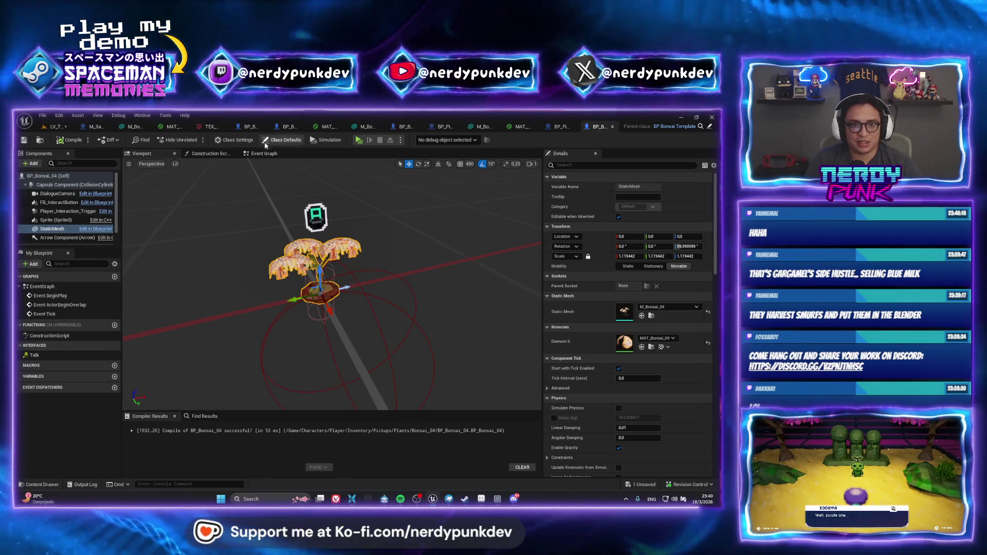
pyautogui.click(234, 140)
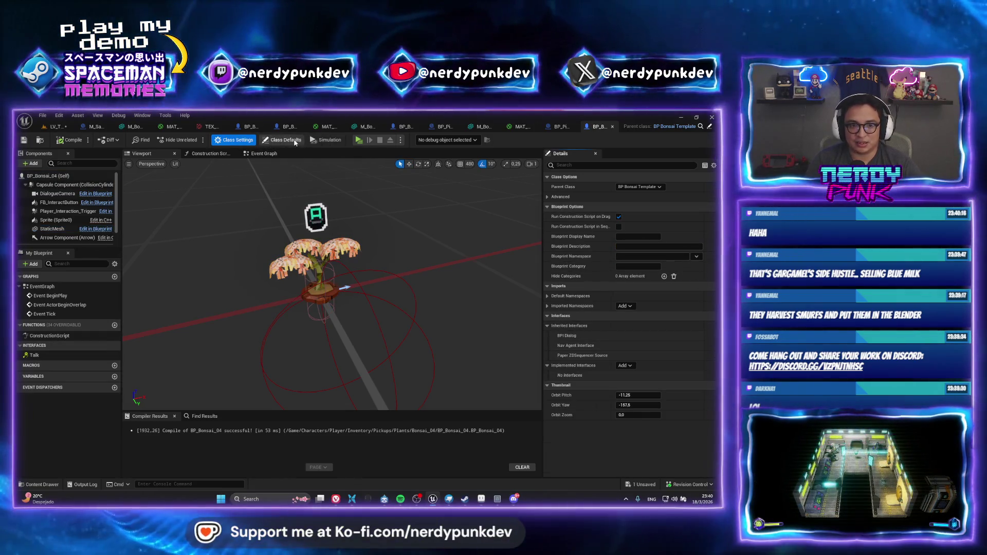
pyautogui.click(284, 139)
pyautogui.click(651, 367)
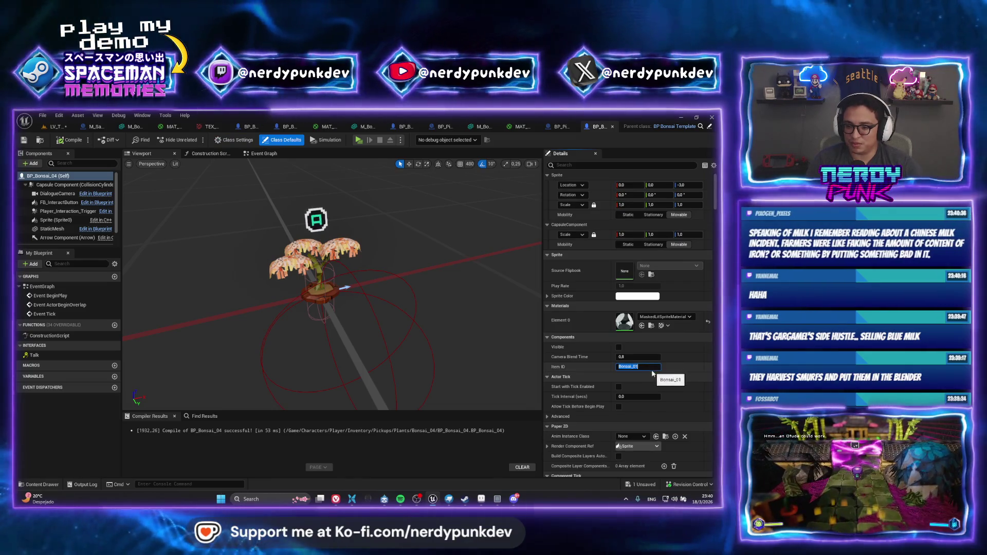
pyautogui.write('Bonsai_04')
pyautogui.hotkey('ctrl', 's')
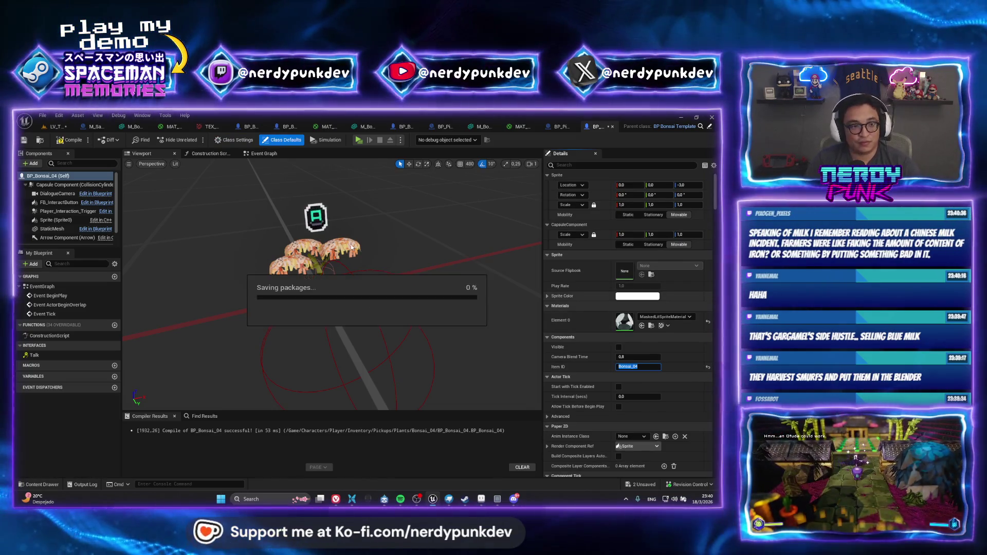
pyautogui.click(59, 126)
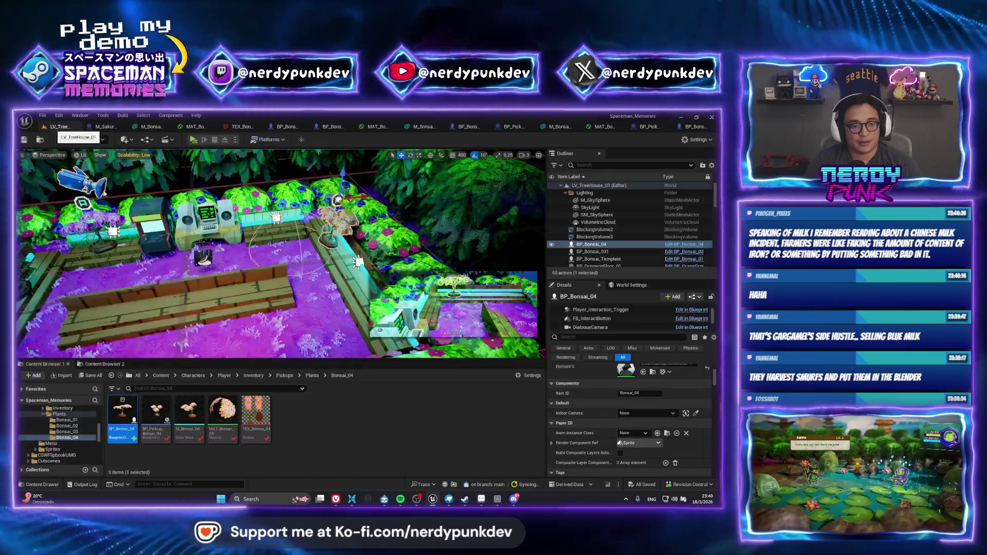
# In BP_Pickup_Bonsai_04, change the ItemID default from Bonsai_03 to Bonsai_04.
pyautogui.doubleClick(156, 411)
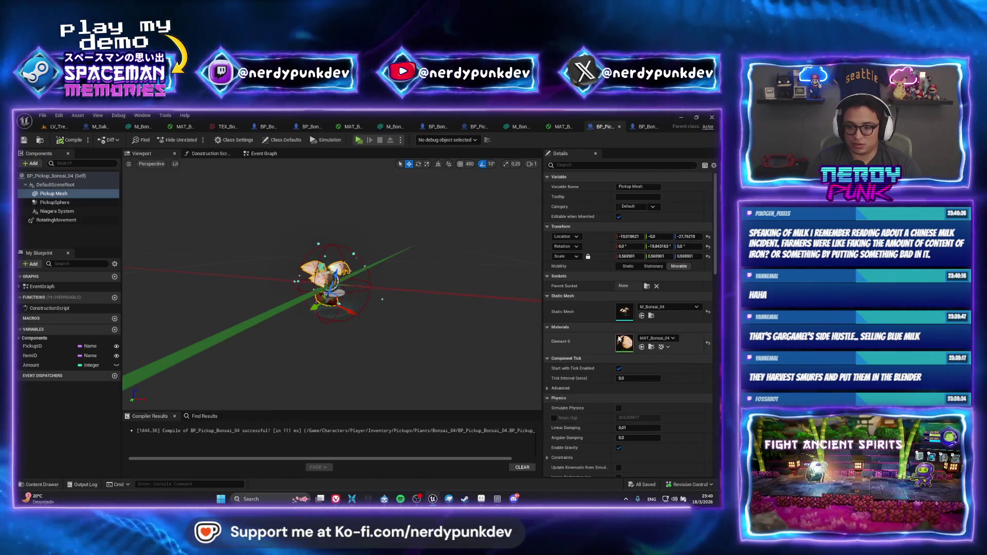
pyautogui.click(44, 346)
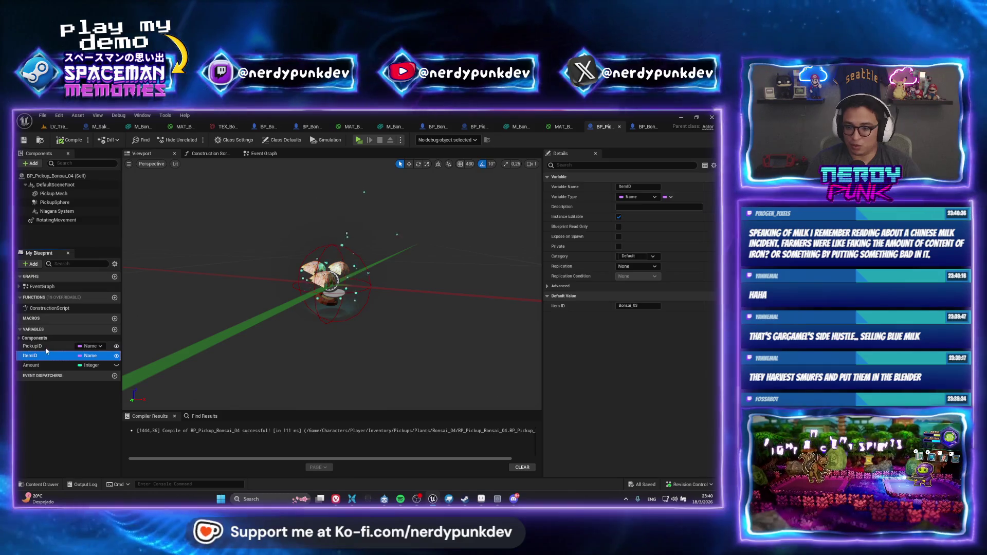
pyautogui.click(53, 355)
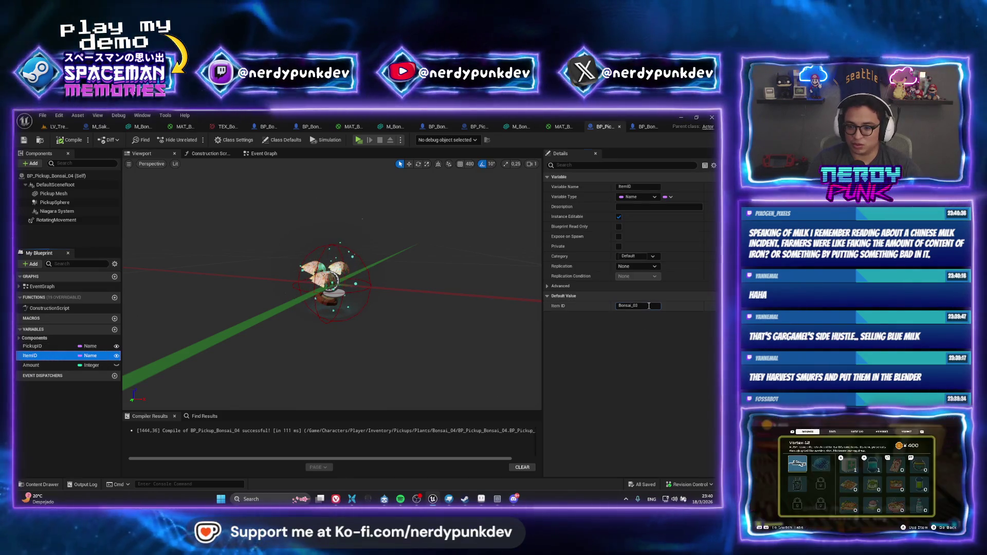
pyautogui.click(650, 306)
pyautogui.press('BackSpace')
pyautogui.write('4')
pyautogui.press('Return')
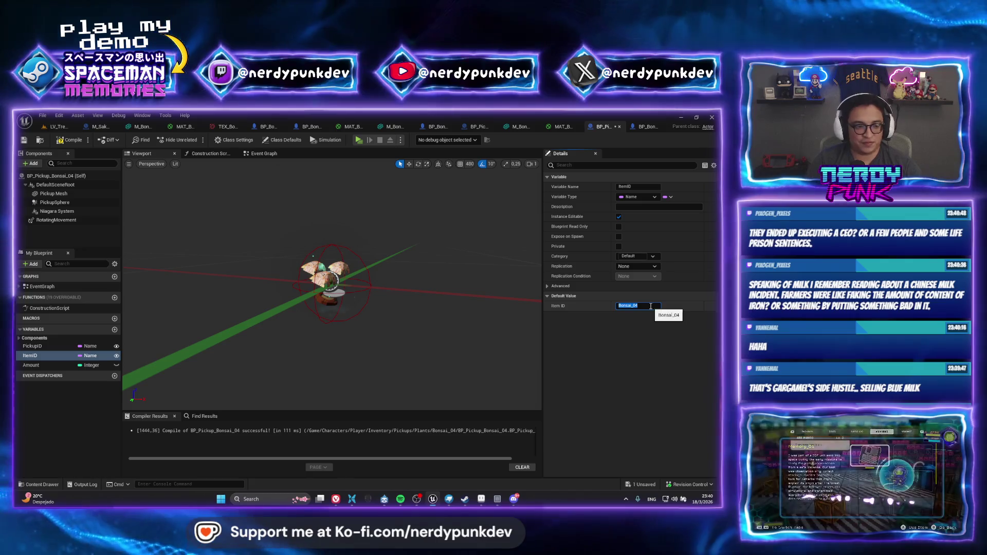
# Change the PickupID default to Bonsai_04 and compile the blueprint.
pyautogui.click(51, 347)
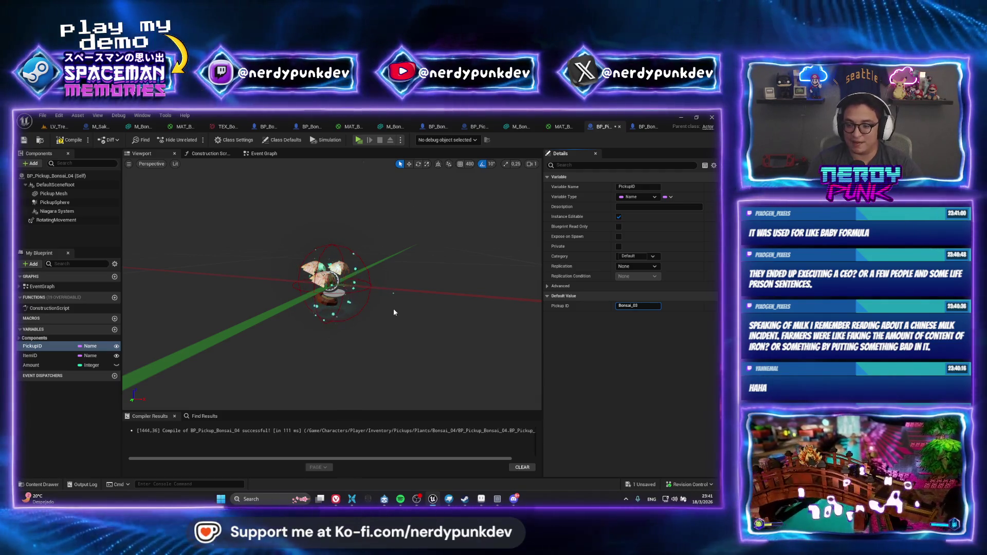
pyautogui.press('BackSpace')
pyautogui.write('4')
pyautogui.press('Return')
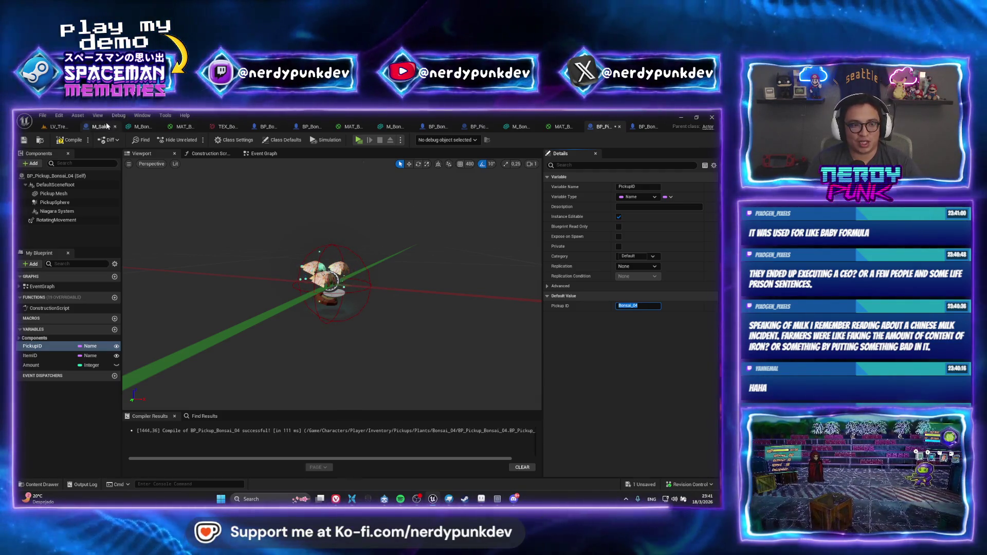
pyautogui.click(69, 140)
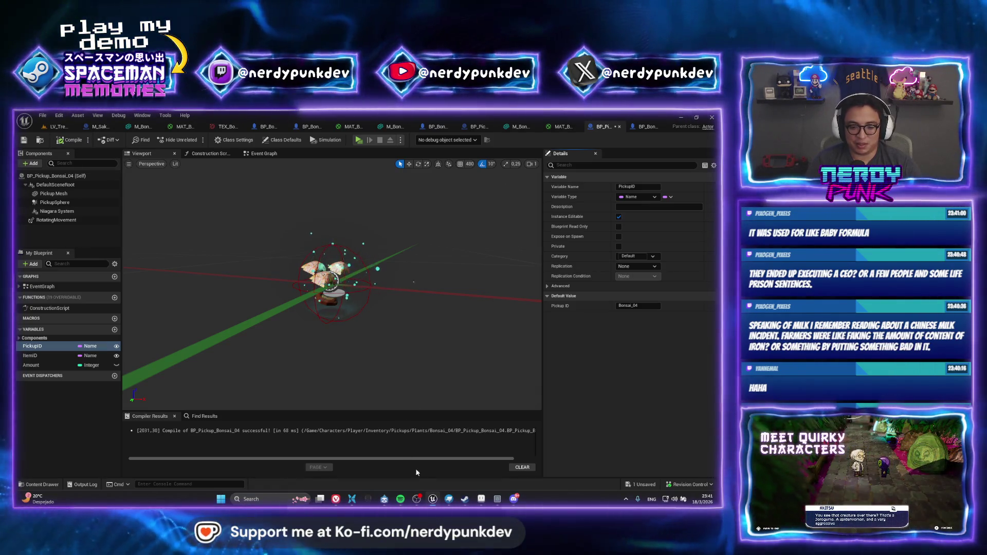
# Search Google in Vivaldi for 'china milk incident fake iron' and show the All results.
pyautogui.moveTo(336, 499)
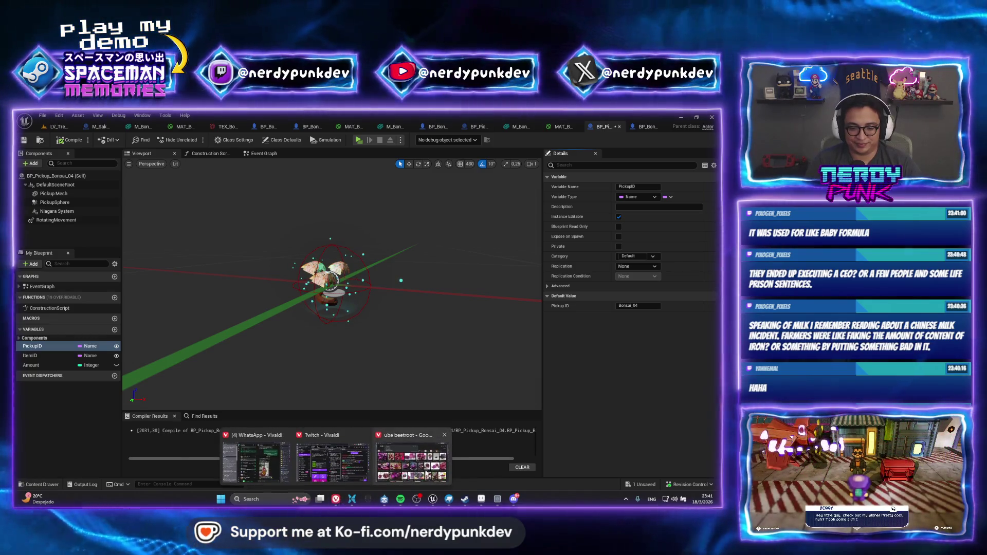
pyautogui.click(427, 473)
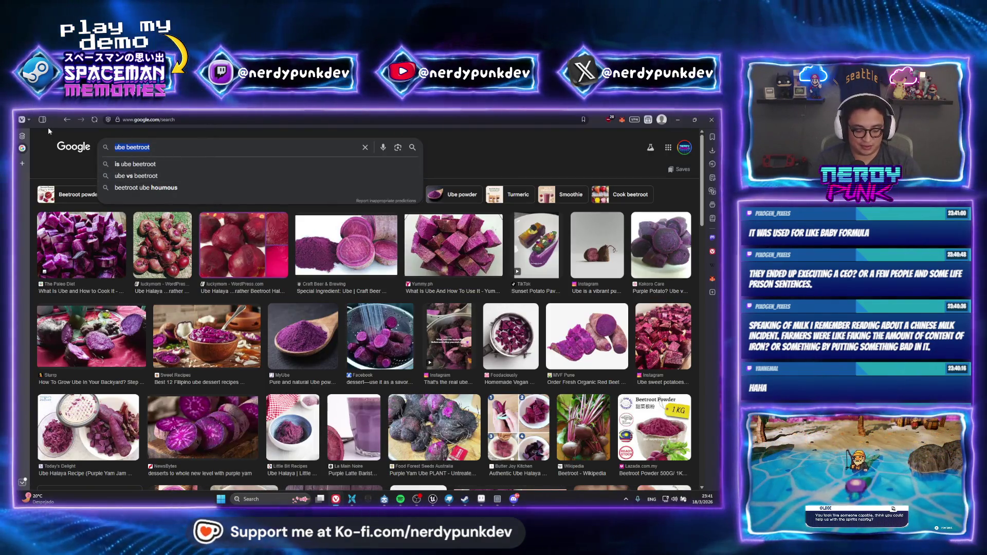
pyautogui.write('china milk incident')
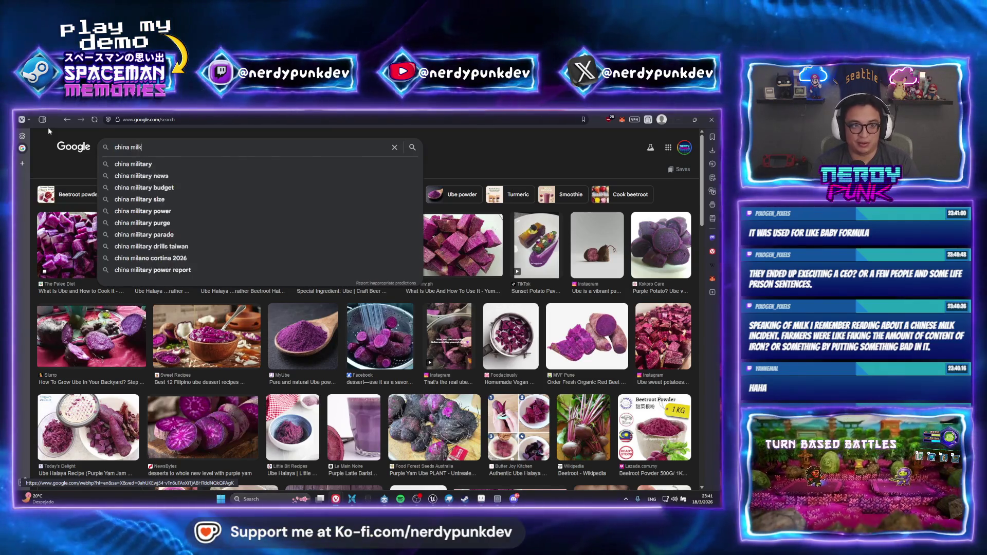
pyautogui.write(' fake iron')
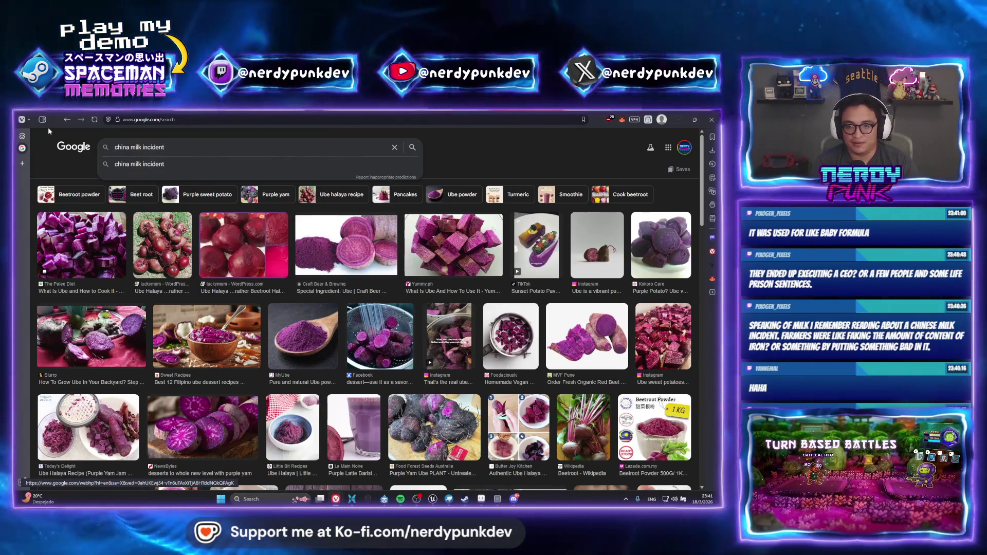
pyautogui.press('Return')
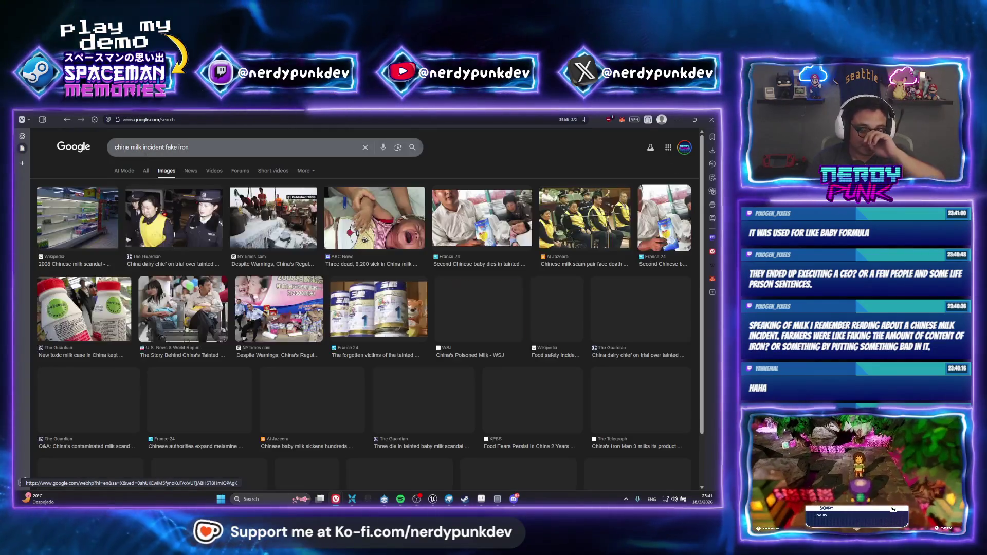
pyautogui.click(145, 171)
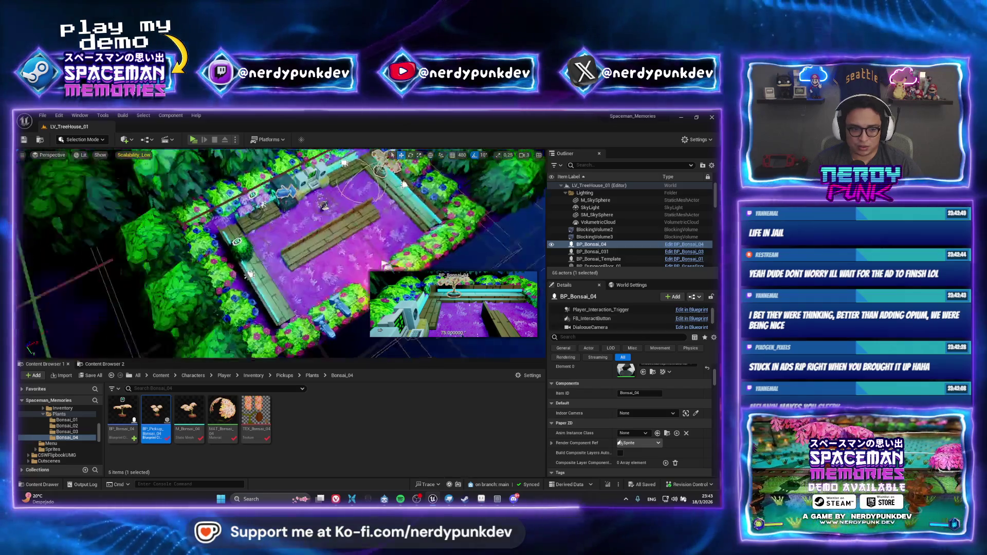
pyautogui.click(592, 251)
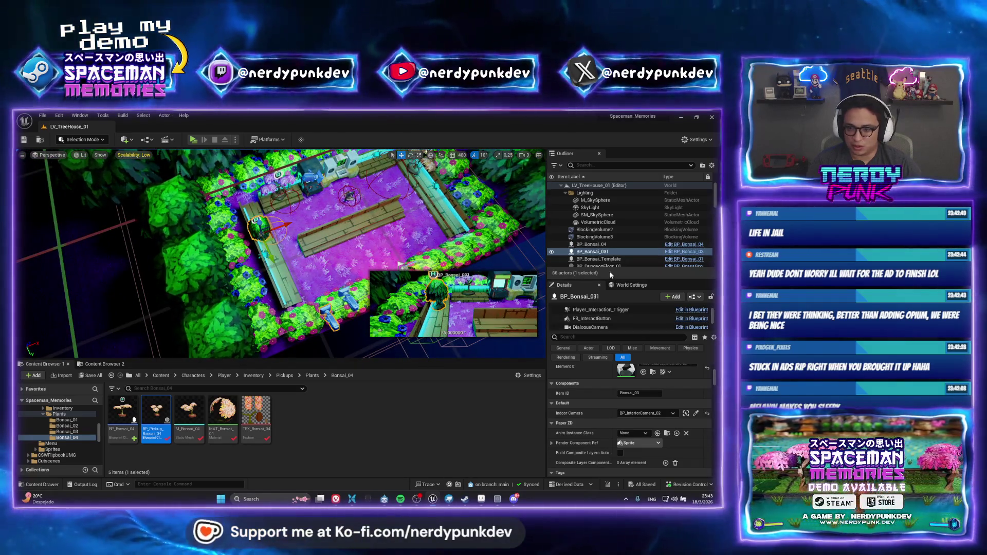
pyautogui.scroll(-1, 607, 316)
pyautogui.click(596, 315)
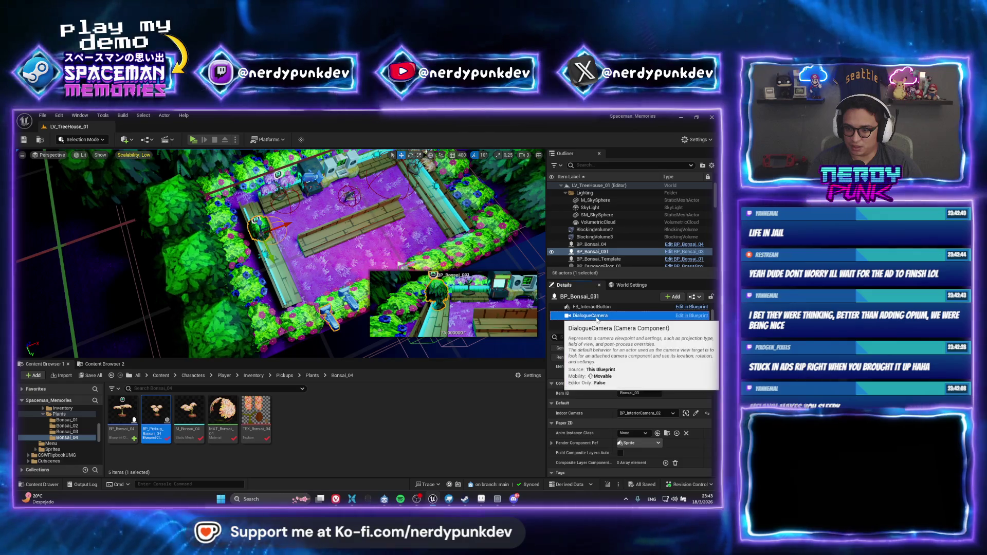
pyautogui.click(574, 316)
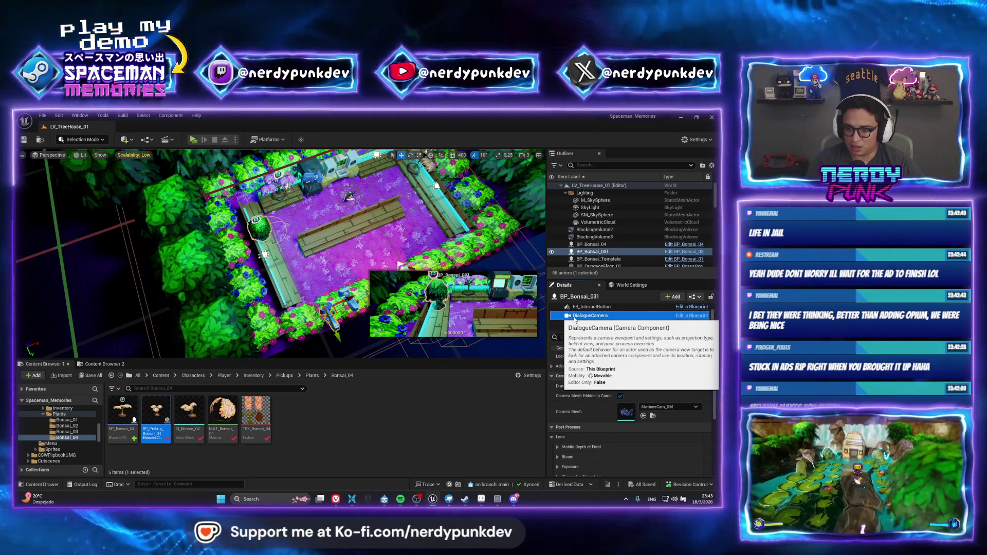
pyautogui.scroll(5, 597, 393)
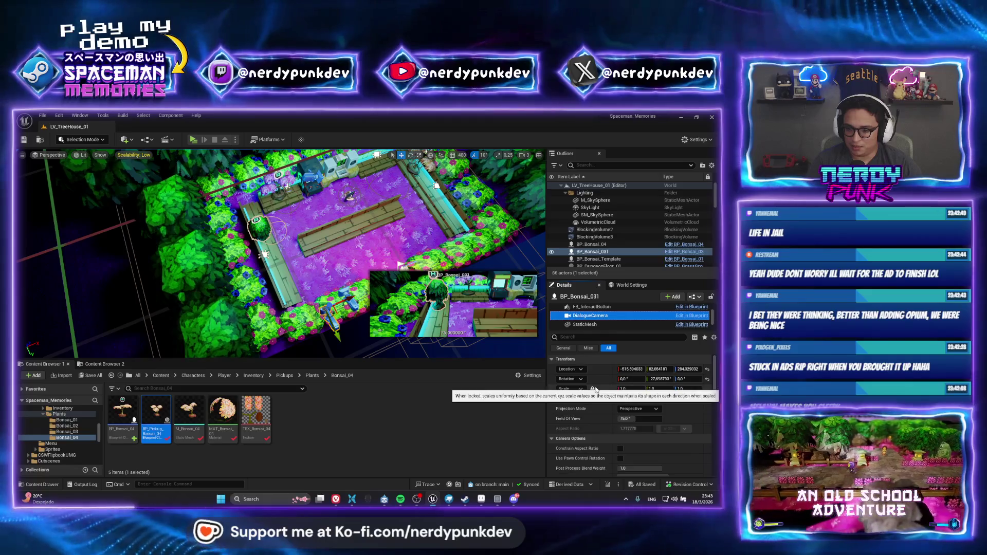
pyautogui.rightClick(597, 369)
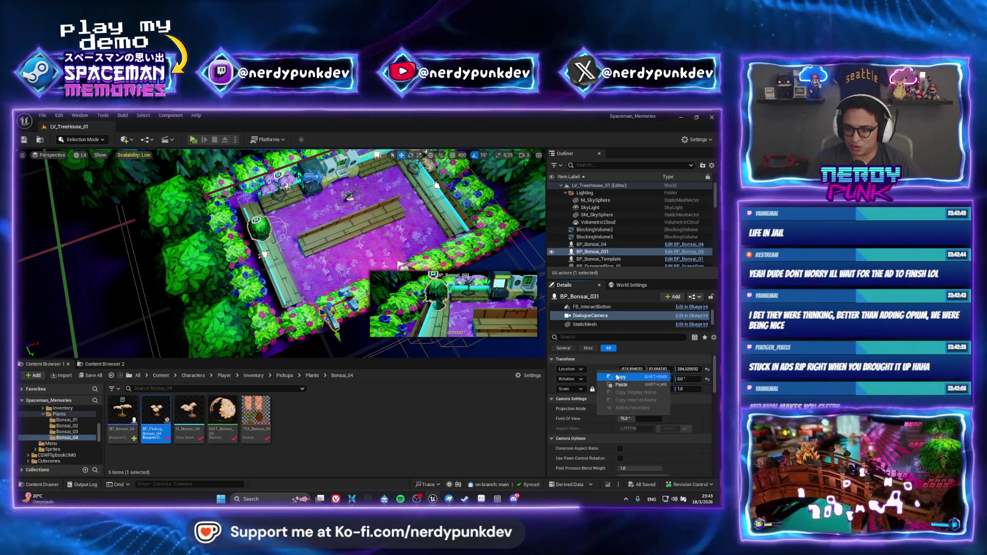
pyautogui.click(616, 377)
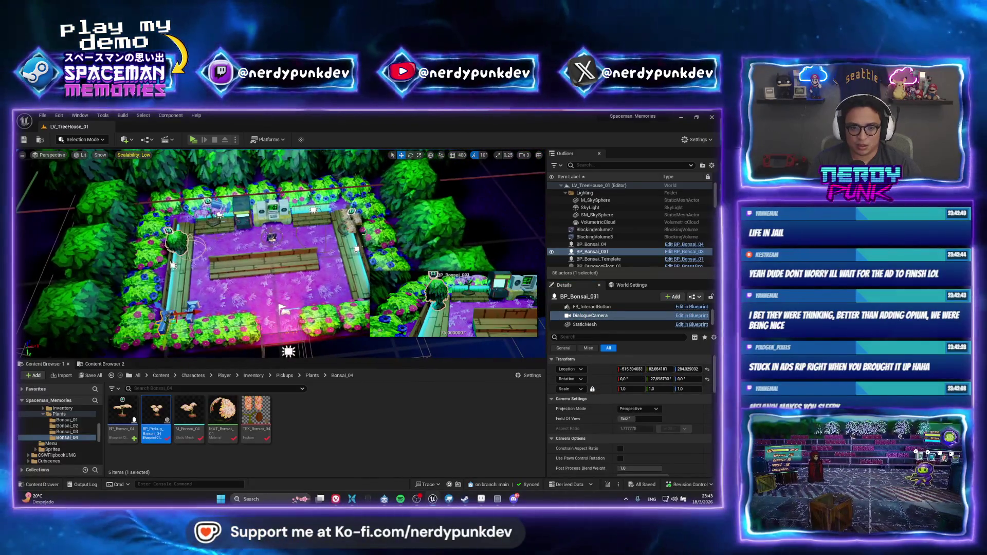
pyautogui.click(351, 221)
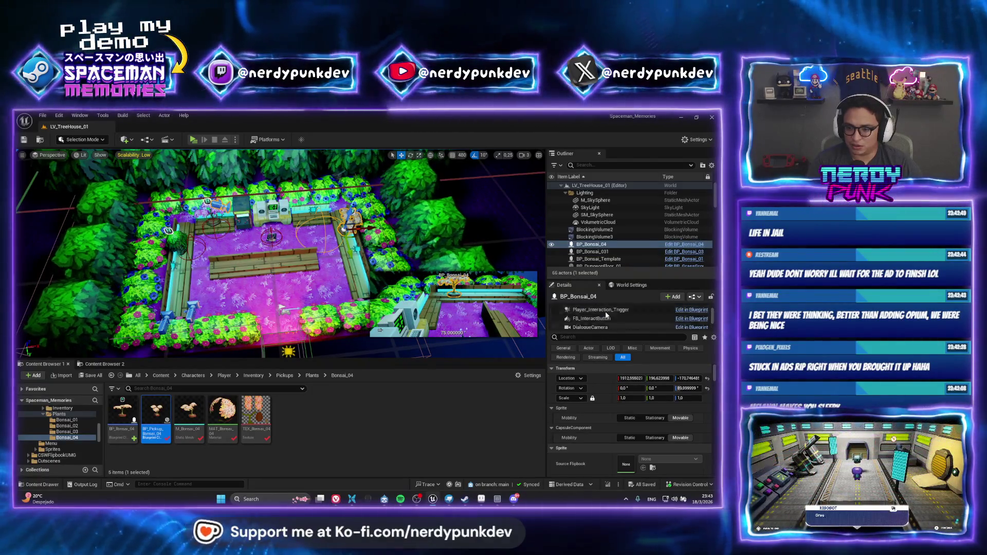
pyautogui.click(589, 315)
pyautogui.rightClick(595, 374)
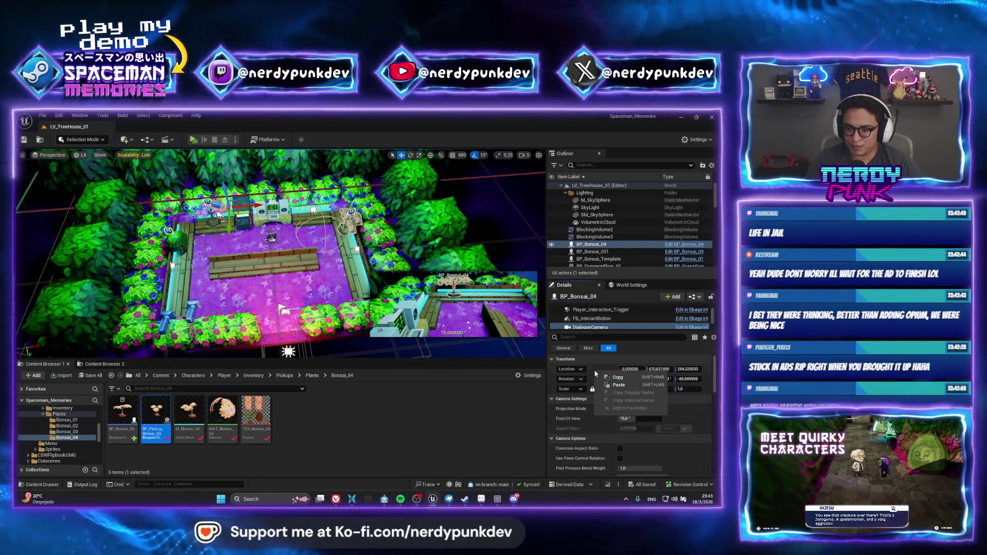
pyautogui.click(618, 385)
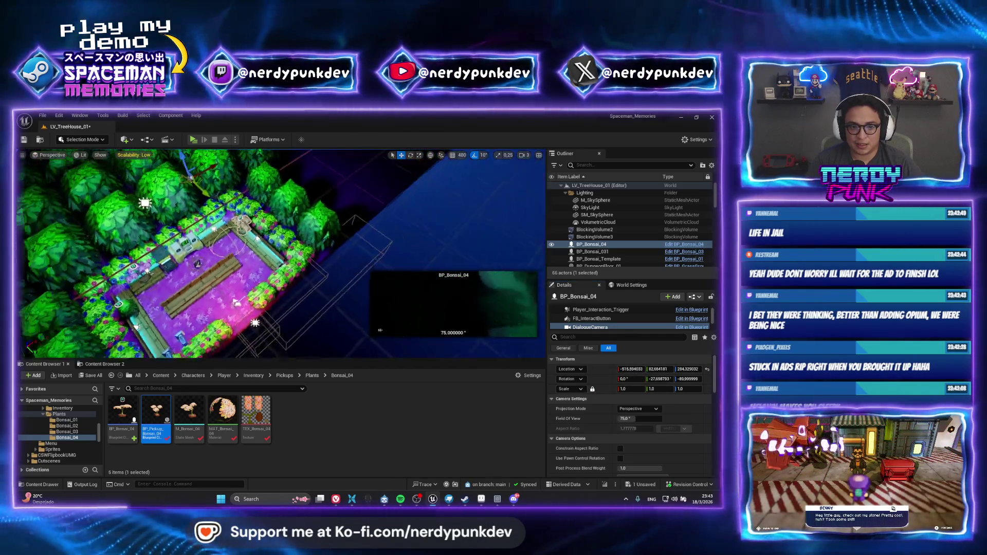
pyautogui.moveTo(227, 242); pyautogui.dragTo(225, 224)
pyautogui.hotkey('ctrl', 'z')
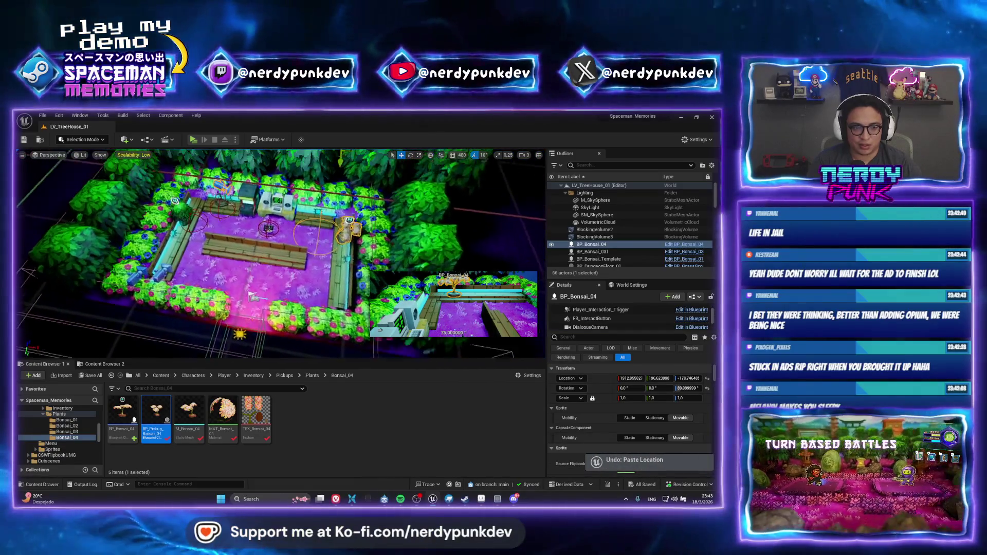
pyautogui.scroll(-5, 227, 354)
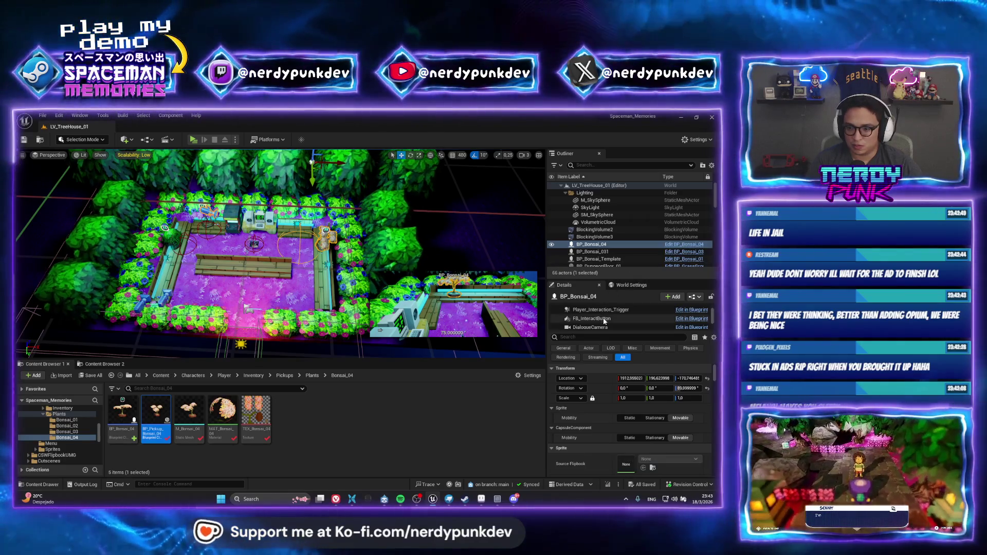
pyautogui.hotkey('ctrl', 'z')
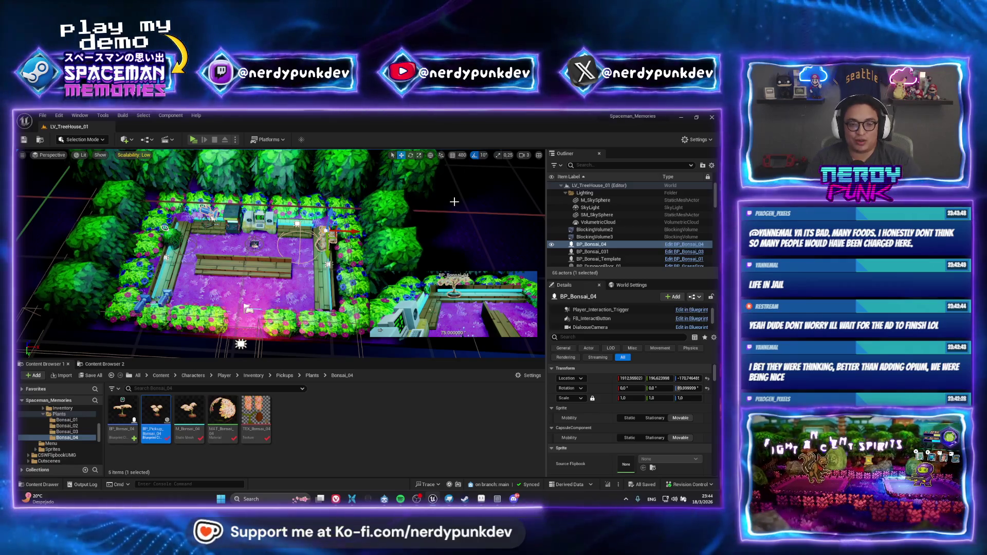
pyautogui.scroll(-5, 248, 308)
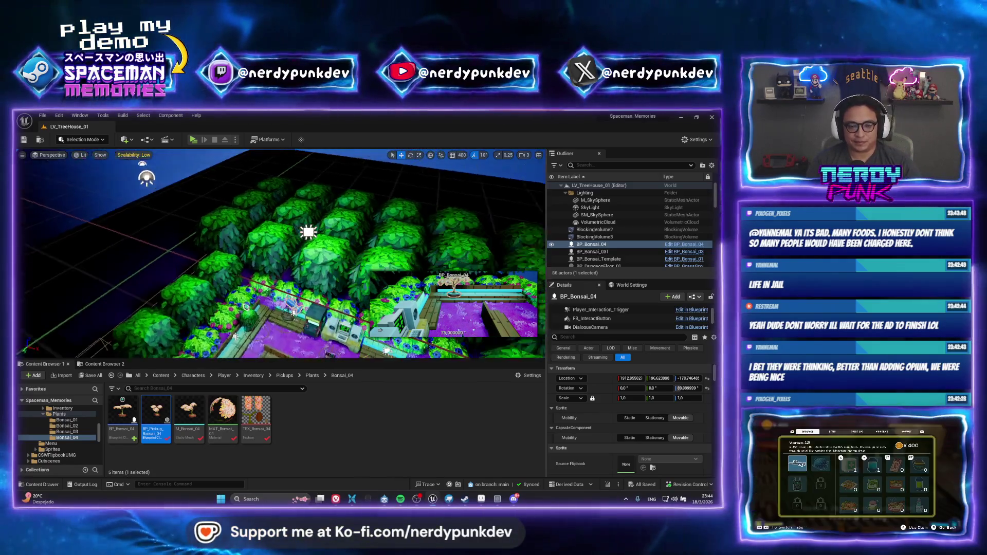
pyautogui.scroll(8, 114, 301)
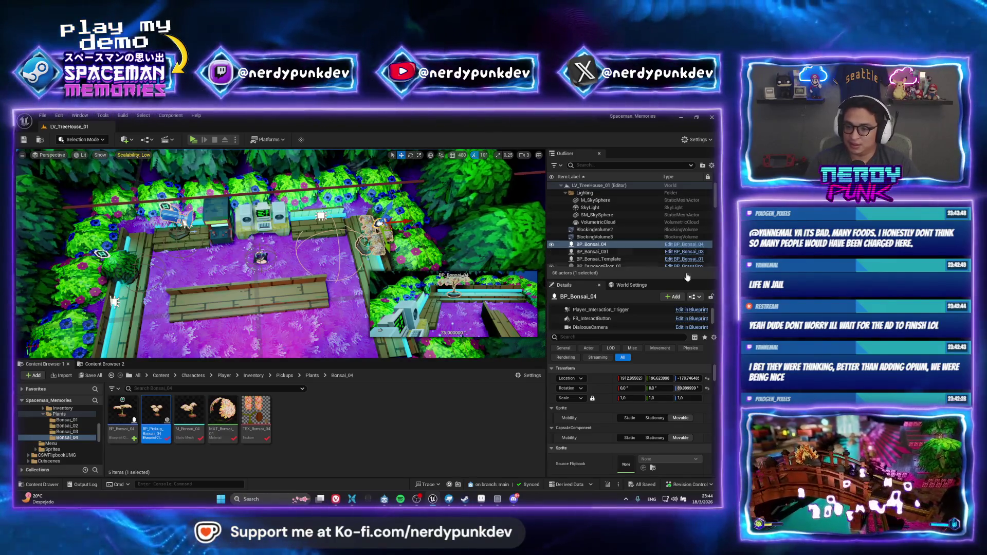
# Select BP_Bonsai_04's DialogueCamera and rotate it to face the bonsai.
pyautogui.scroll(-1, 641, 314)
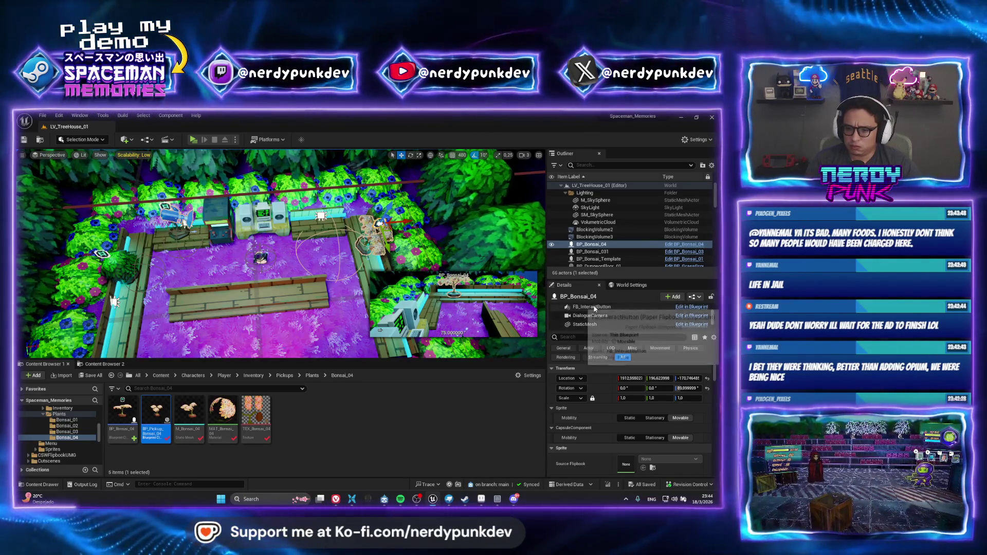
pyautogui.click(590, 315)
pyautogui.press('f')
pyautogui.press('e')
pyautogui.moveTo(241, 241); pyautogui.dragTo(203, 241)
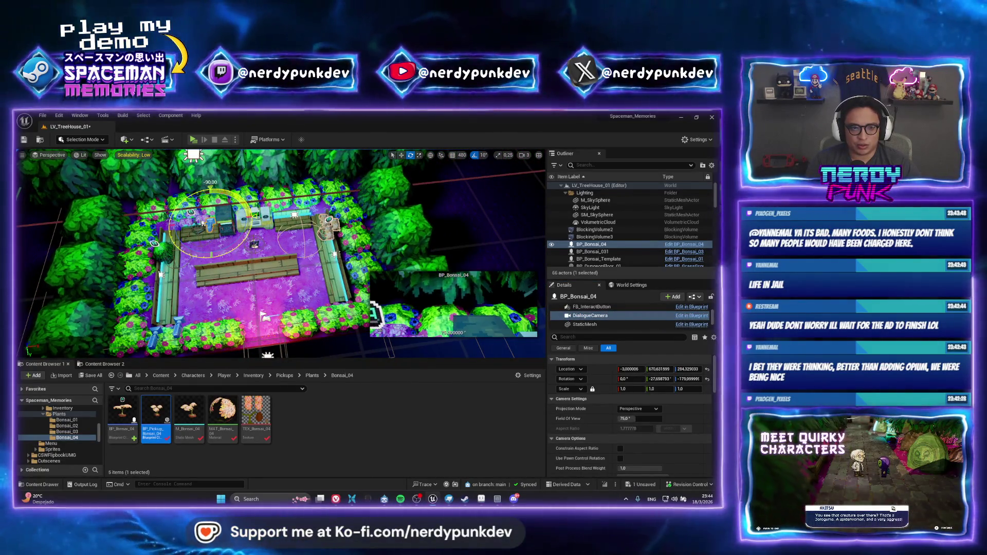
# Slide the dialogue camera along its X axis and save the treehouse level.
pyautogui.scroll(-3, 281, 252)
pyautogui.press('w')
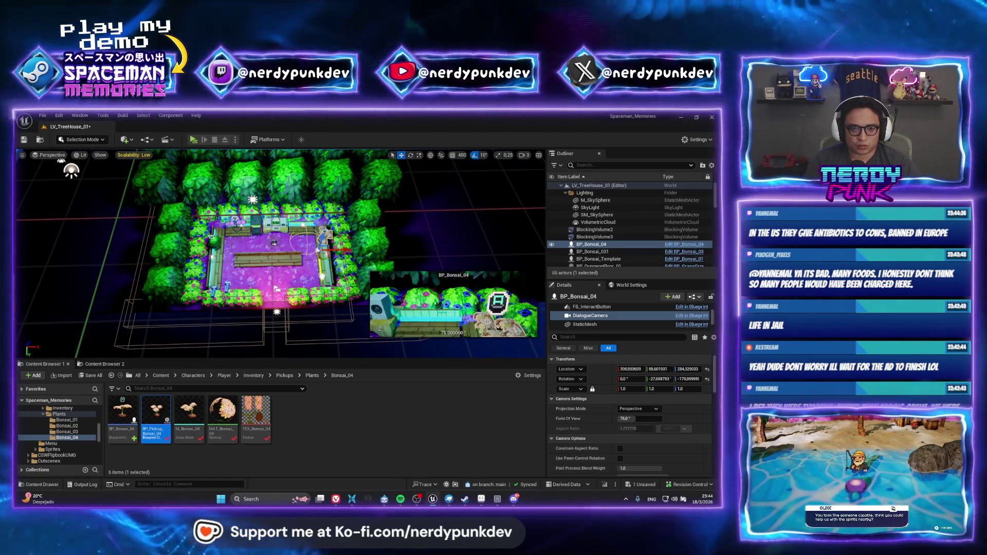
pyautogui.moveTo(325, 293)
pyautogui.mouseDown()
pyautogui.moveTo(322, 307)
pyautogui.moveTo(278, 298)
pyautogui.mouseUp()
pyautogui.moveTo(259, 336)
pyautogui.mouseDown()
pyautogui.moveTo(256, 319)
pyautogui.moveTo(359, 288)
pyautogui.mouseUp()
pyautogui.hotkey('ctrl', 's')
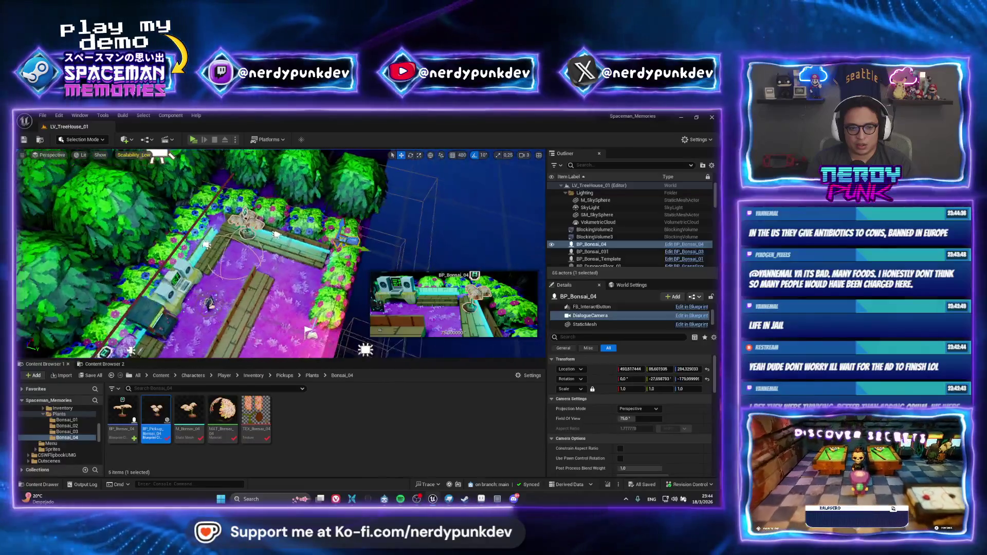
pyautogui.hotkey('ctrl', 'p')
# Open LV_Gameplay_01 through the asset search and orbit the view along the hedge-lined path.
pyautogui.write('M')
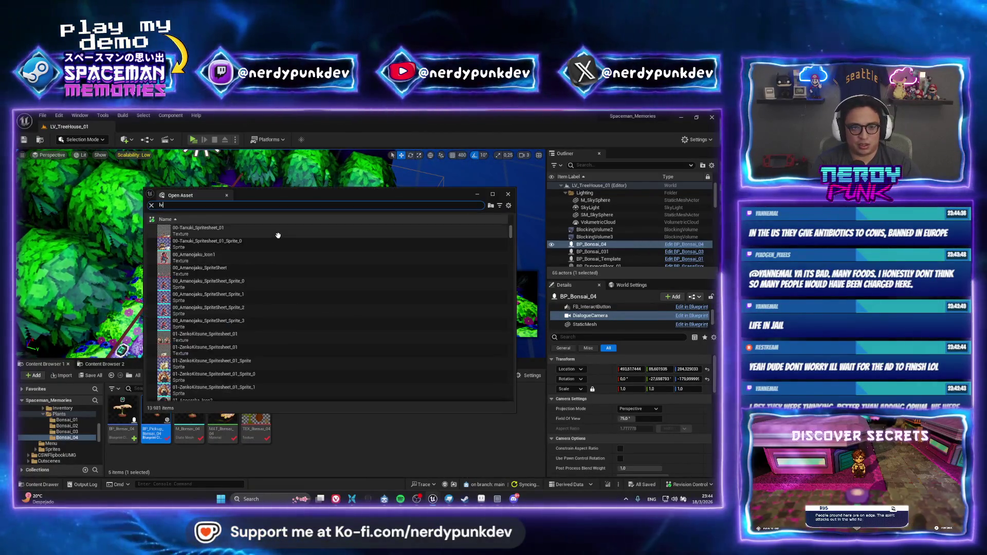
pyautogui.write('_game')
pyautogui.press('Down')
pyautogui.press('Down')
pyautogui.press('Down')
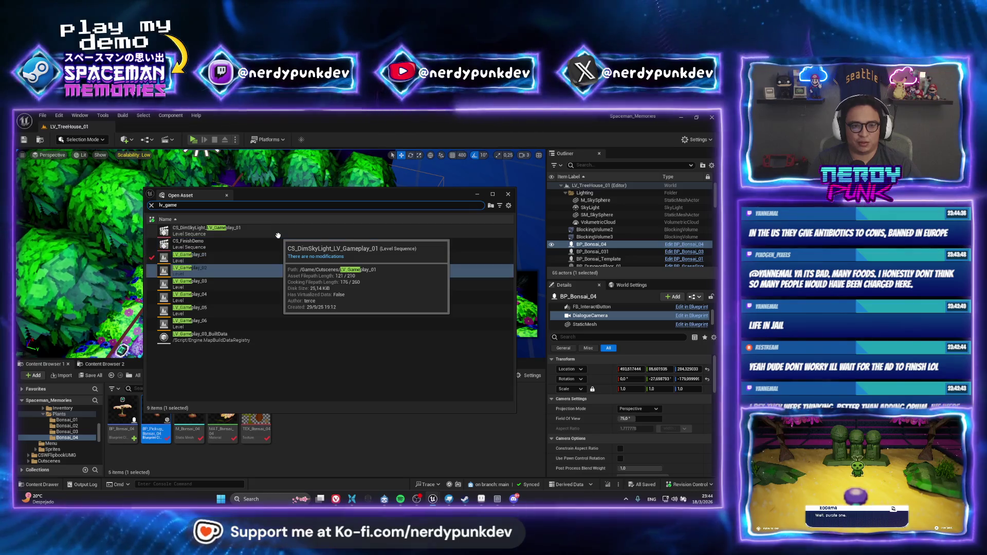
pyautogui.press('Up')
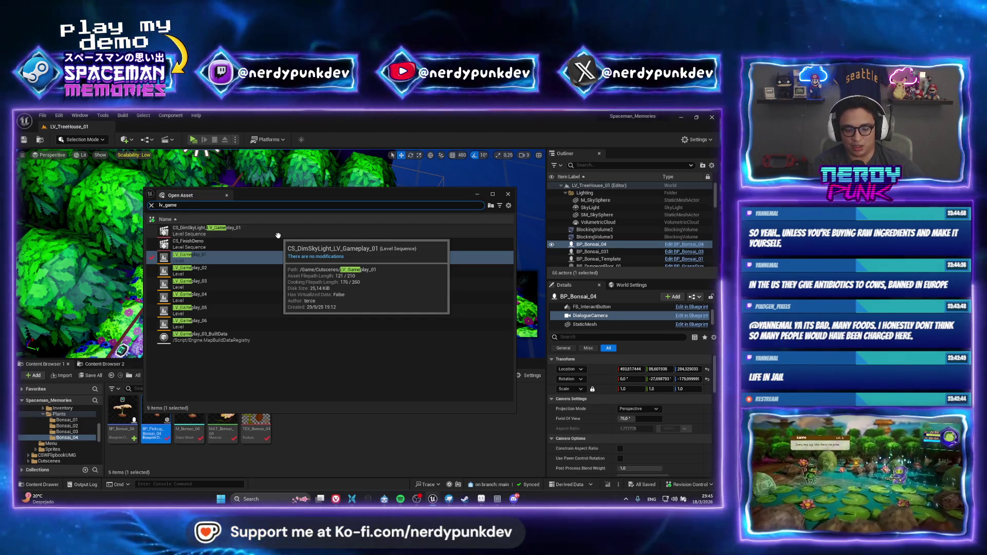
pyautogui.press('Return')
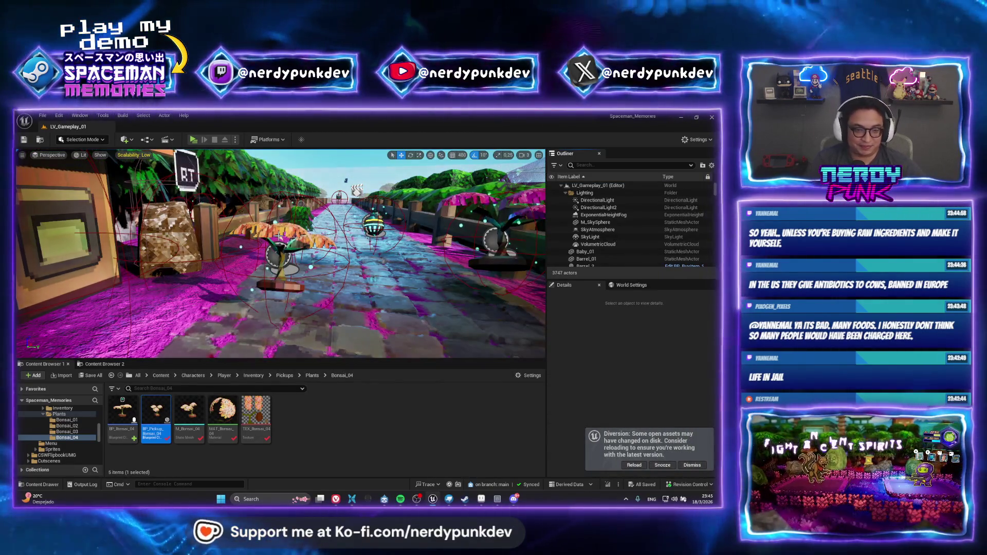
pyautogui.moveTo(280, 252); pyautogui.dragTo(280, 278)
pyautogui.moveTo(372, 282)
pyautogui.mouseDown()
pyautogui.moveTo(380, 267)
pyautogui.moveTo(360, 298)
pyautogui.moveTo(375, 288)
pyautogui.moveTo(364, 237)
pyautogui.mouseUp()
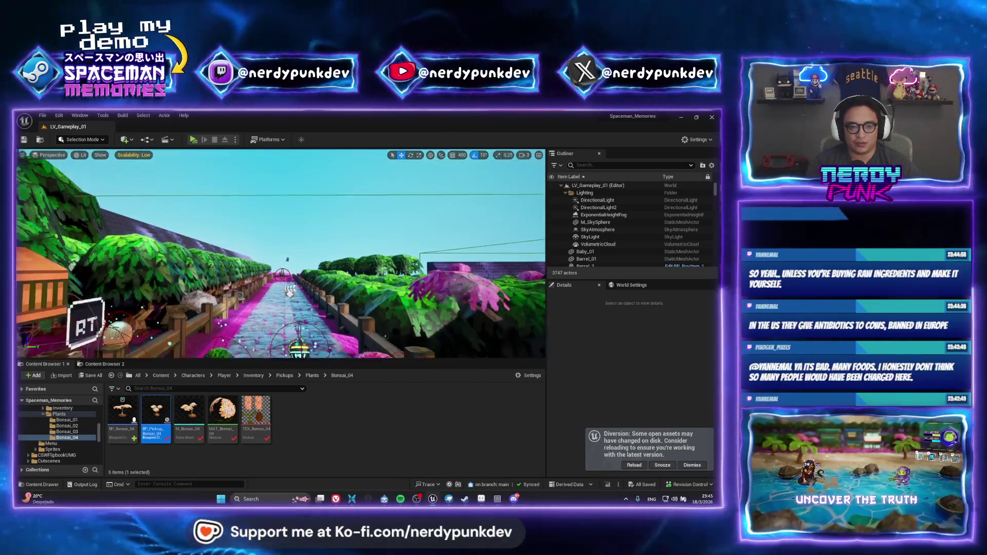
pyautogui.moveTo(275, 155); pyautogui.dragTo(275, 159)
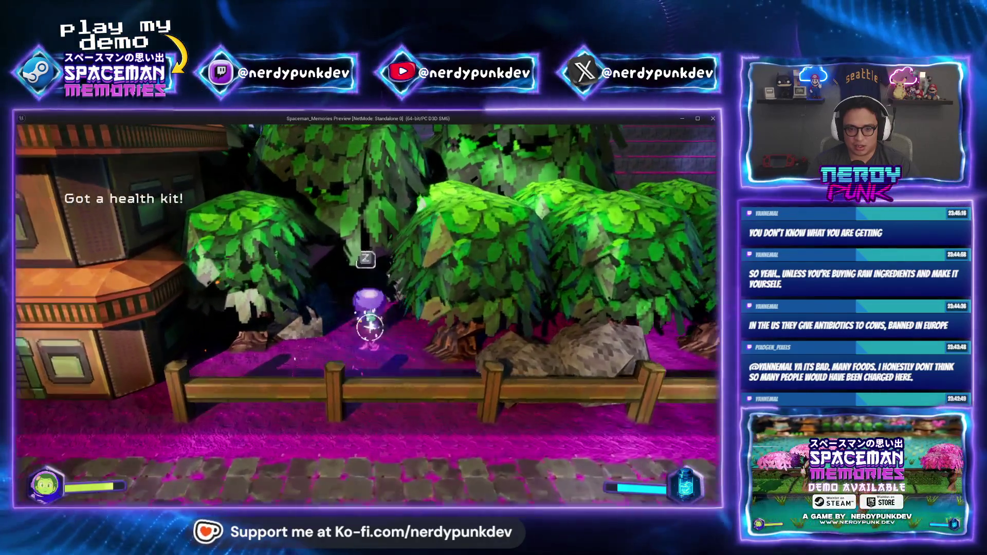
# In the playtest, travel to the treehouse, walk the astronaut left, then stop play with Esc.
pyautogui.press('z')
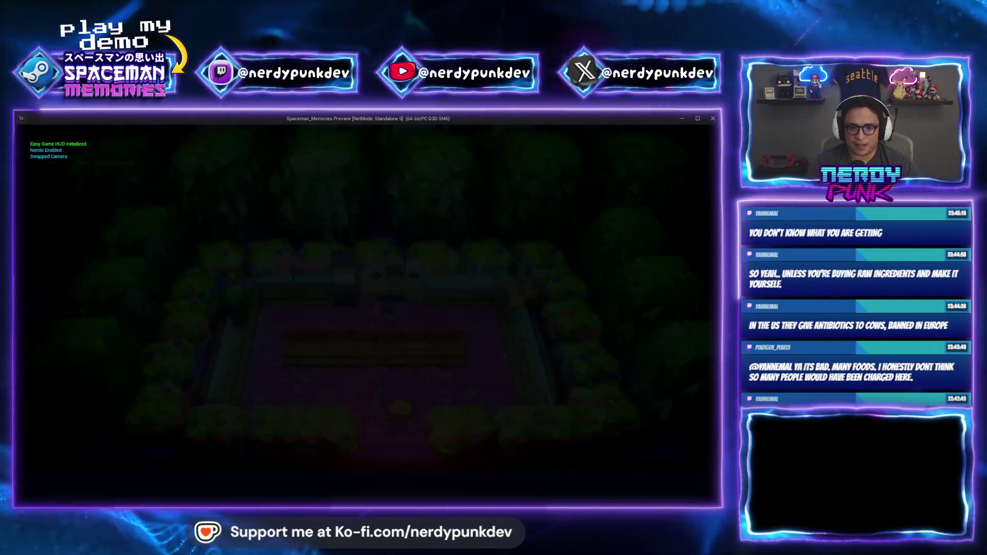
pyautogui.press('Left')
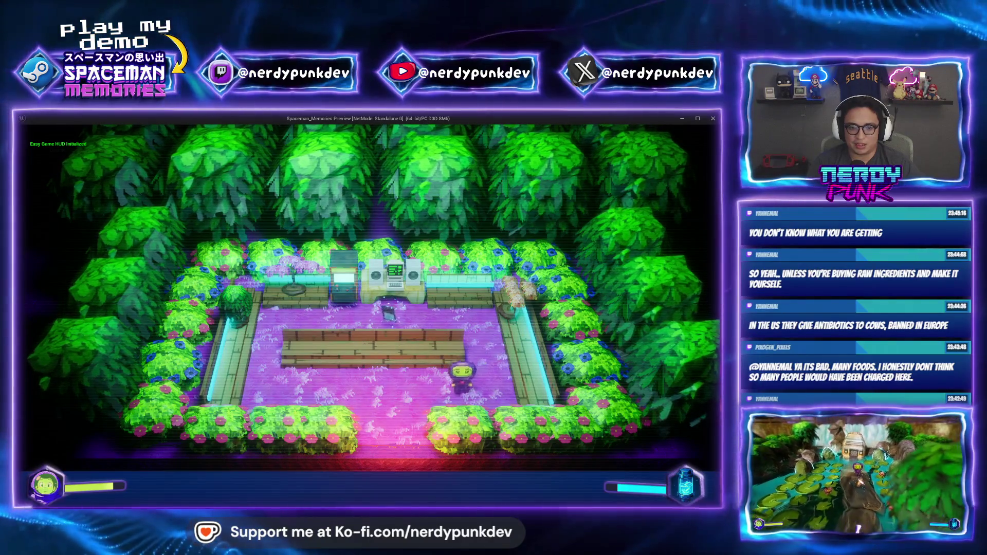
pyautogui.press('Left')
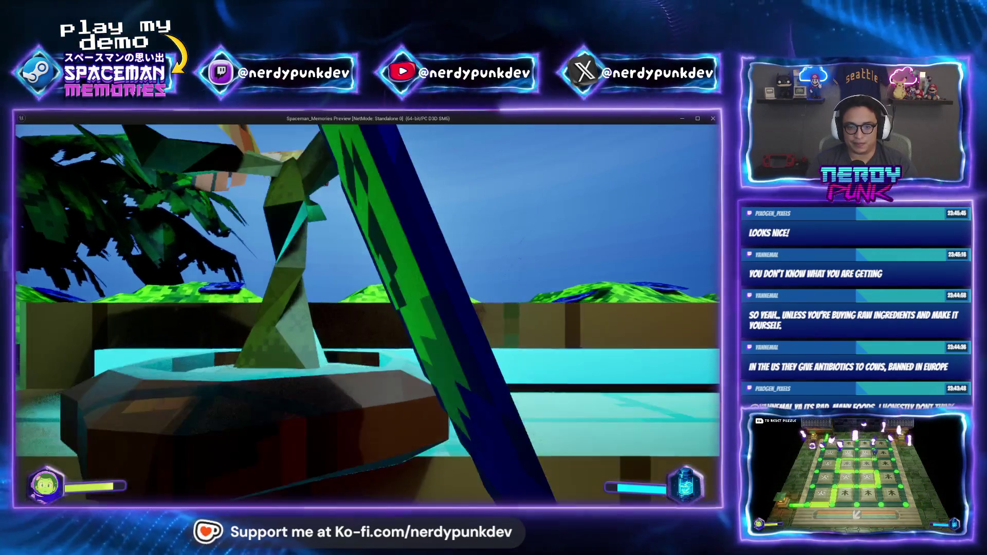
pyautogui.press('Escape')
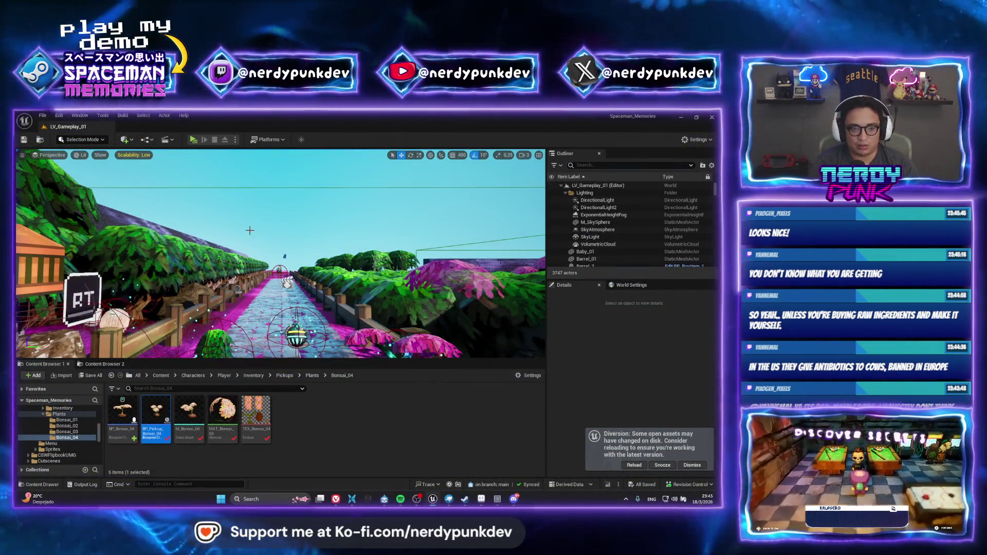
# Open LV_TreeHouse_01 via the asset search and select and frame the BP_Bonsai_04 actor.
pyautogui.hotkey('ctrl', 'p')
pyautogui.write('lv_tree')
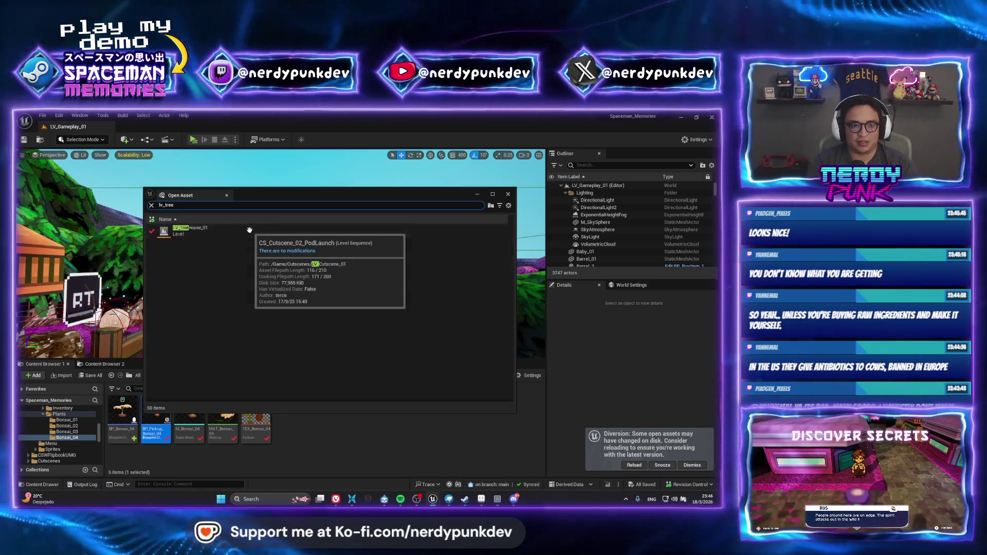
pyautogui.press('Return')
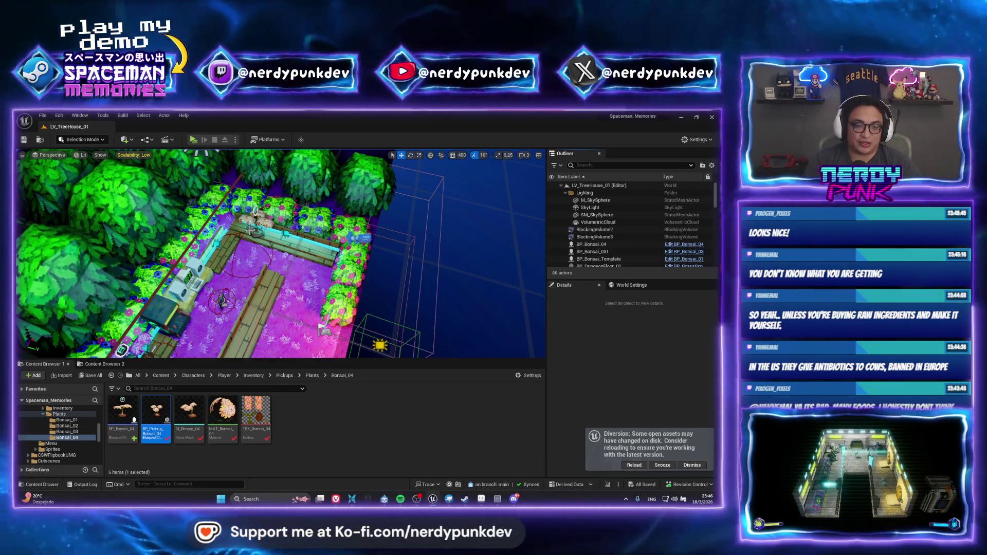
pyautogui.click(287, 233)
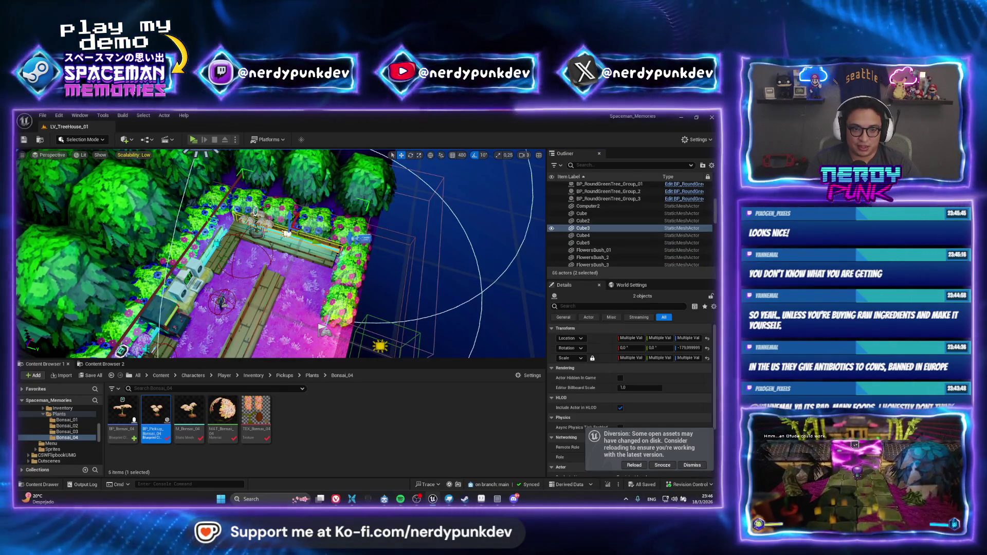
pyautogui.click(259, 215)
pyautogui.press('f')
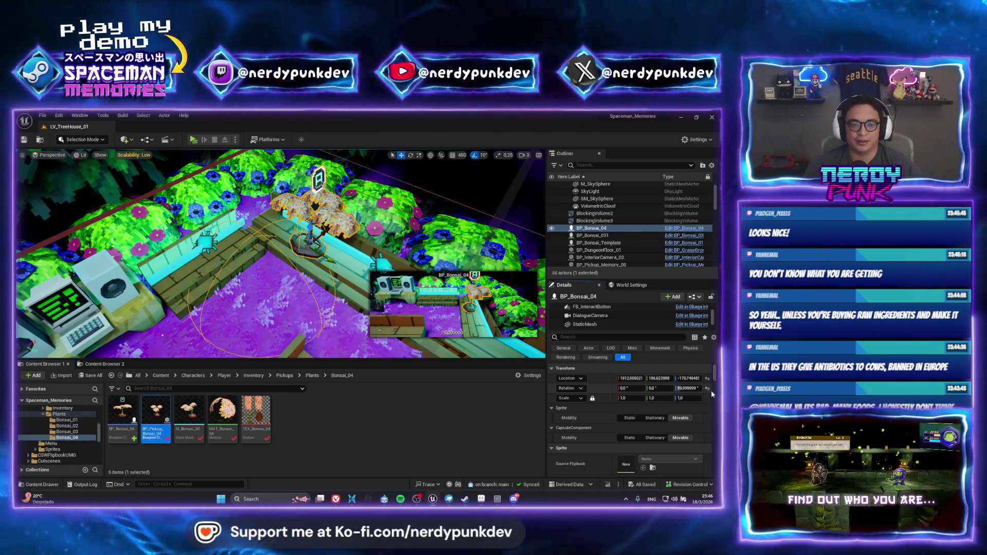
# Set BP_Bonsai_04's Indoor Camera to BP_InteriorCamera_02 using the eyedropper.
pyautogui.scroll(-2, 713, 462)
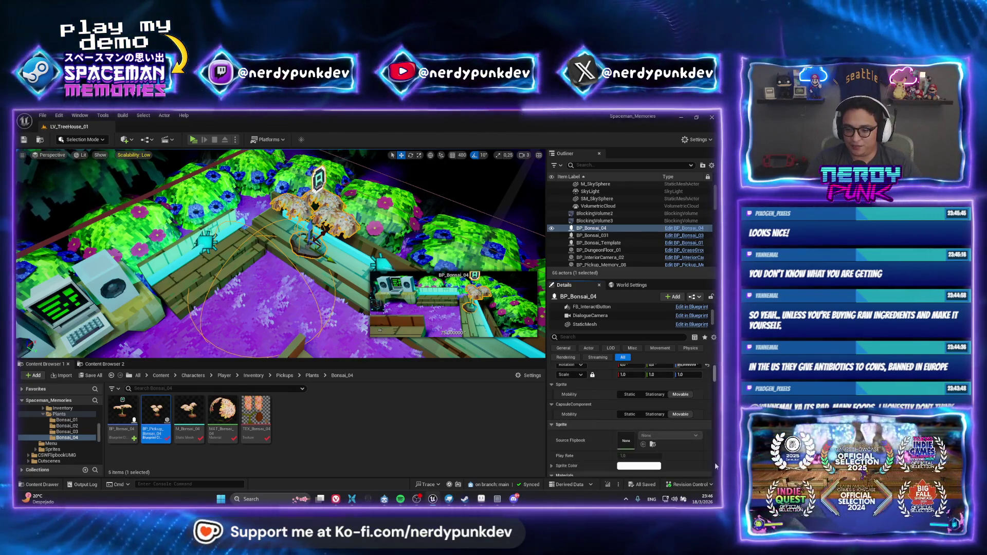
pyautogui.scroll(-5, 708, 446)
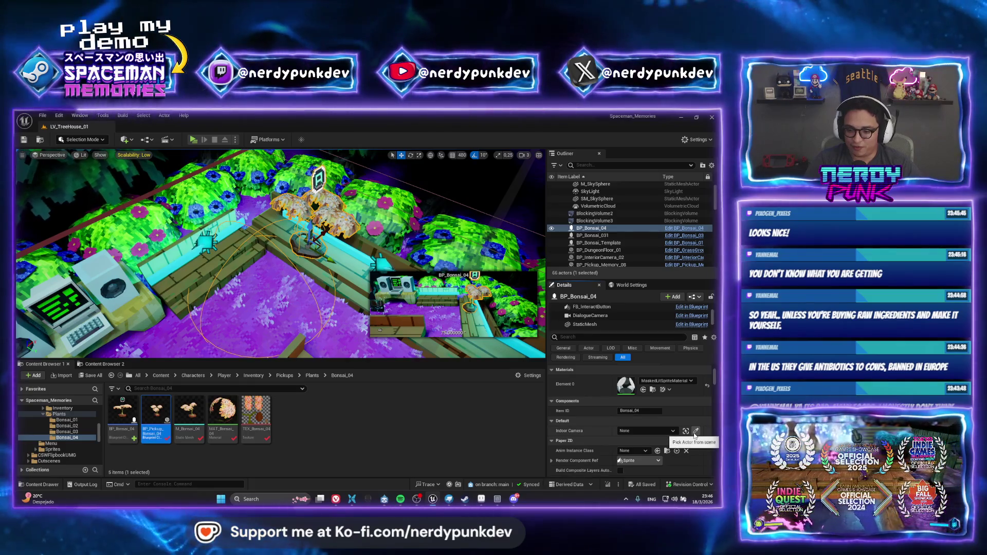
pyautogui.click(695, 431)
pyautogui.scroll(-5, 325, 273)
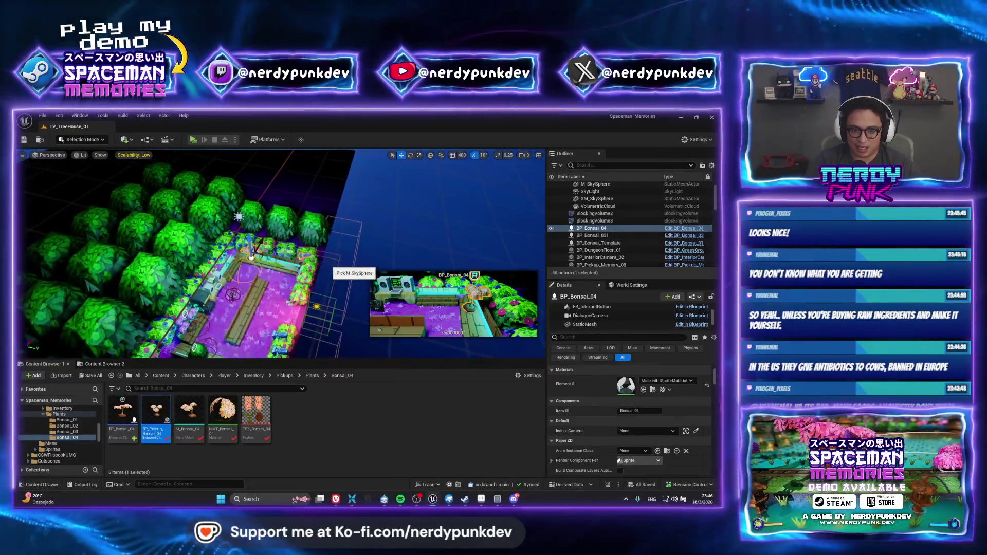
pyautogui.scroll(-5, 324, 264)
pyautogui.scroll(8, 343, 247)
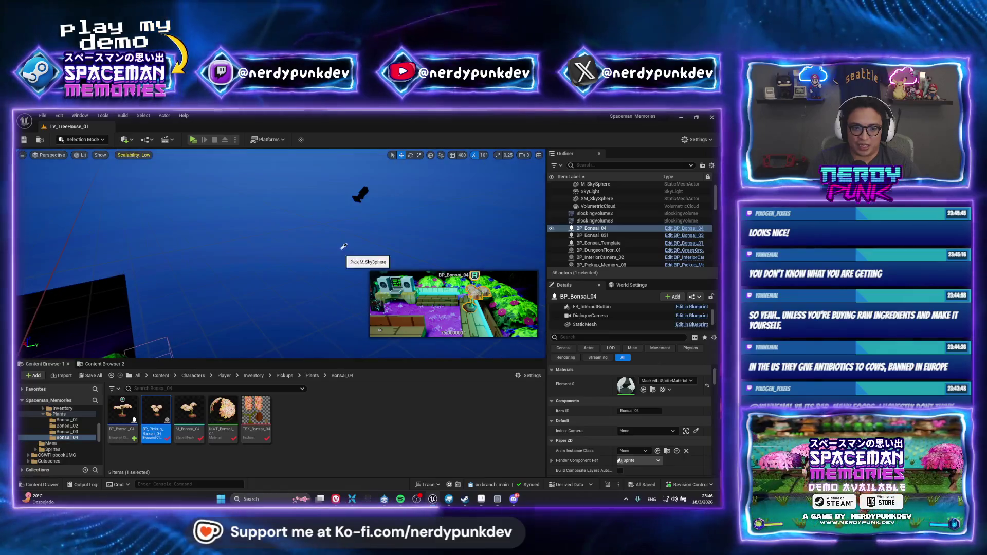
pyautogui.click(359, 194)
pyautogui.scroll(-3, 360, 194)
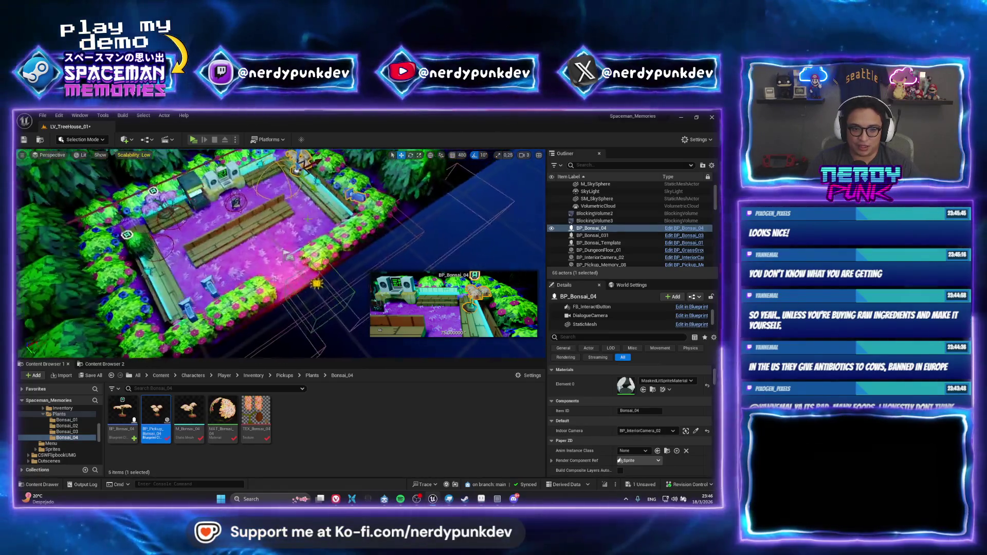
# Save the treehouse level and frame the selected bonsai in the view.
pyautogui.hotkey('ctrl', 's')
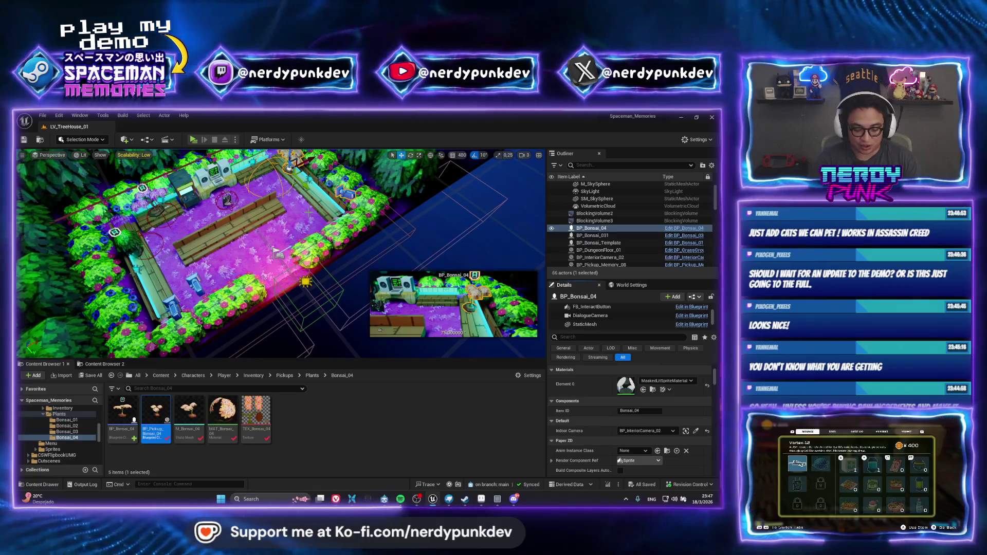
pyautogui.hotkey('ctrl', 'p')
pyautogui.press('Escape')
pyautogui.press('f')
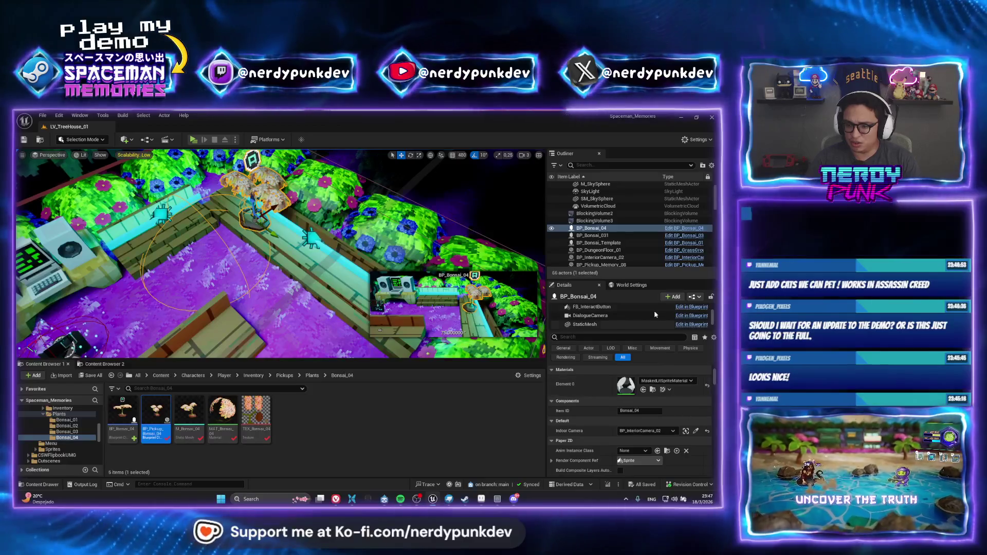
pyautogui.scroll(-1, 612, 318)
pyautogui.scroll(1, 611, 319)
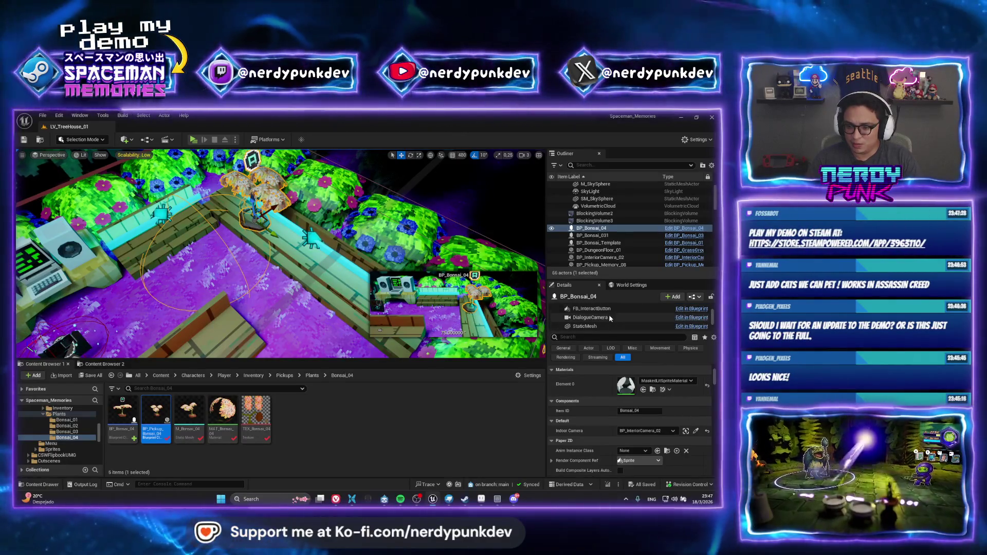
# Nudge the bonsai's DialogueCamera along its X axis and save the level again.
pyautogui.click(590, 317)
pyautogui.press('f')
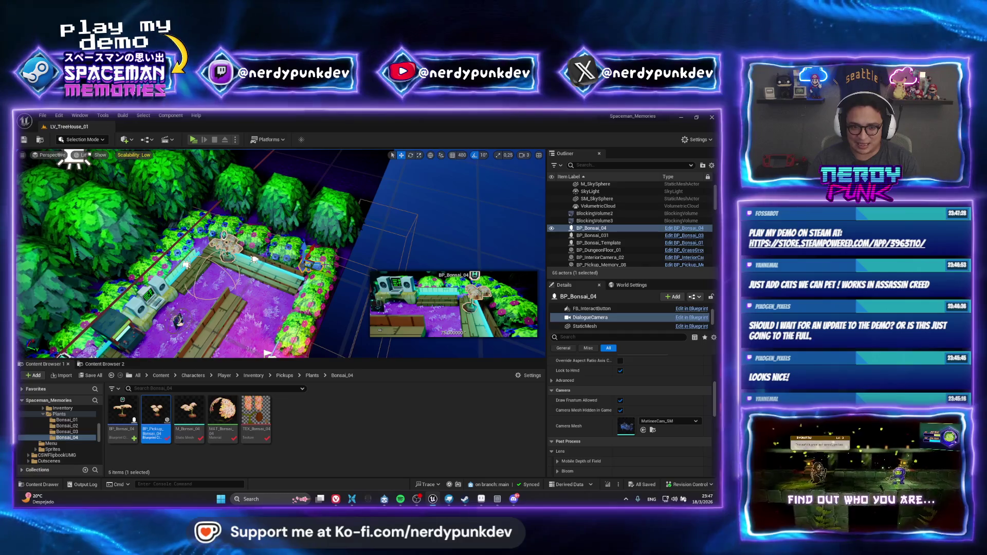
pyautogui.moveTo(319, 265); pyautogui.dragTo(334, 277)
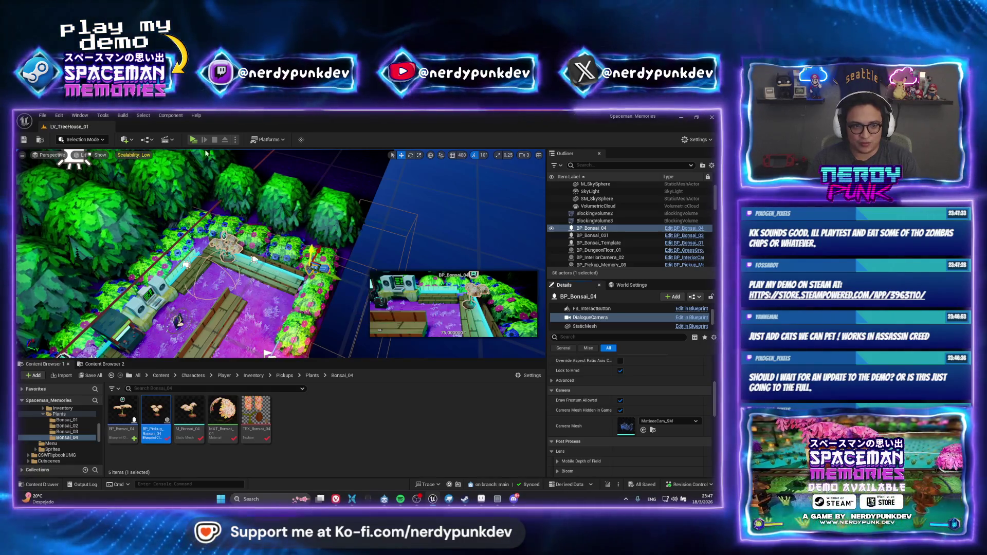
pyautogui.hotkey('ctrl', 's')
pyautogui.hotkey('ctrl', 'p')
# Search 'lv_game', open the LV_Gameplay_01 level, and start a playtest.
pyautogui.write('lv_game')
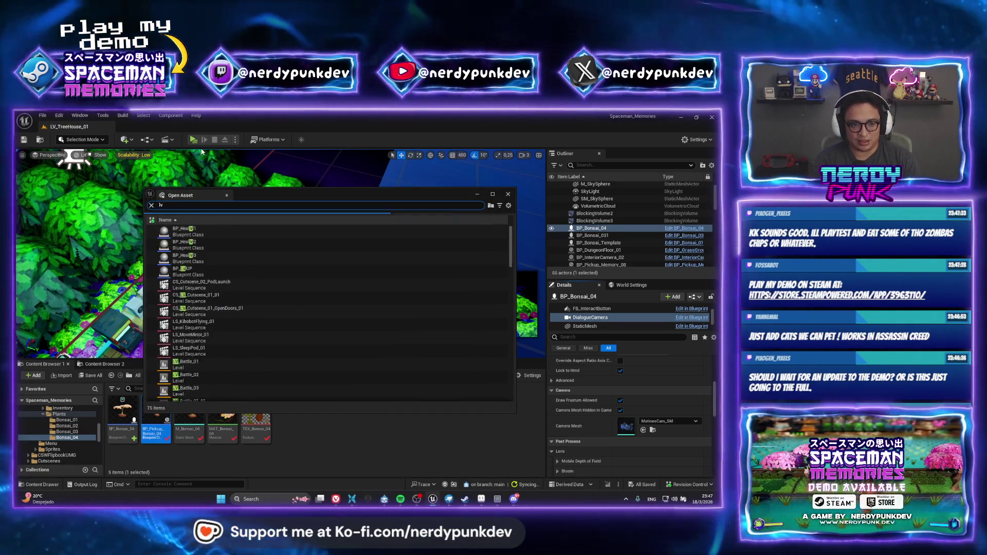
pyautogui.press('Down')
pyautogui.press('Down')
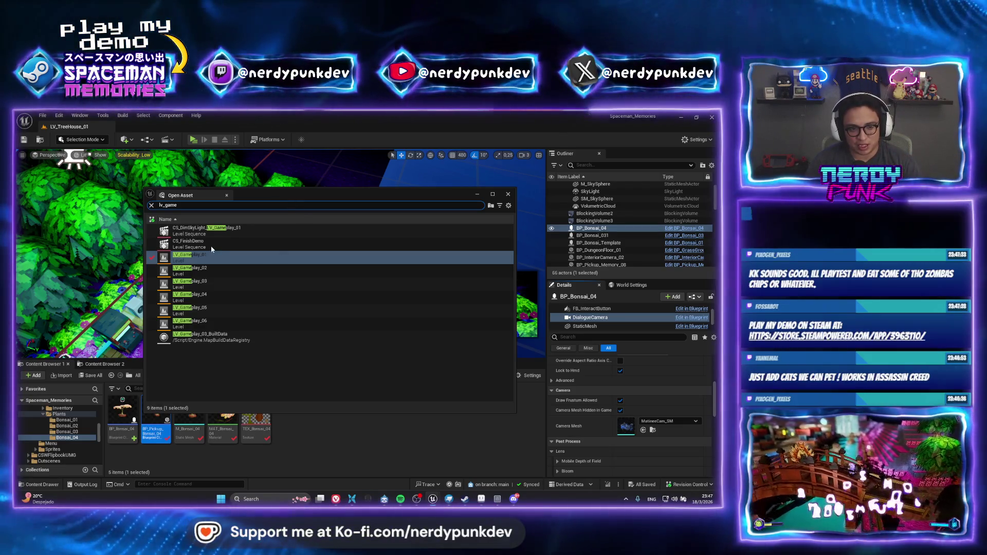
pyautogui.press('Return')
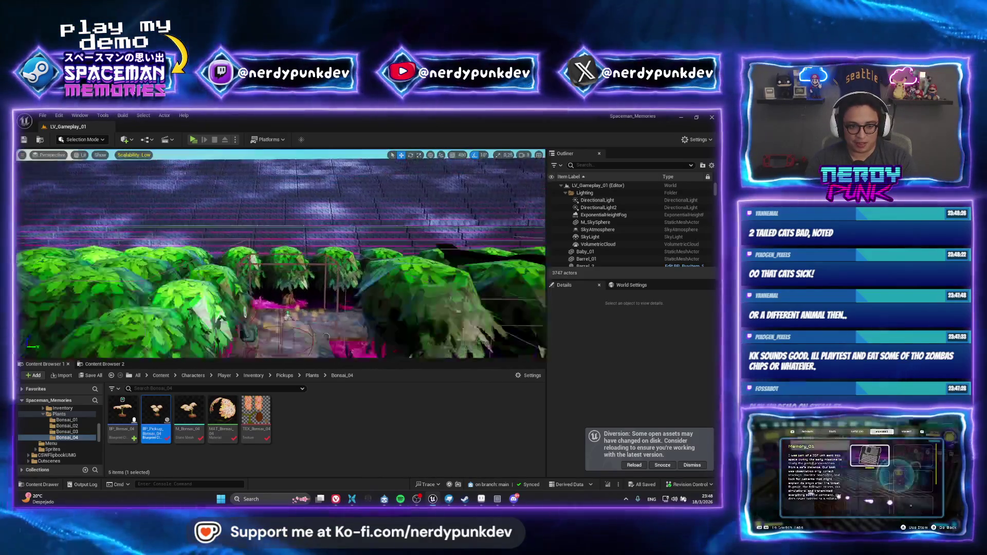
pyautogui.click(193, 140)
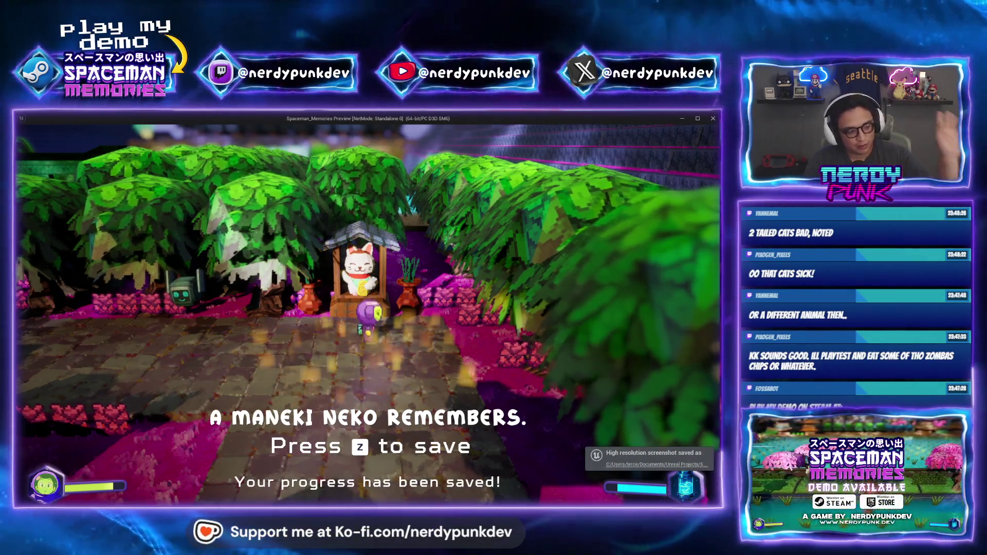
# Walk the astronaut from the Maneki Neko shrine, left along the path into the Amanojaku battle.
pyautogui.press('s')
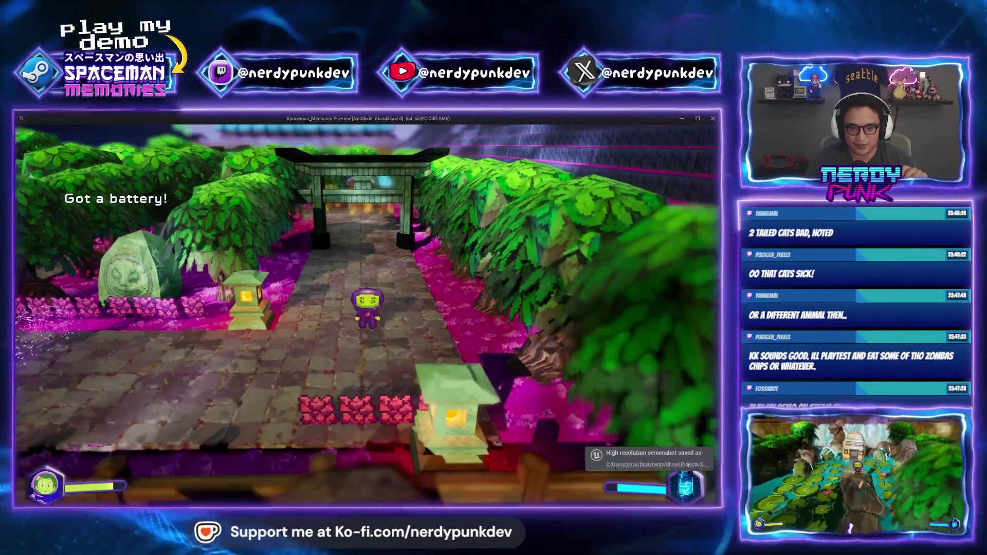
pyautogui.press('a')
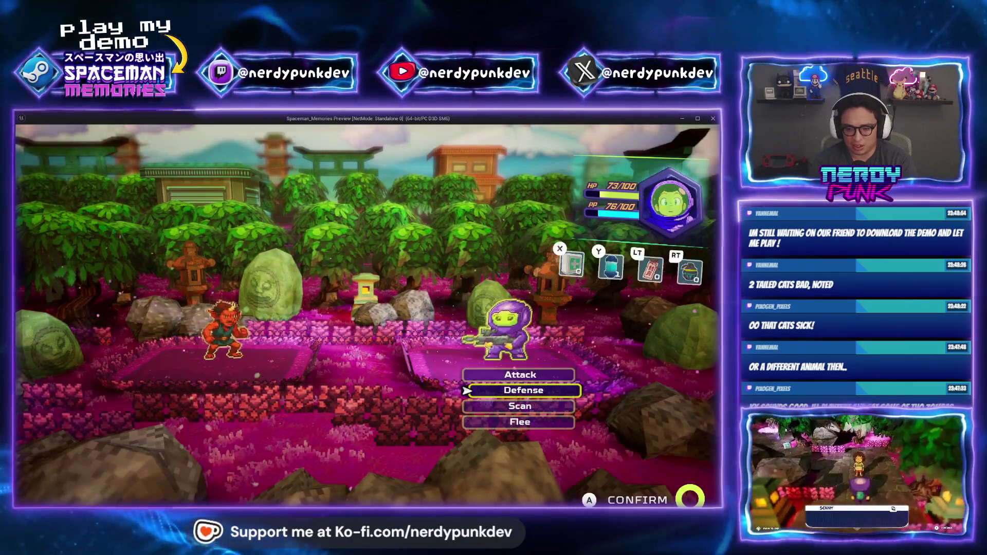
# Attack the Amanojaku, landing the timed hits for a Perfect strike of 11 damage.
pyautogui.click(524, 374)
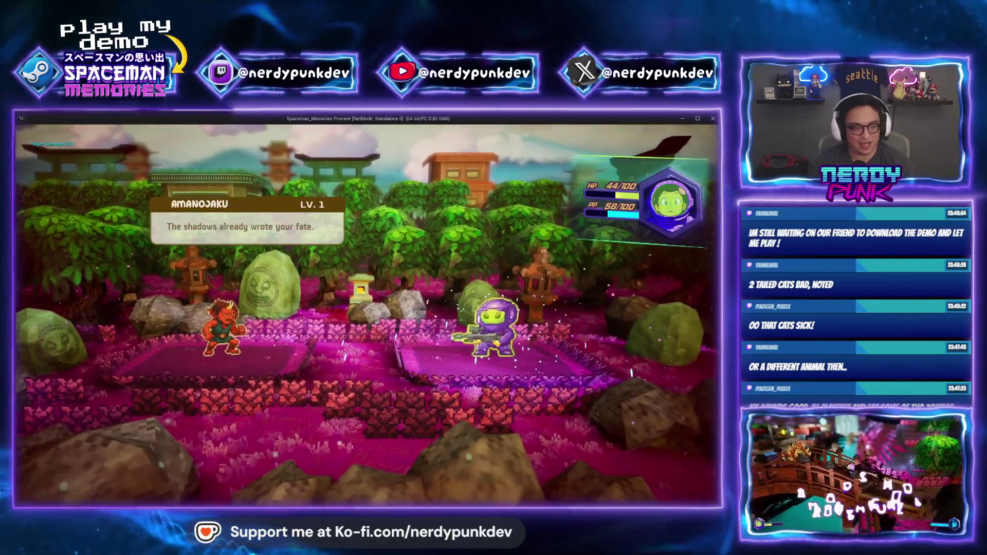
pyautogui.press('Return')
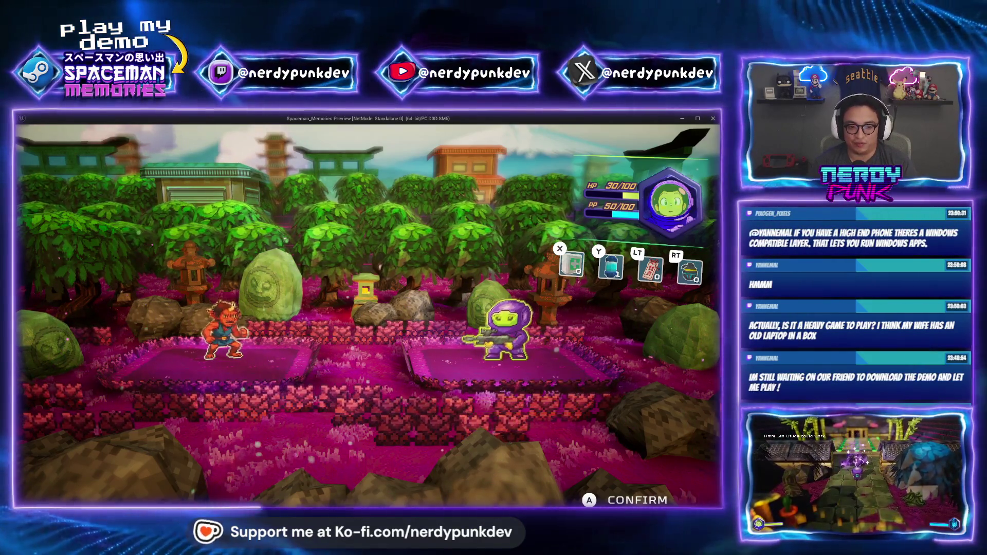
pyautogui.press('Return')
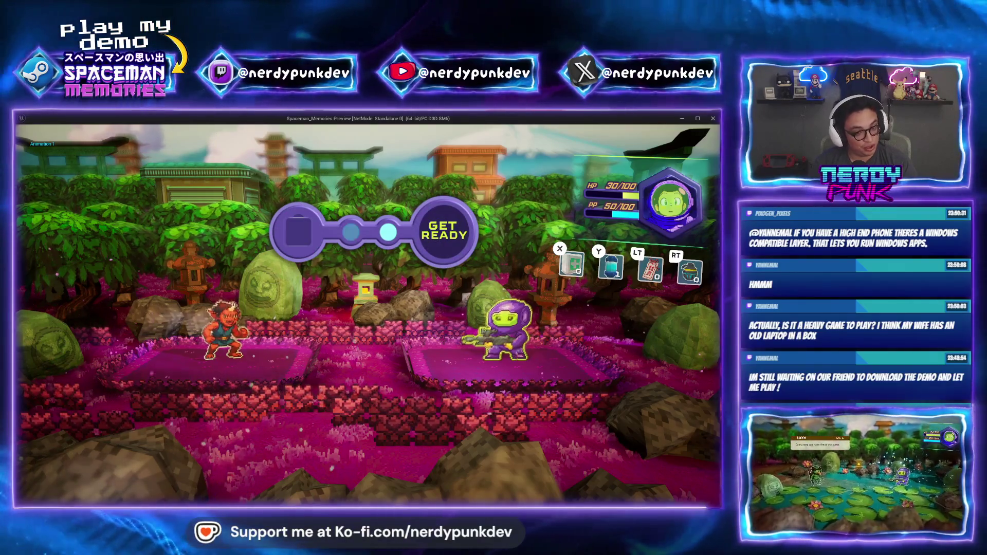
pyautogui.press('Return')
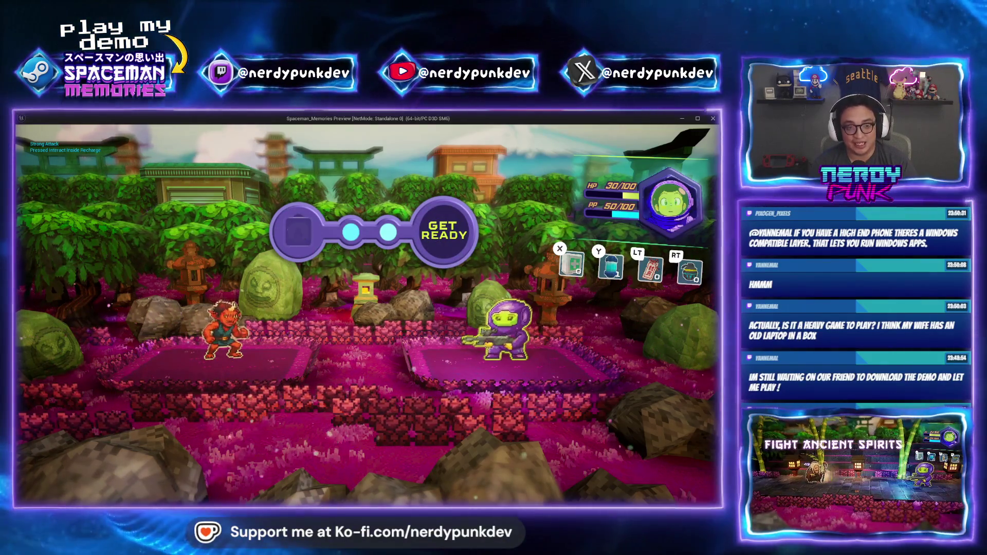
pyautogui.press('Return')
pyautogui.press('Return')
pyautogui.press('Return')
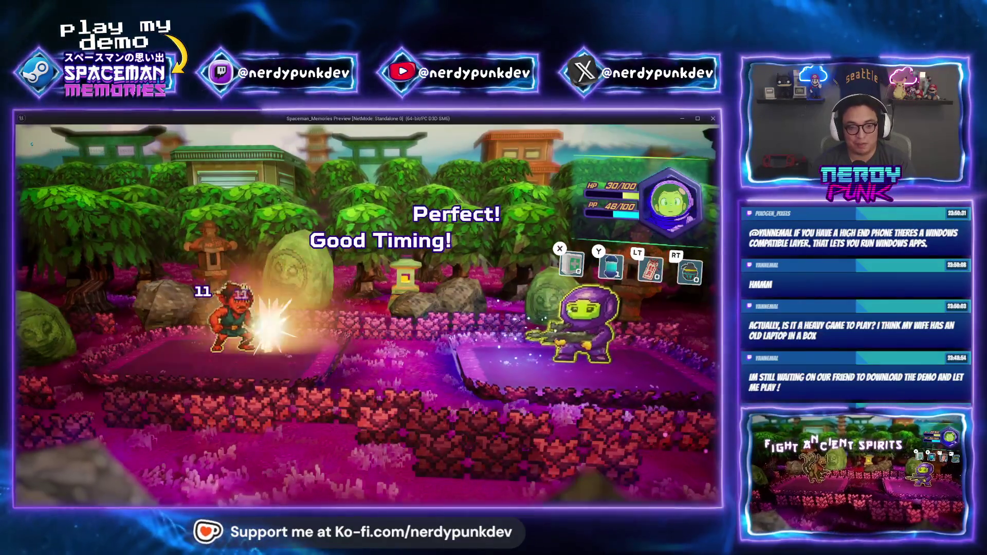
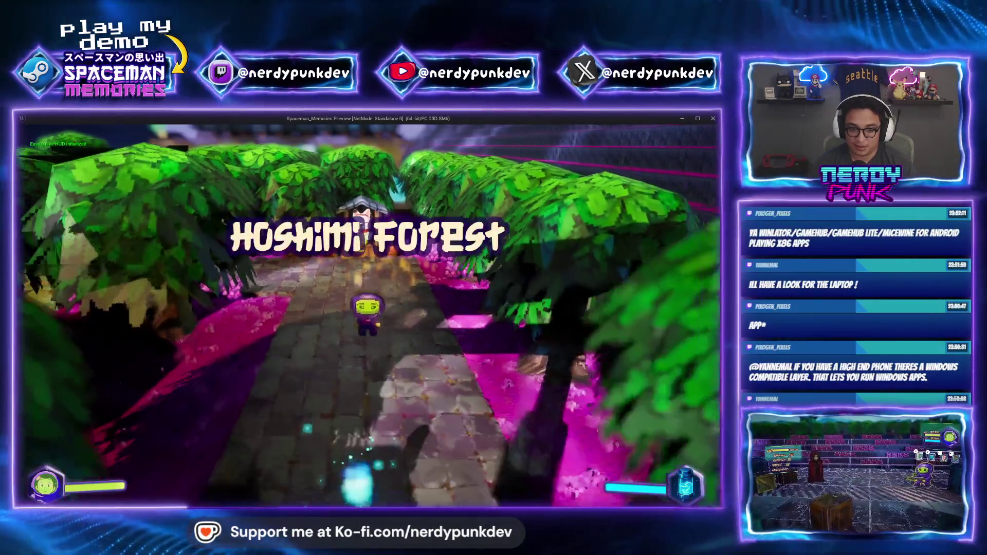
# Collect the battery, then quit the play-test from the pause menu and confirm the quit.
pyautogui.press('s')
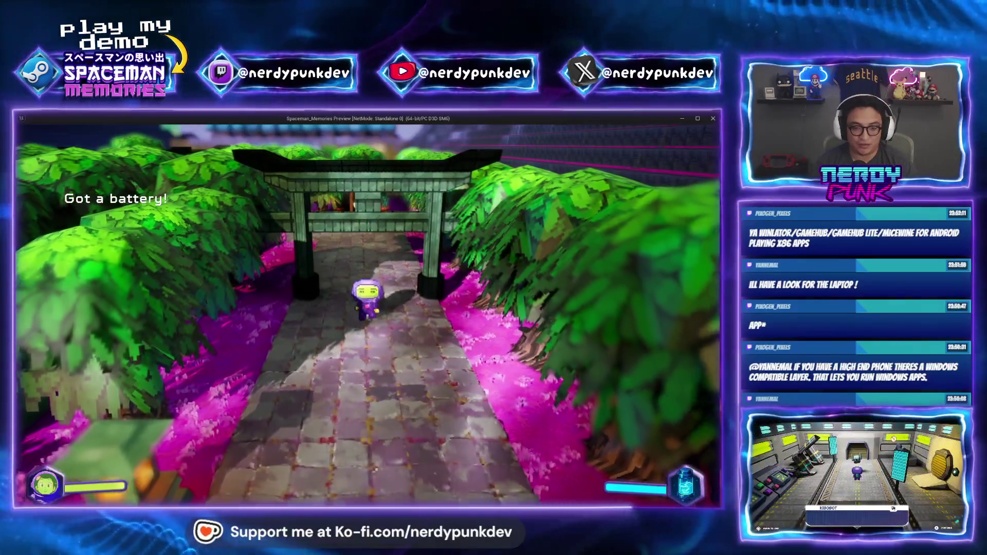
pyautogui.press('Escape')
pyautogui.press('Down')
pyautogui.press('Down')
pyautogui.press('Down')
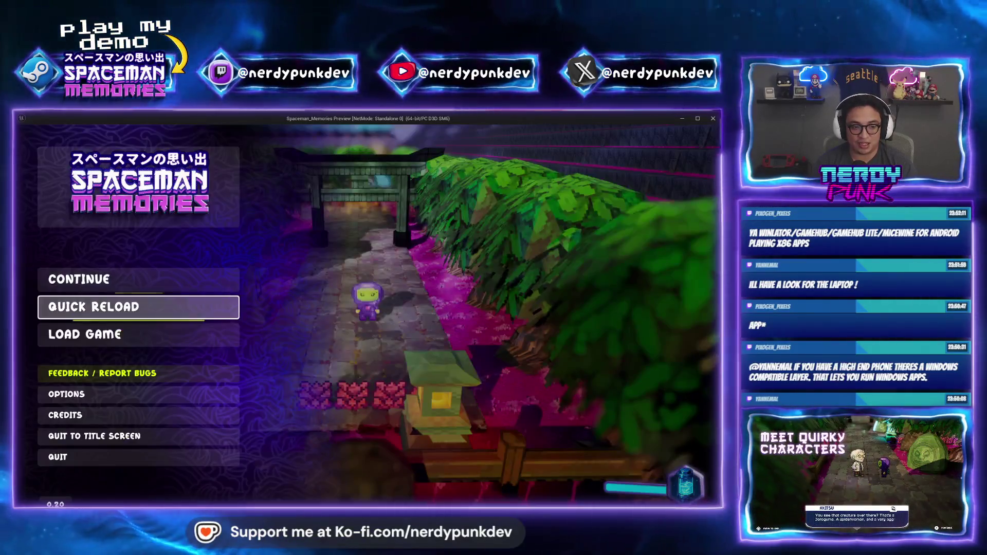
pyautogui.press('Down')
pyautogui.press('Down')
pyautogui.press('Down')
pyautogui.press('Return')
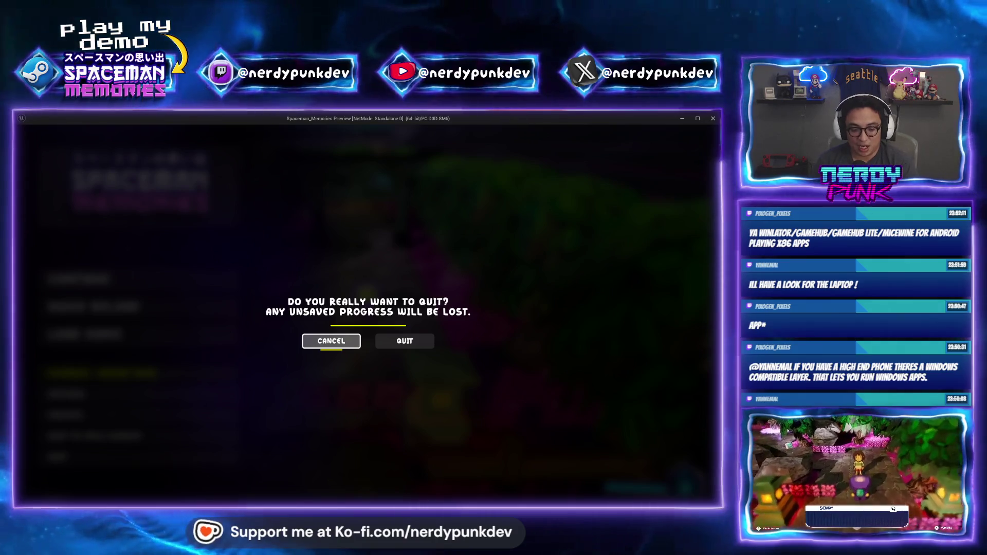
pyautogui.press('Right')
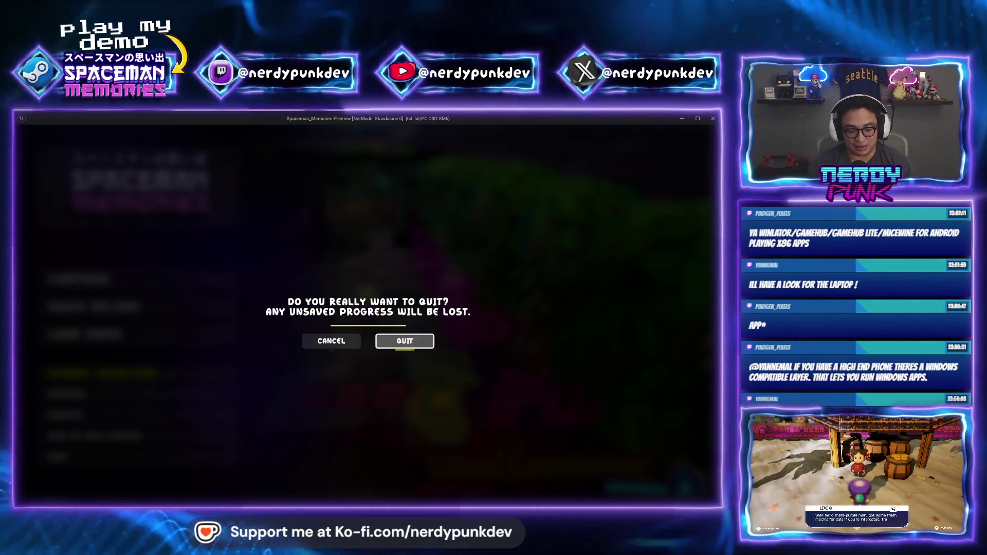
pyautogui.press('Return')
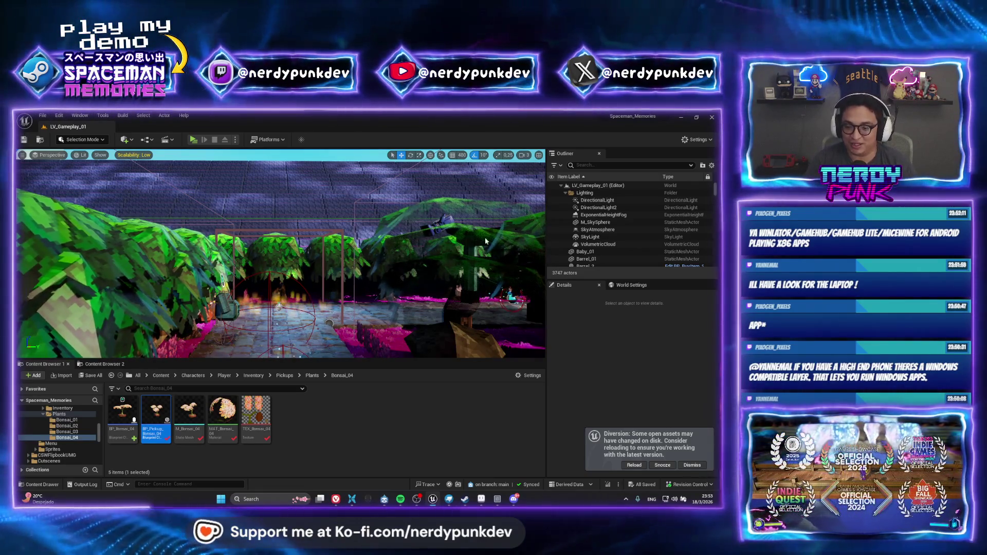
# Open the M_Bonsai_02 mesh from Plants > Bonsai_02, view it from above, then switch to Aseprite.
pyautogui.moveTo(272, 268)
pyautogui.mouseDown()
pyautogui.moveTo(274, 169)
pyautogui.moveTo(275, 192)
pyautogui.mouseUp()
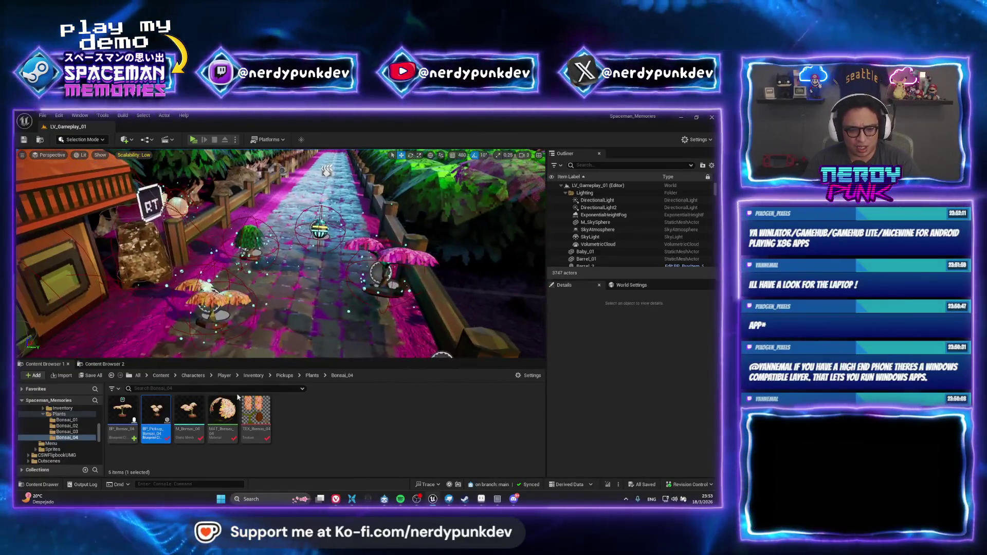
pyautogui.click(311, 375)
pyautogui.doubleClick(156, 411)
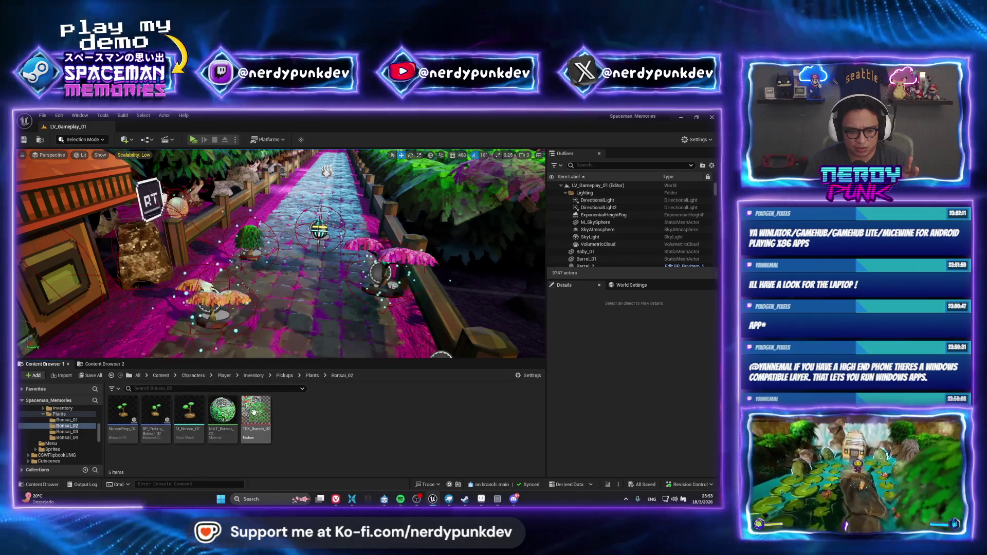
pyautogui.moveTo(185, 407)
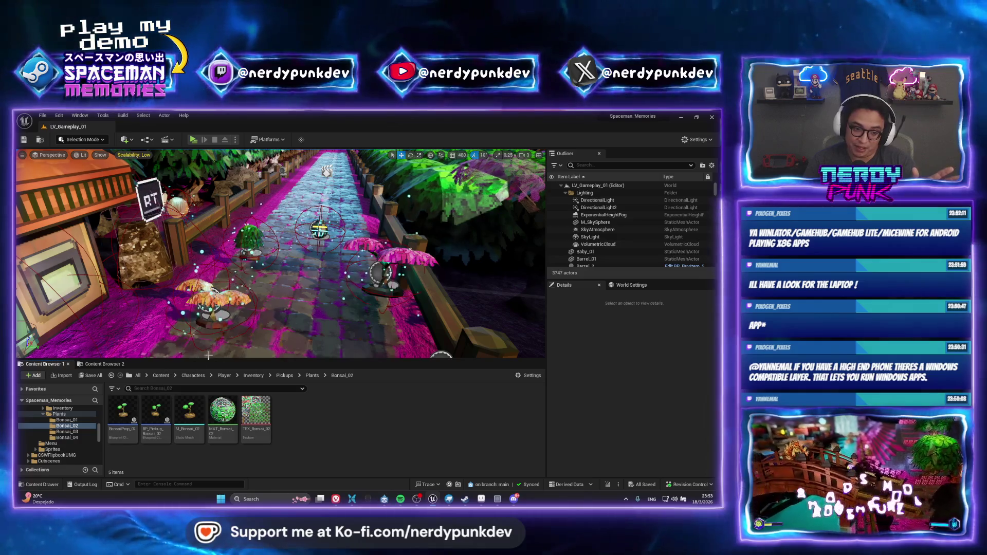
pyautogui.click(191, 404)
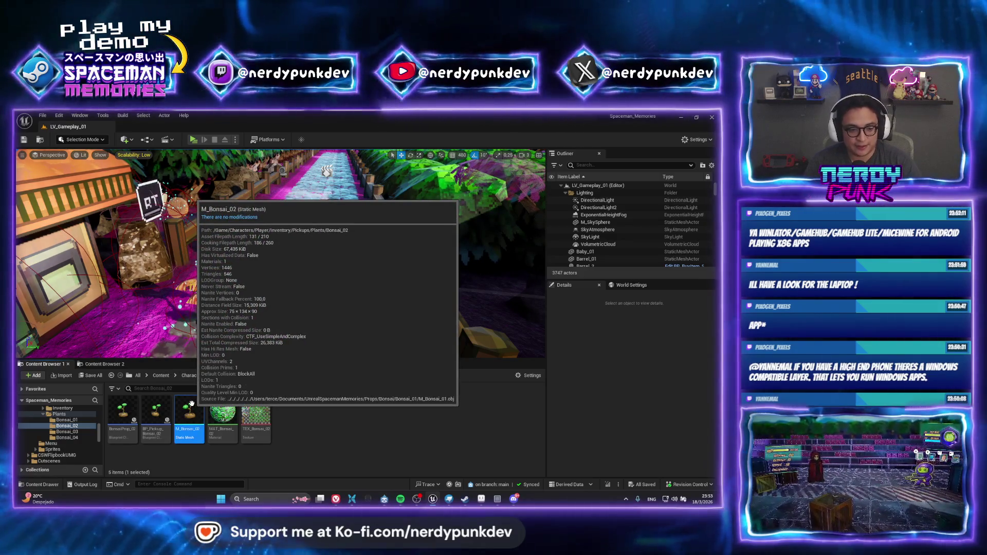
pyautogui.doubleClick(191, 403)
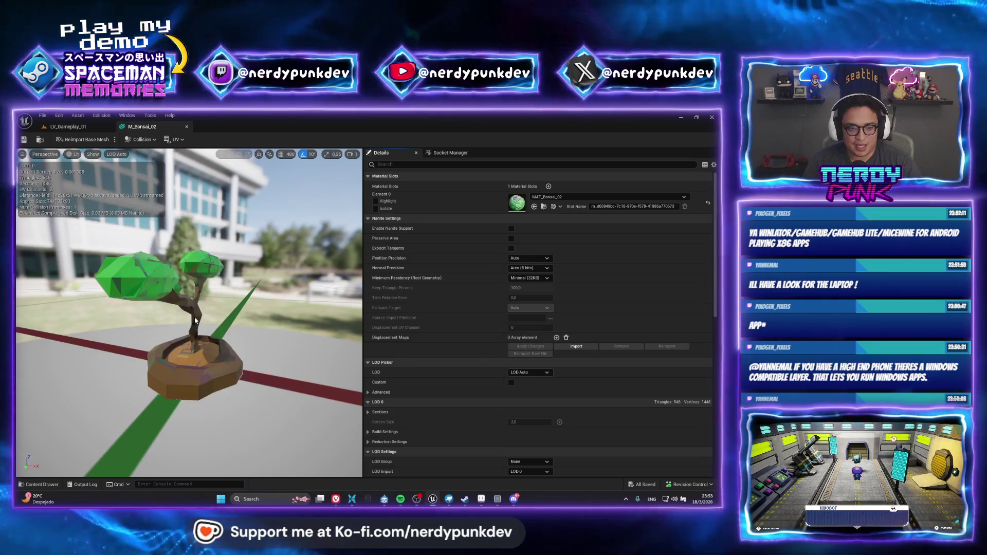
pyautogui.moveTo(195, 319); pyautogui.dragTo(221, 370)
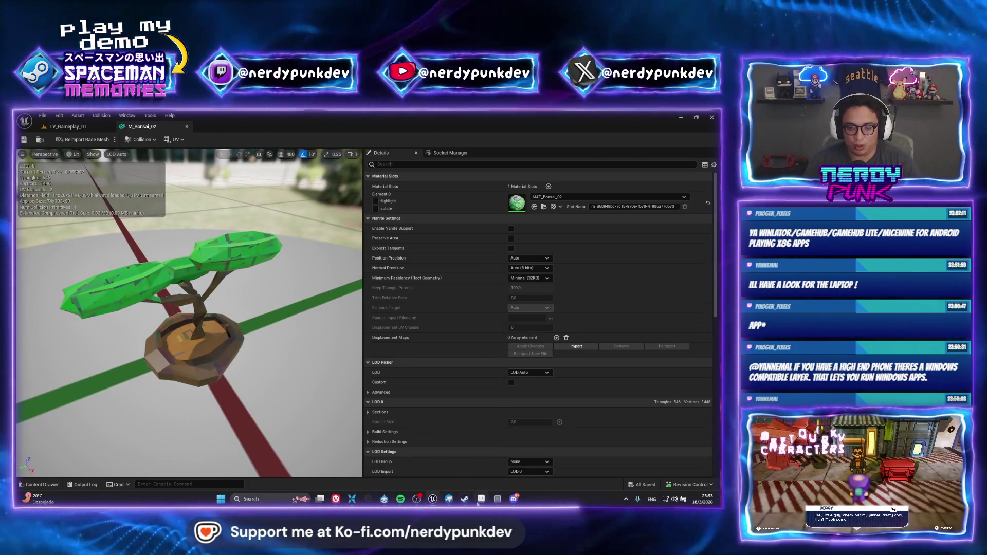
pyautogui.click(479, 501)
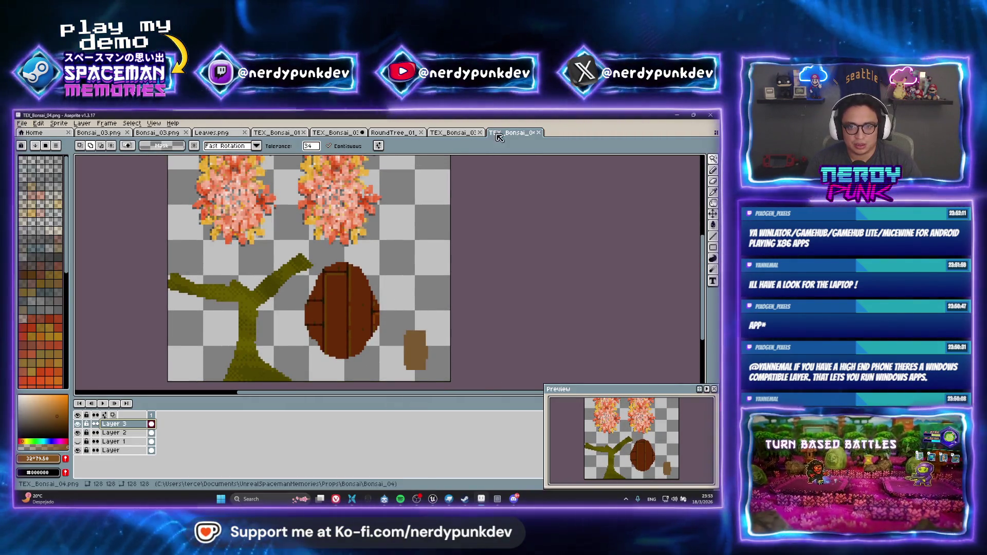
# Show the TEX_Bonsai_01 texture and rectangle-select both pink blossoms.
pyautogui.click(453, 133)
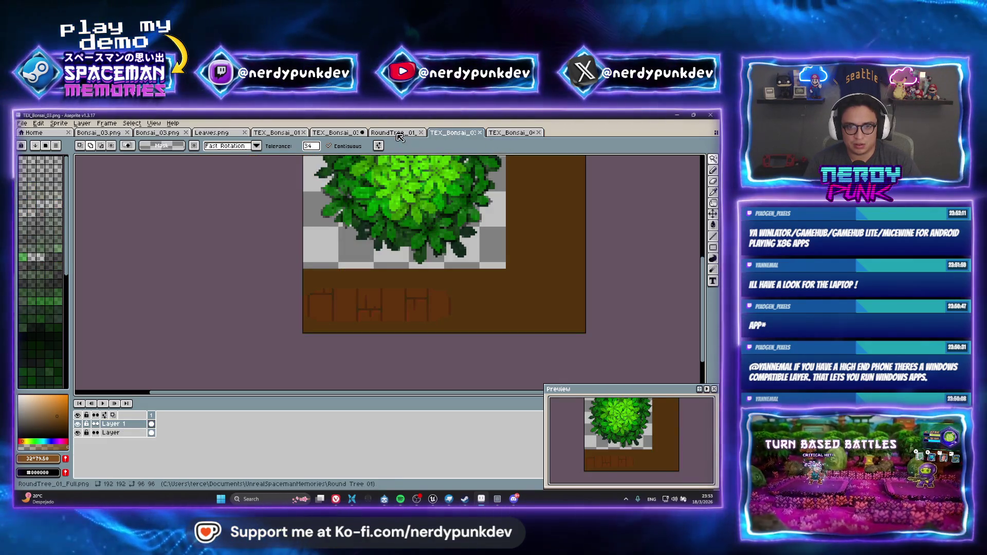
pyautogui.click(396, 134)
pyautogui.click(278, 133)
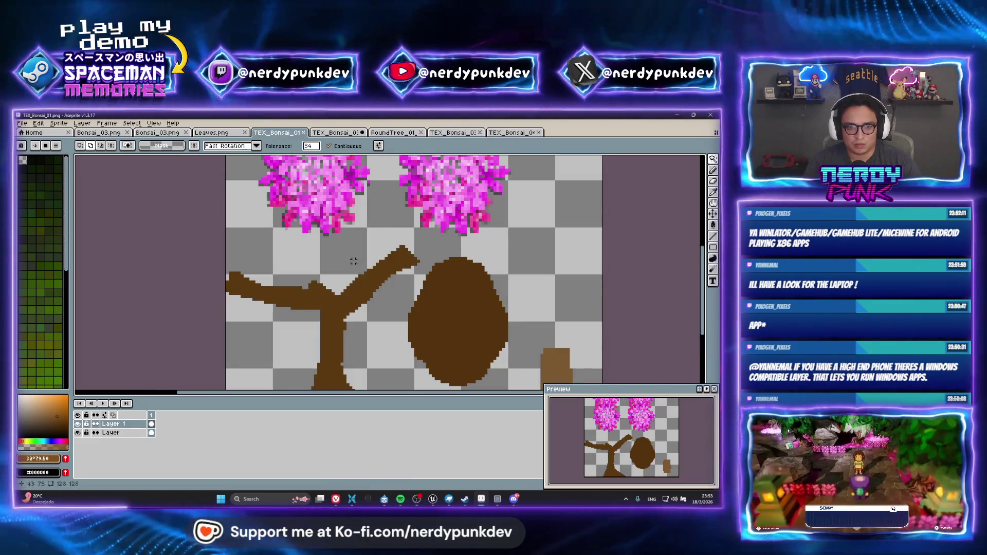
pyautogui.scroll(-2, 353, 261)
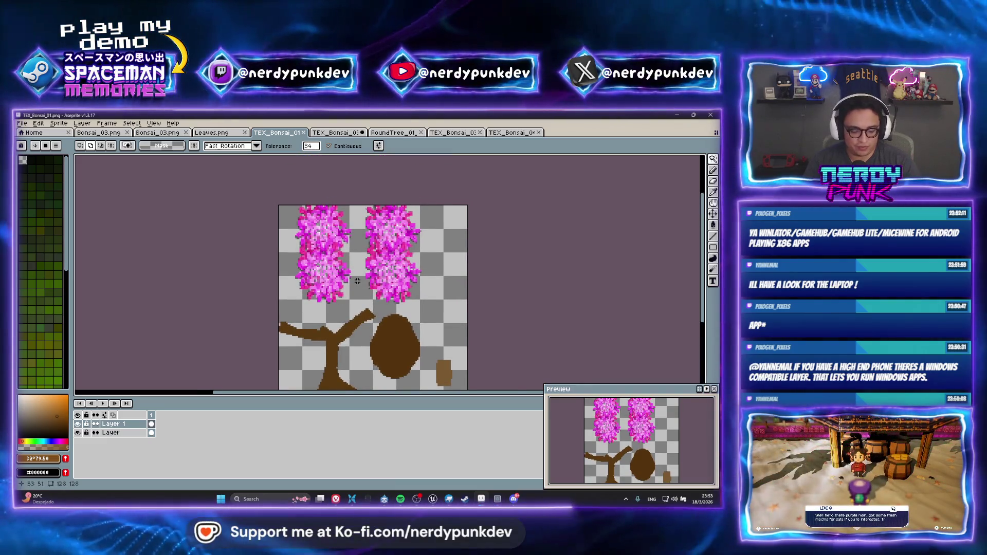
pyautogui.scroll(1, 357, 281)
pyautogui.press('m')
pyautogui.moveTo(450, 328)
pyautogui.mouseDown()
pyautogui.moveTo(260, 210)
pyautogui.moveTo(200, 157)
pyautogui.mouseUp()
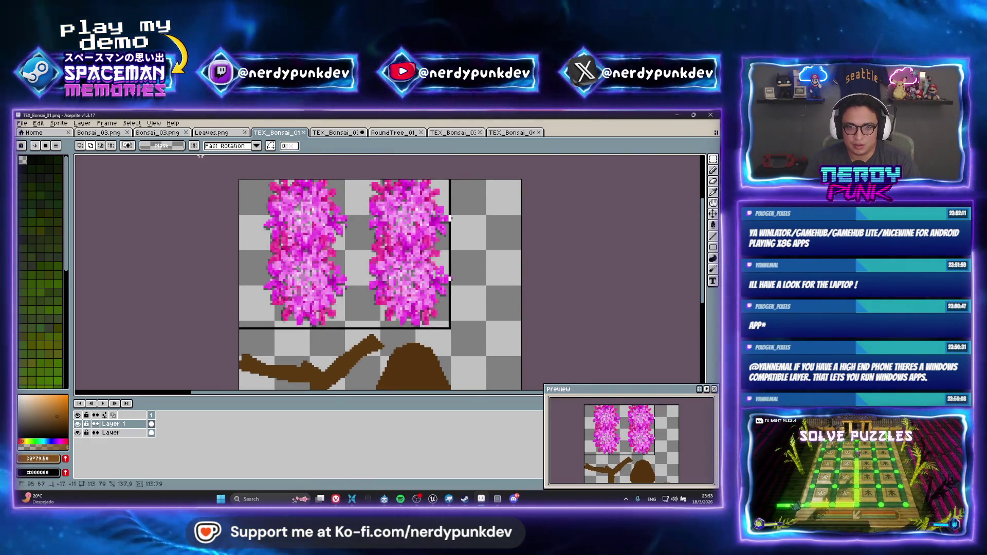
# Try draining the blossoms' saturation, cancel it, and toggle the blossom layer to compare.
pyautogui.click(38, 123)
pyautogui.moveTo(96, 311)
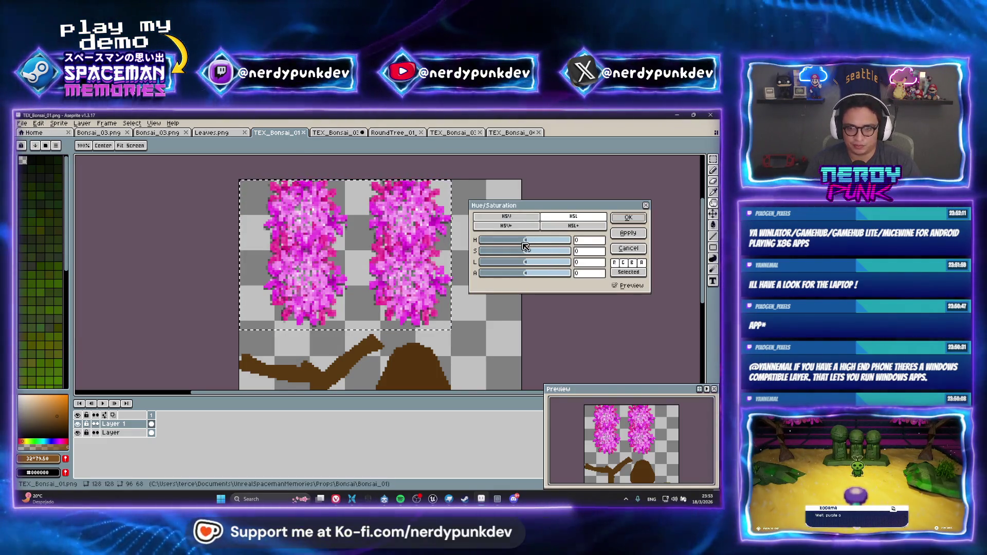
pyautogui.moveTo(526, 251)
pyautogui.mouseDown()
pyautogui.moveTo(566, 254)
pyautogui.moveTo(484, 250)
pyautogui.mouseUp()
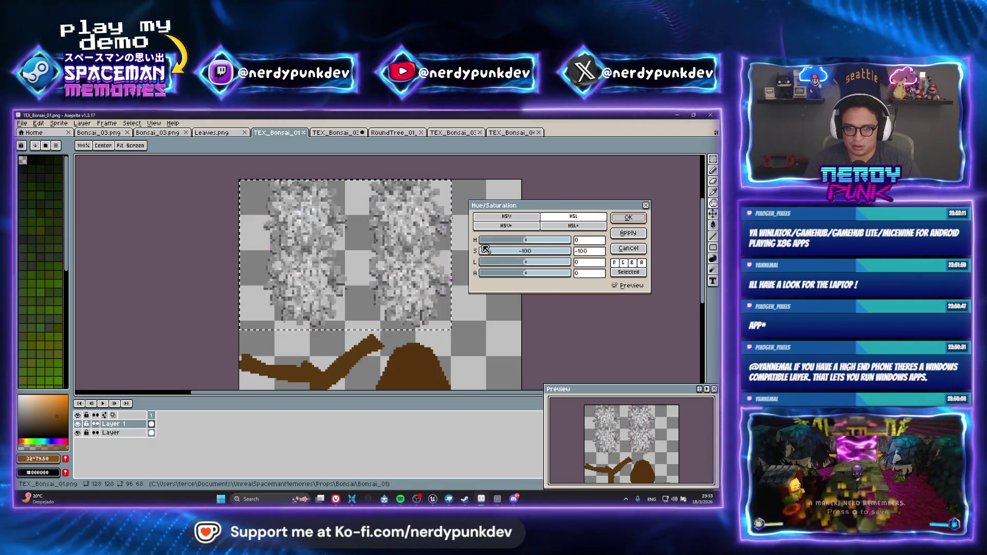
pyautogui.click(633, 249)
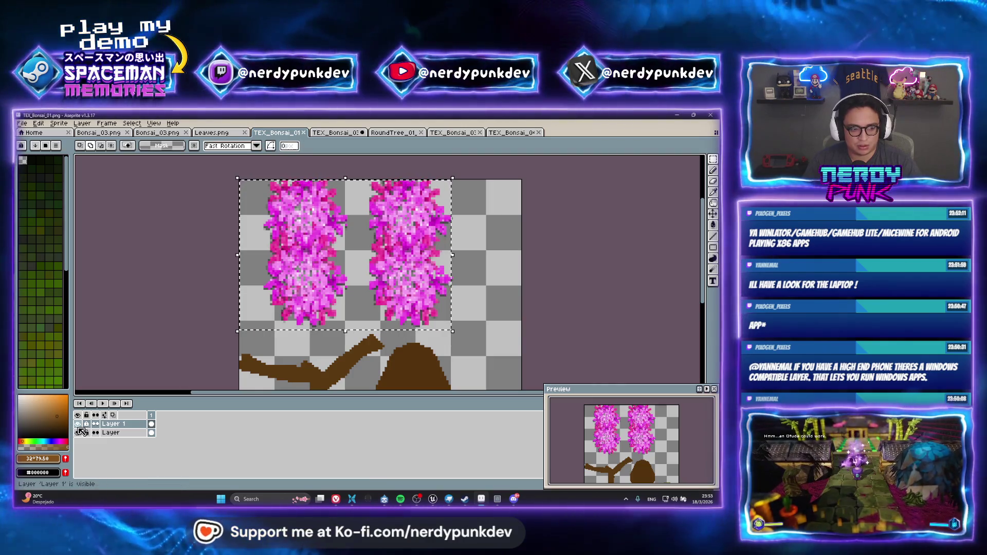
pyautogui.click(79, 427)
pyautogui.click(79, 427)
# Preview a Hue/Saturation hue shift of -128 that turns the blossoms cyan.
pyautogui.hotkey('alt', 'e')
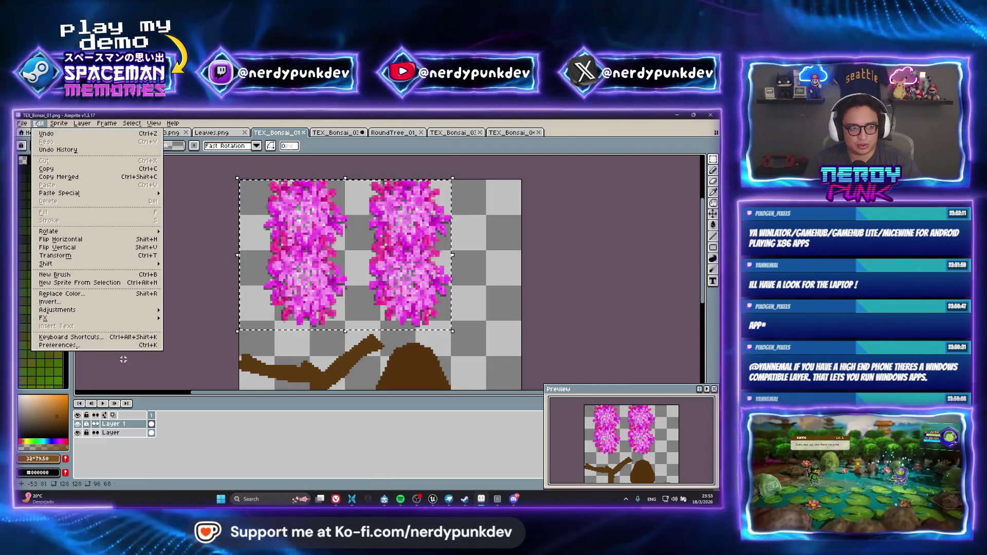
pyautogui.moveTo(134, 310)
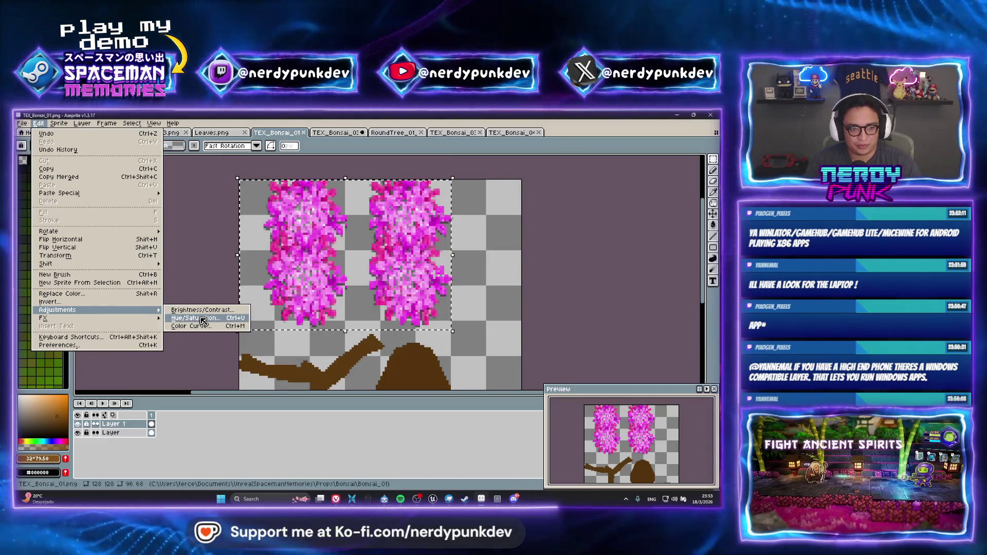
pyautogui.click(209, 321)
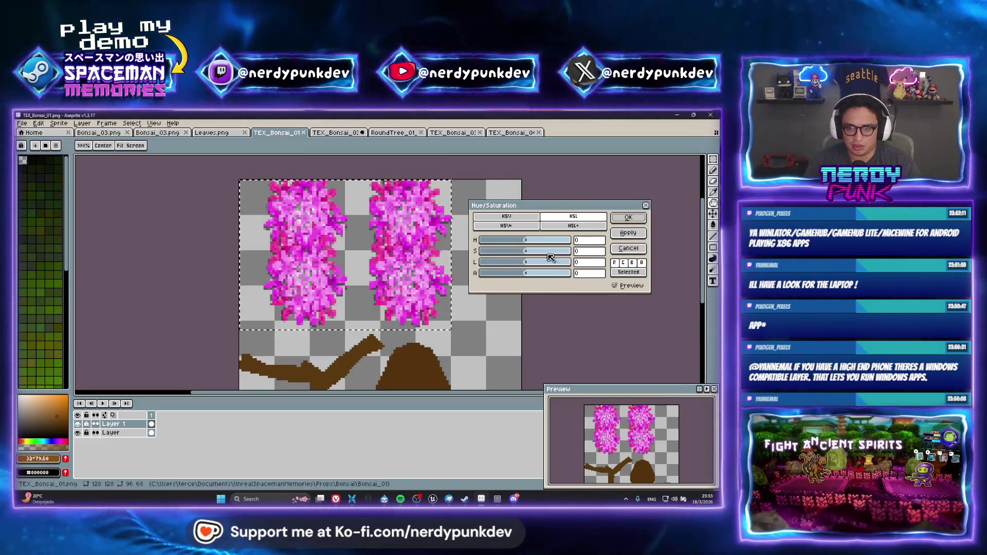
pyautogui.moveTo(523, 241); pyautogui.dragTo(497, 241)
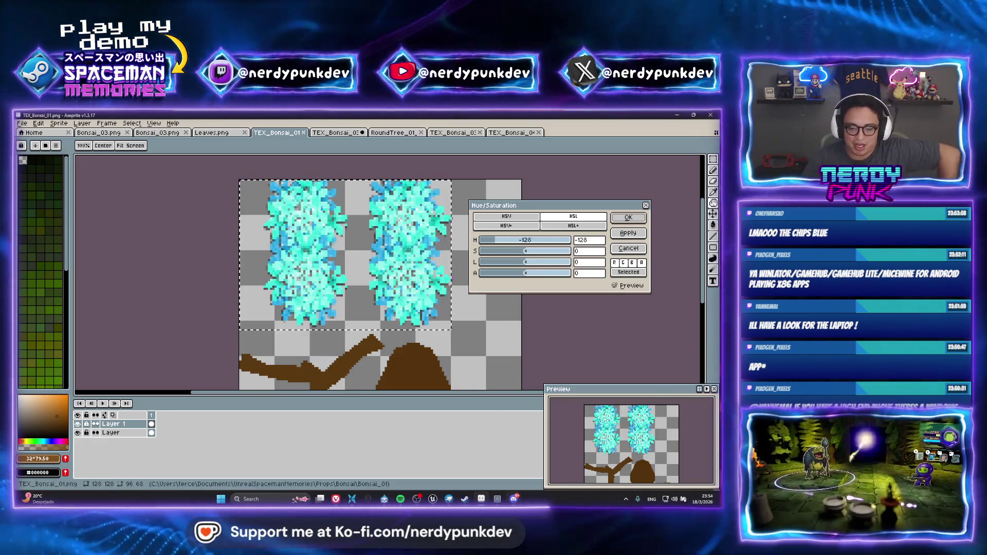
pyautogui.moveTo(513, 499)
pyautogui.moveTo(367, 498)
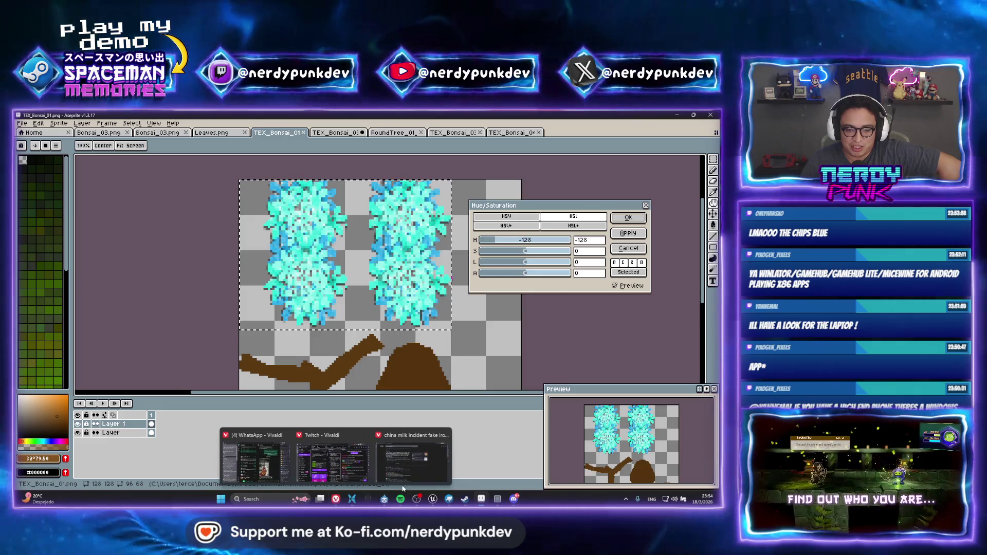
pyautogui.click(408, 476)
pyautogui.click(196, 148)
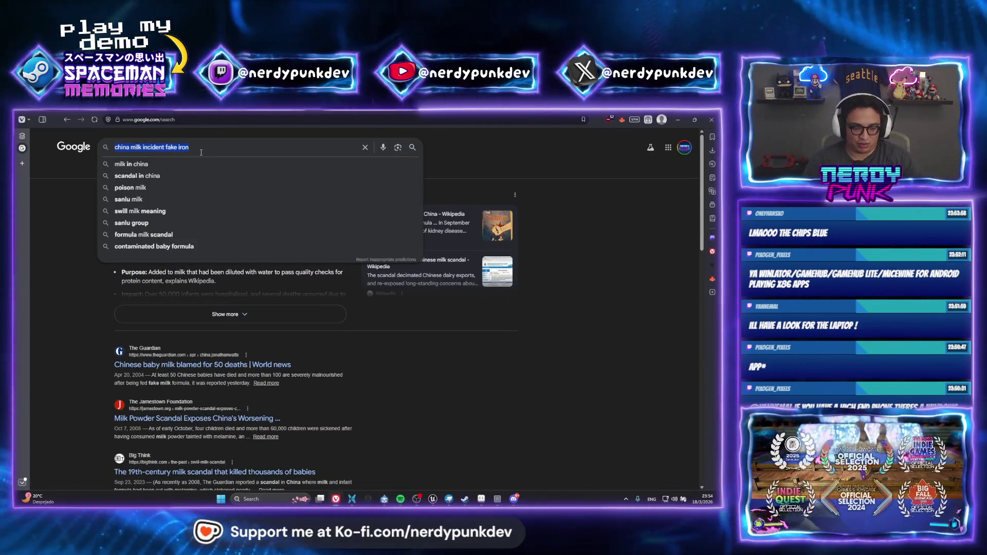
pyautogui.write('taqueritos')
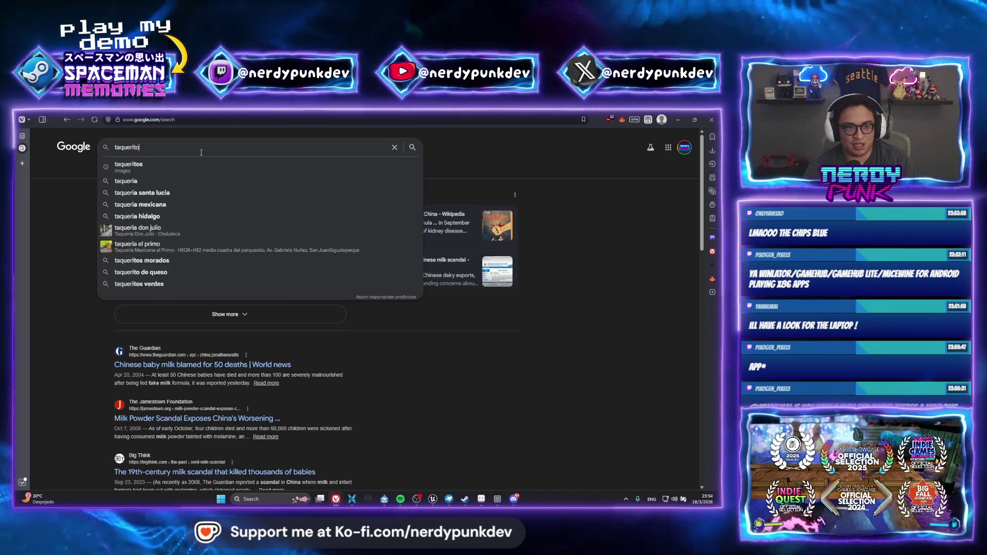
pyautogui.press('Return')
pyautogui.click(166, 170)
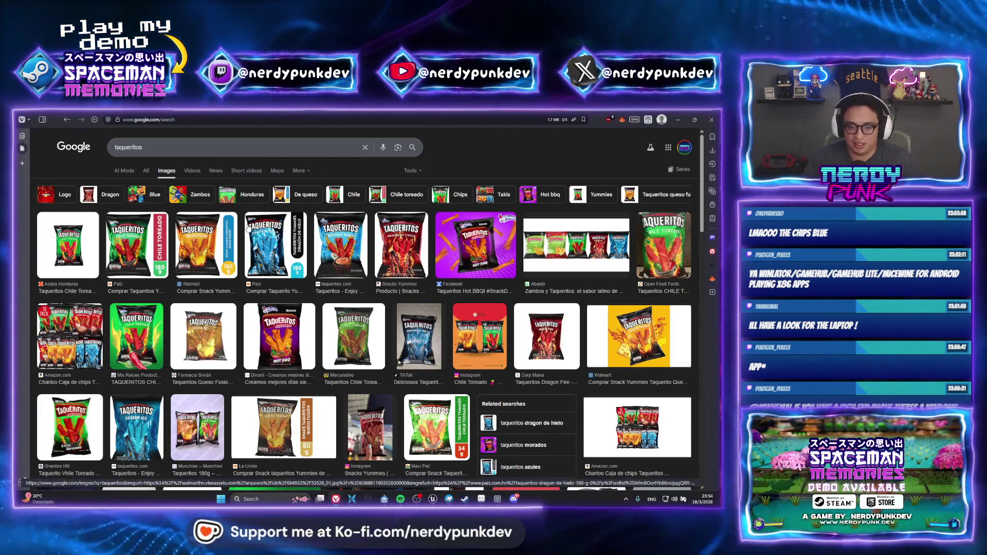
pyautogui.click(248, 228)
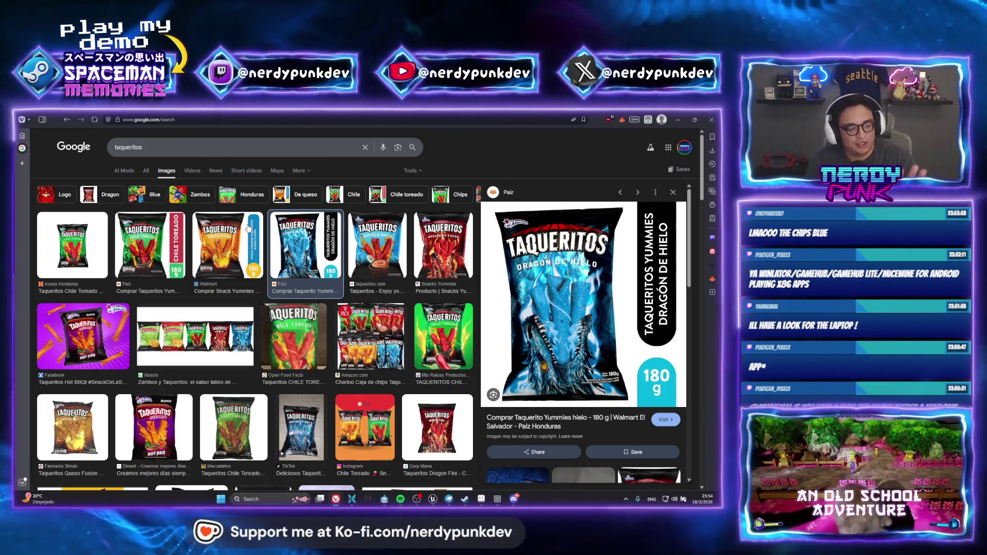
pyautogui.click(483, 500)
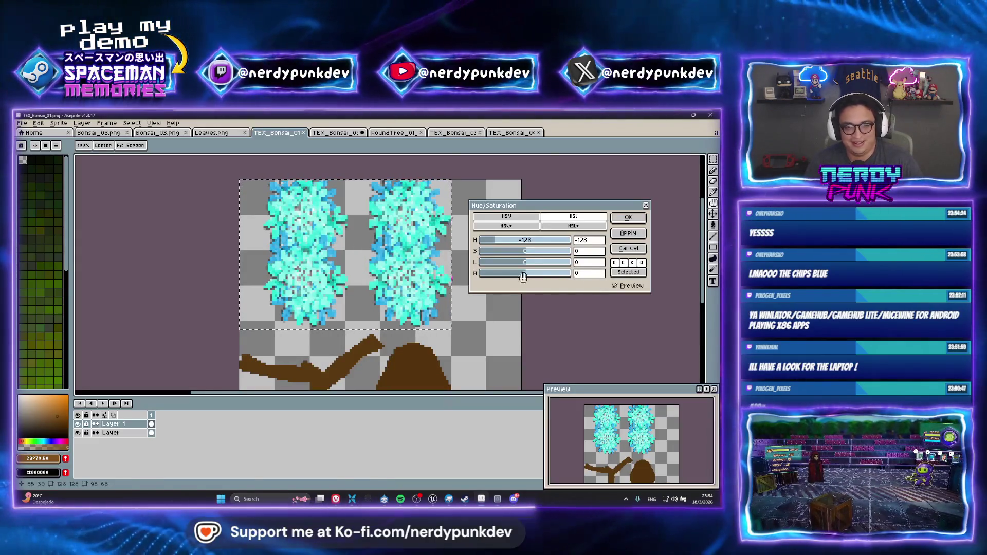
pyautogui.click(628, 218)
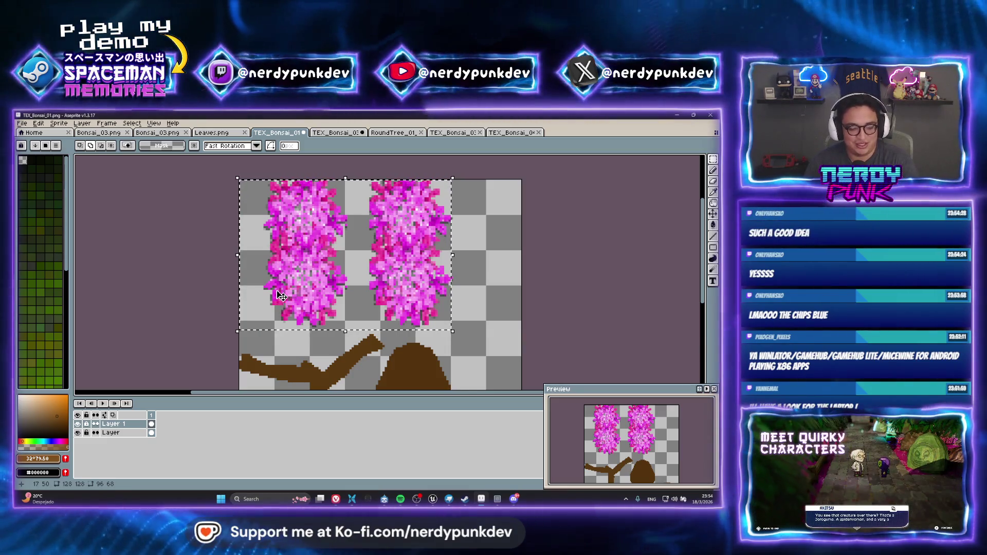
pyautogui.click(38, 124)
pyautogui.moveTo(123, 313)
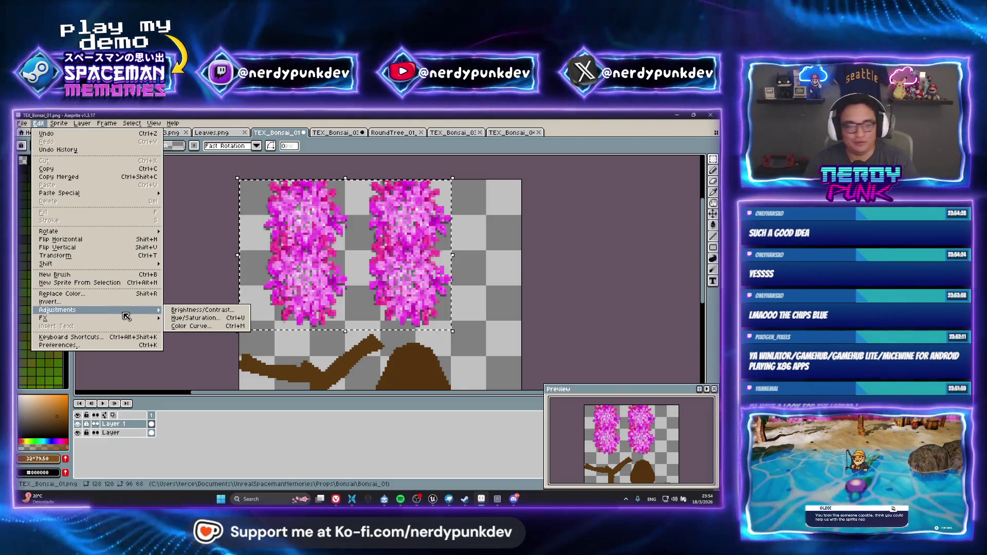
pyautogui.click(190, 317)
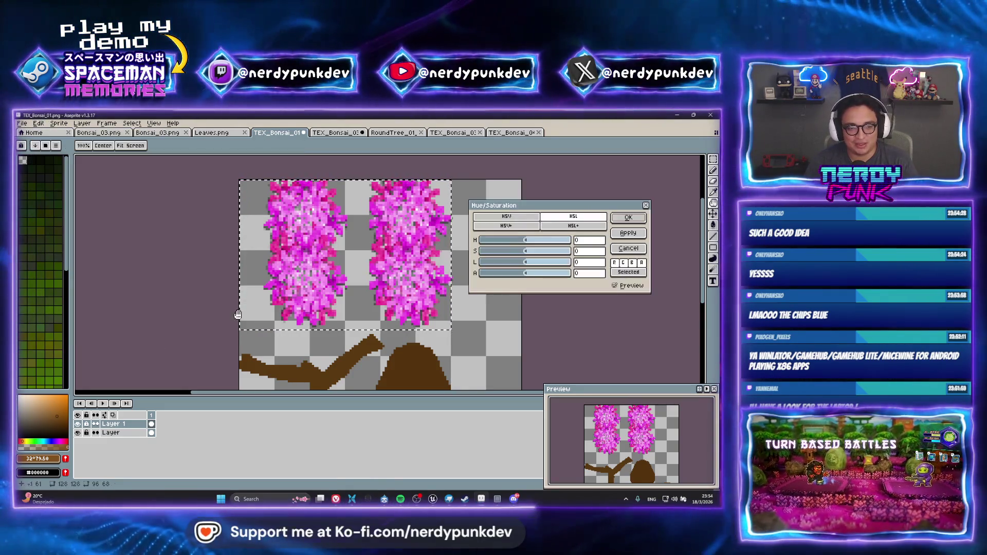
pyautogui.moveTo(503, 243); pyautogui.dragTo(500, 244)
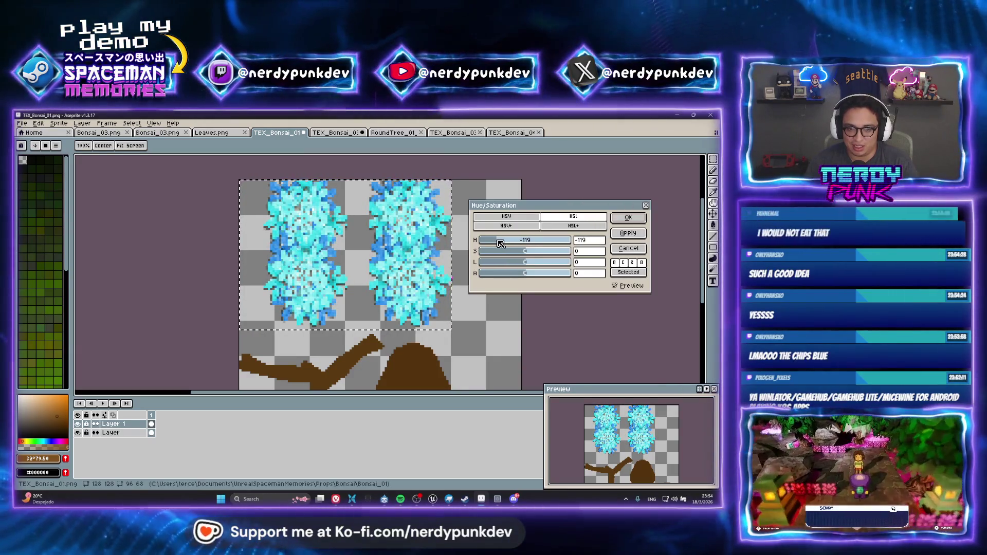
pyautogui.click(644, 220)
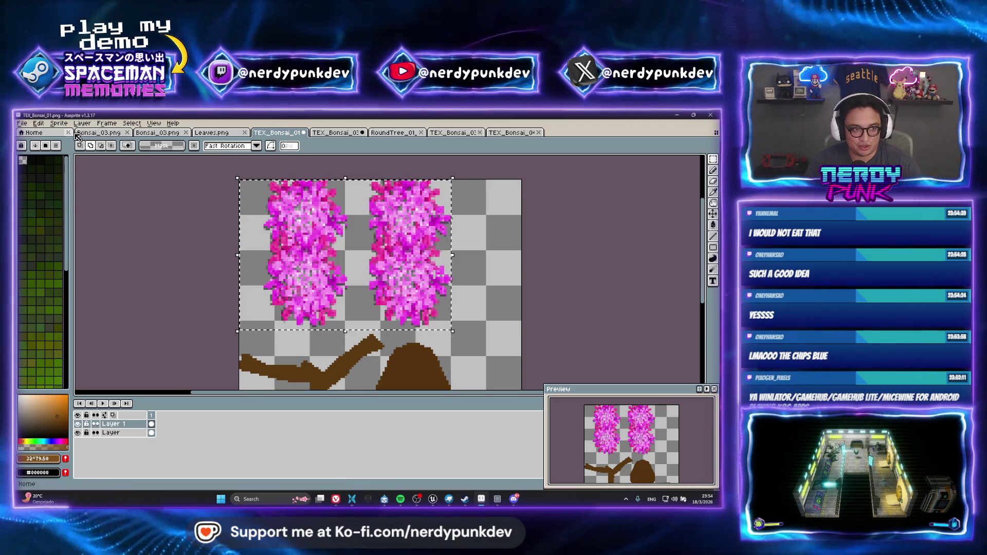
pyautogui.click(38, 123)
pyautogui.moveTo(127, 312)
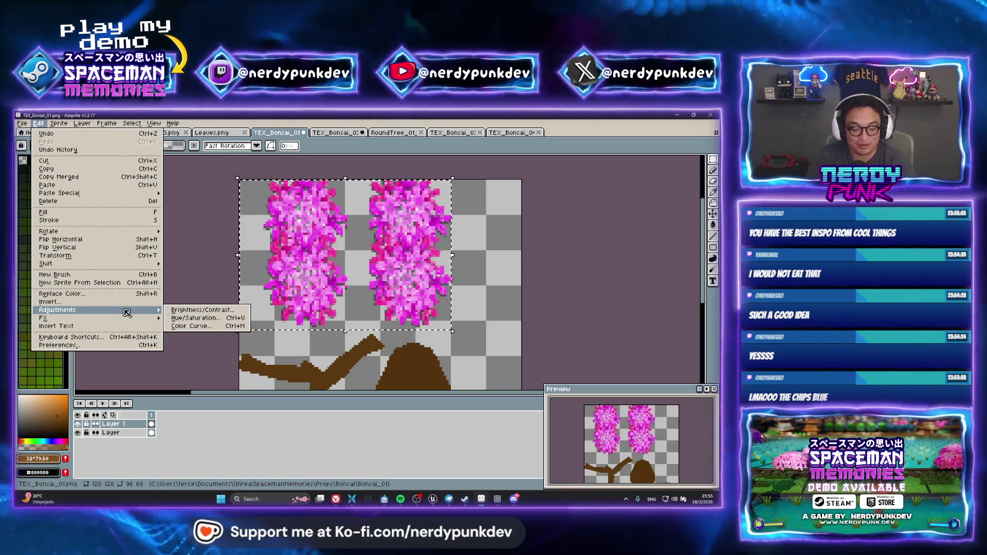
# Lower the leaves' brightness with Brightness/Contrast and confirm it.
pyautogui.click(185, 310)
pyautogui.moveTo(525, 268)
pyautogui.mouseDown()
pyautogui.moveTo(483, 269)
pyautogui.moveTo(547, 268)
pyautogui.mouseUp()
pyautogui.press('Return')
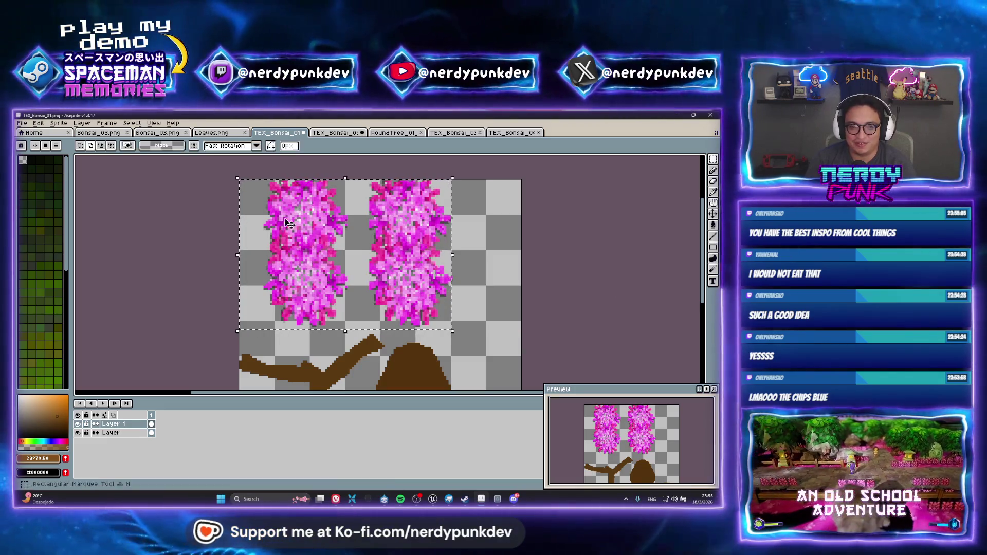
# Apply a Hue/Saturation hue of -125 to make the leaves cyan-blue, then show TEX_Bonsai_03.
pyautogui.click(40, 124)
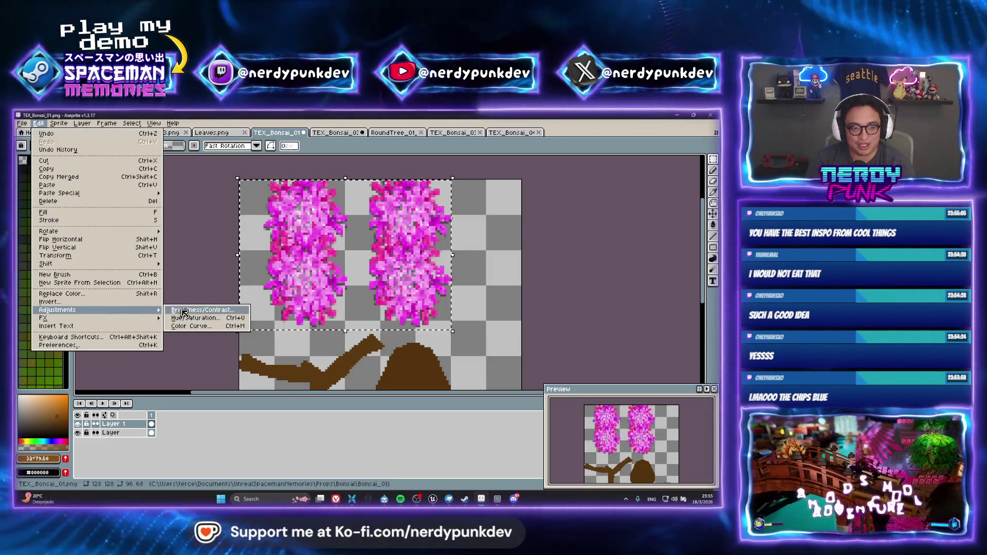
pyautogui.click(211, 319)
pyautogui.moveTo(524, 240); pyautogui.dragTo(500, 244)
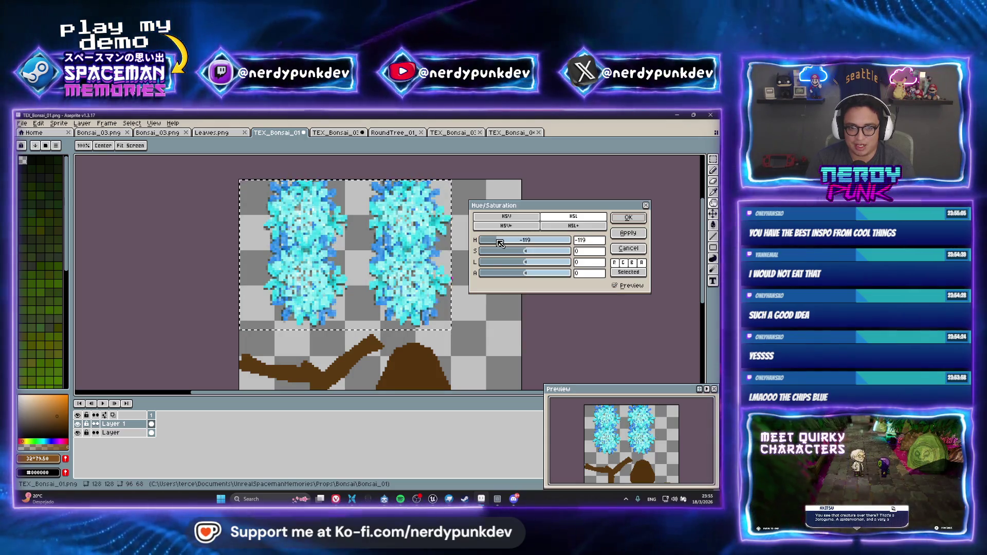
pyautogui.click(628, 217)
pyautogui.scroll(-3, 353, 374)
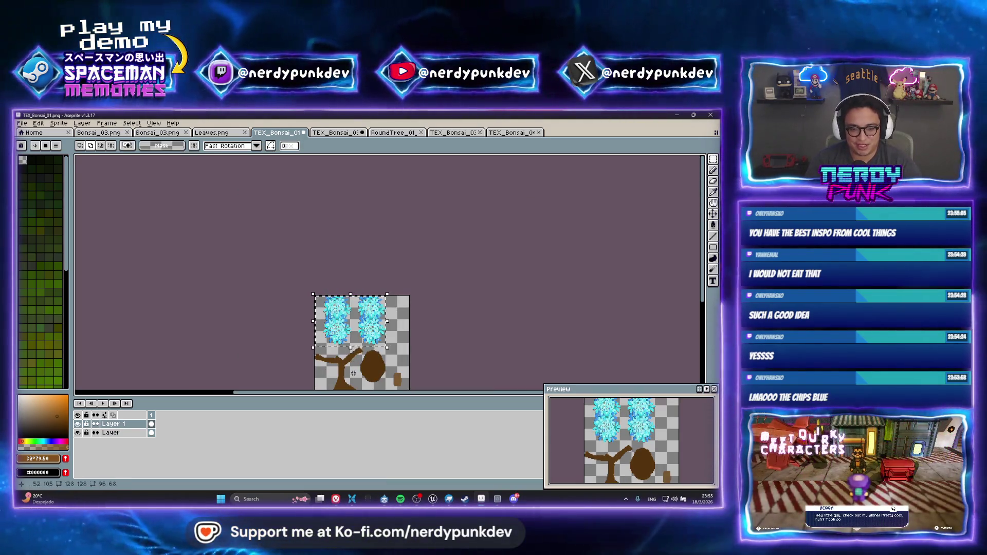
pyautogui.scroll(2, 353, 373)
pyautogui.click(316, 132)
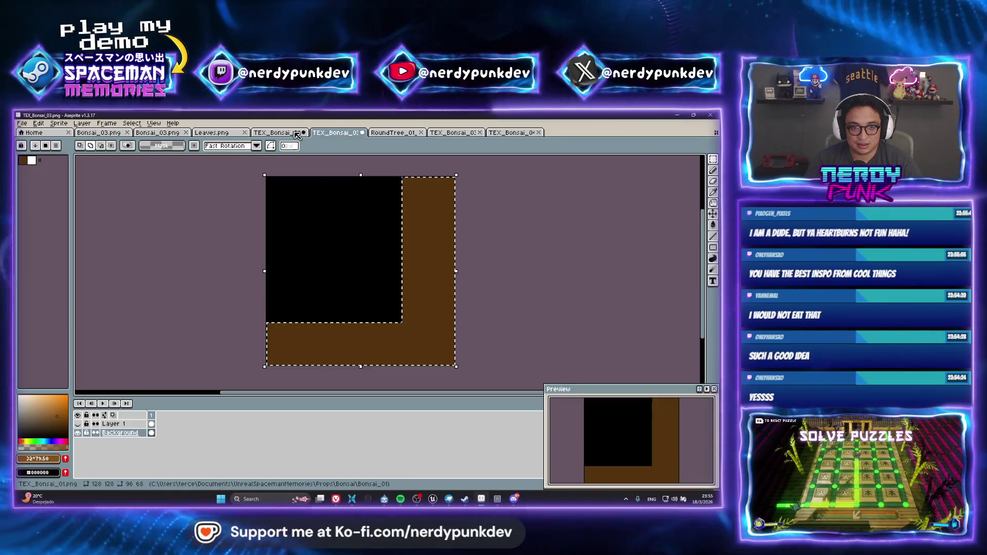
# On TEX_Bonsai_01, paste the dark dithered trunk texture as Layer 2 and open Export File.
pyautogui.click(289, 133)
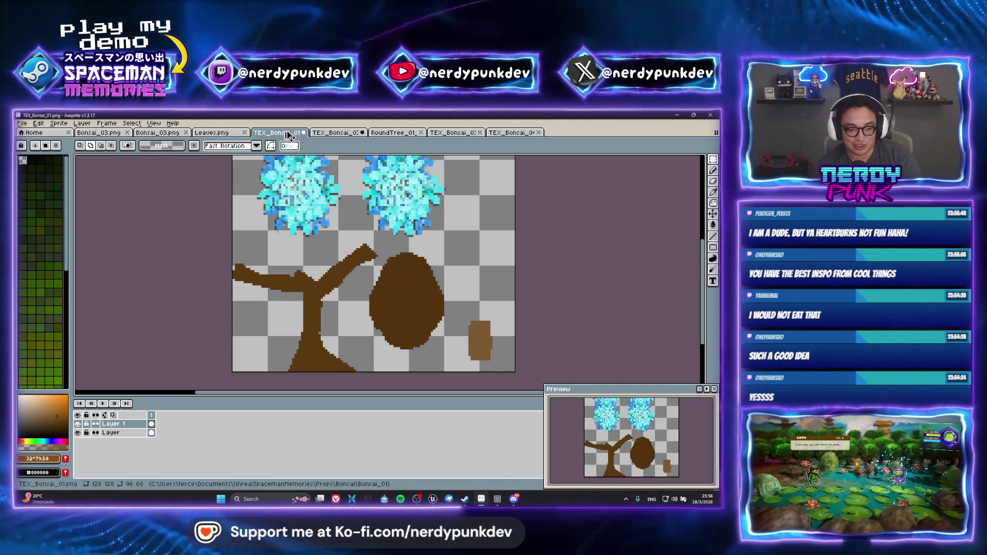
pyautogui.hotkey('ctrl', 'v')
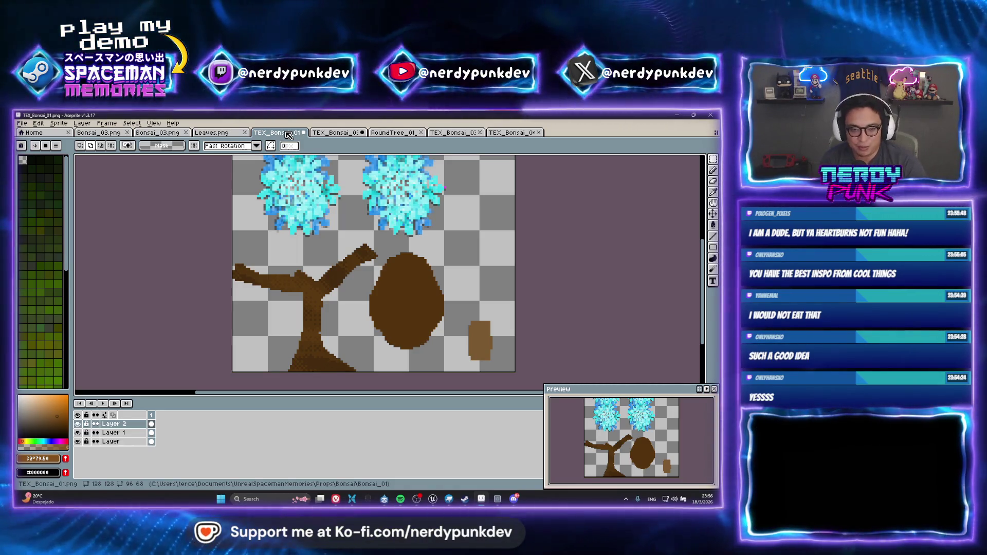
pyautogui.hotkey('ctrl', 'shift', 'e')
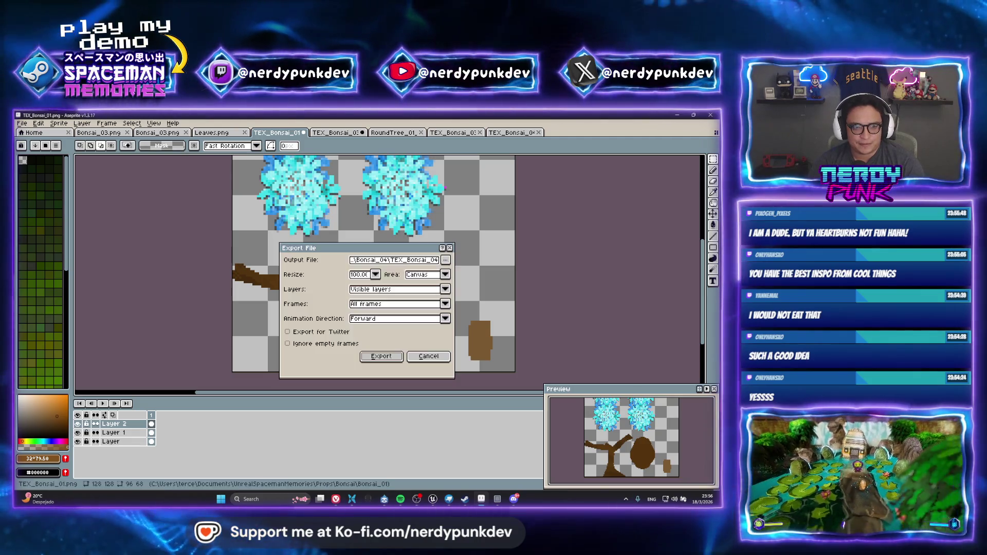
# Set the export output file to Bonsai_02.png in the Props\Bonsai\Bonsai_02 folder.
pyautogui.click(445, 259)
pyautogui.click(433, 271)
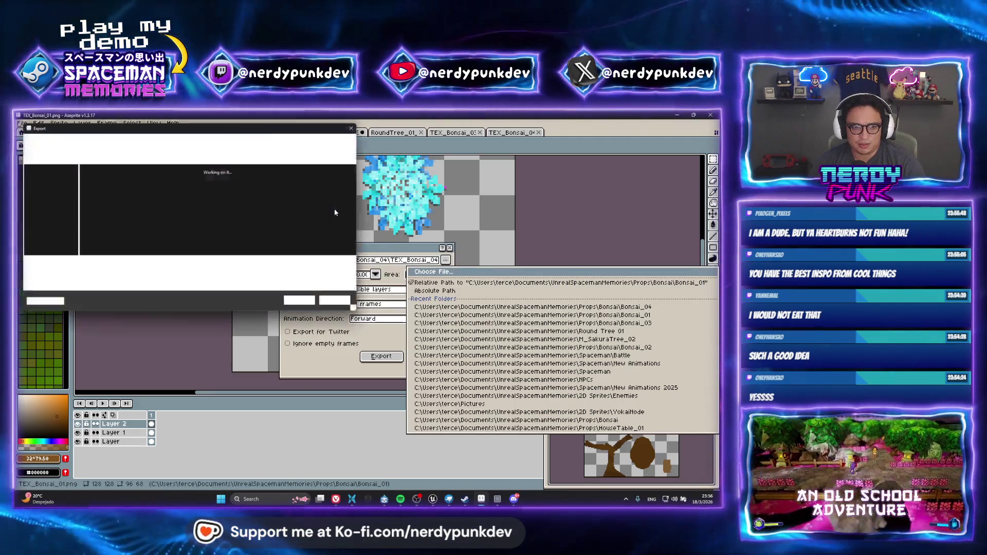
pyautogui.click(201, 141)
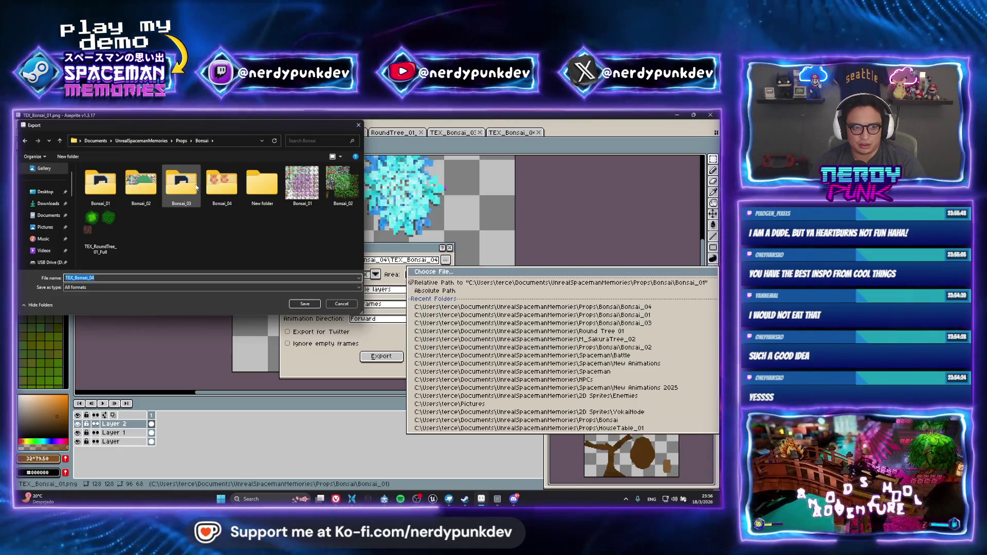
pyautogui.doubleClick(193, 186)
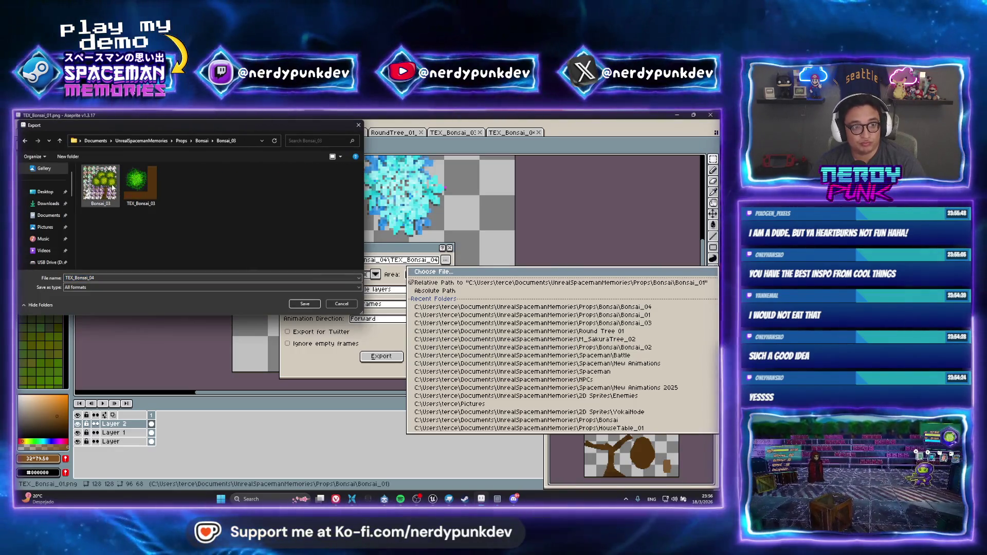
pyautogui.click(201, 141)
pyautogui.doubleClick(141, 184)
pyautogui.click(100, 184)
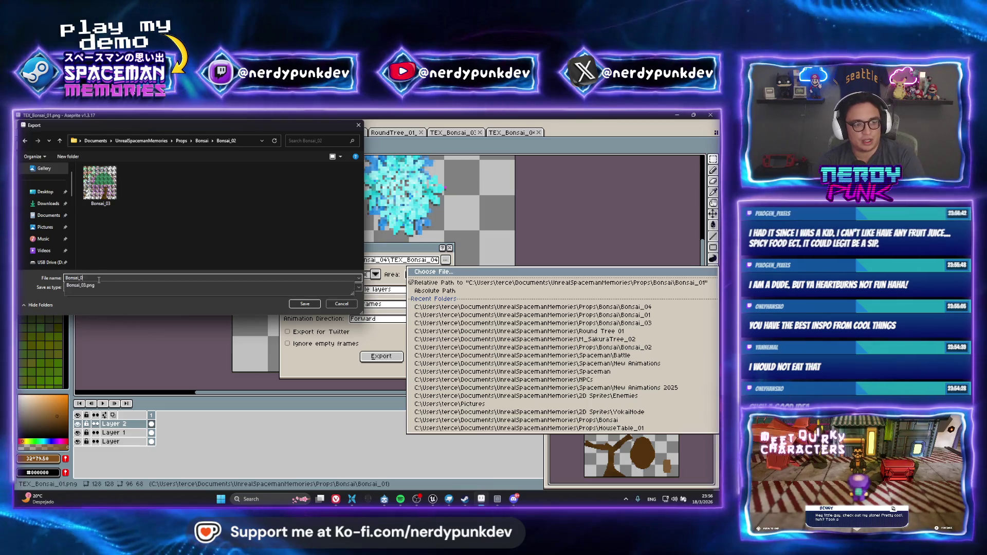
pyautogui.press('Escape')
pyautogui.click(462, 347)
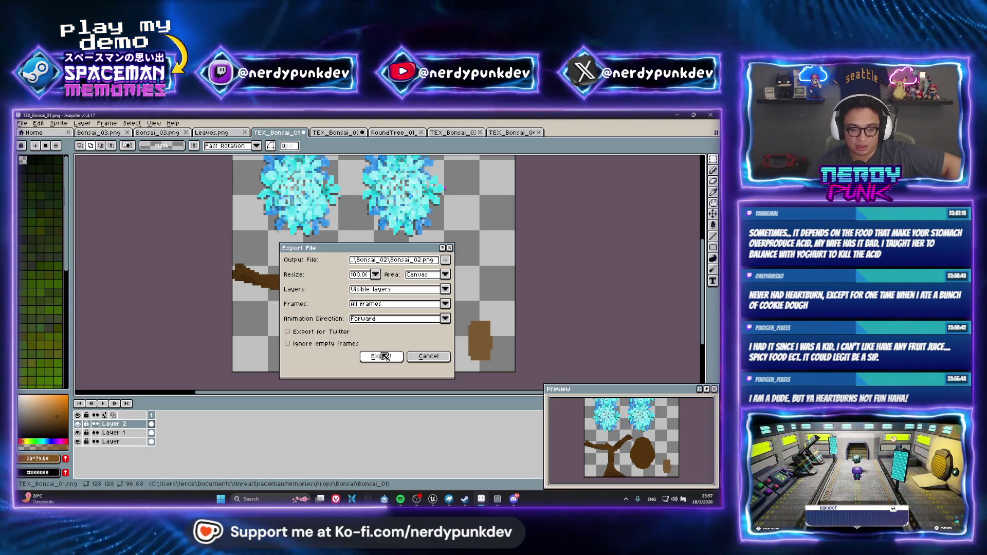
# Export Bonsai_02.png, accepting the flattened PNG layers, then bring Unreal to the front.
pyautogui.click(384, 355)
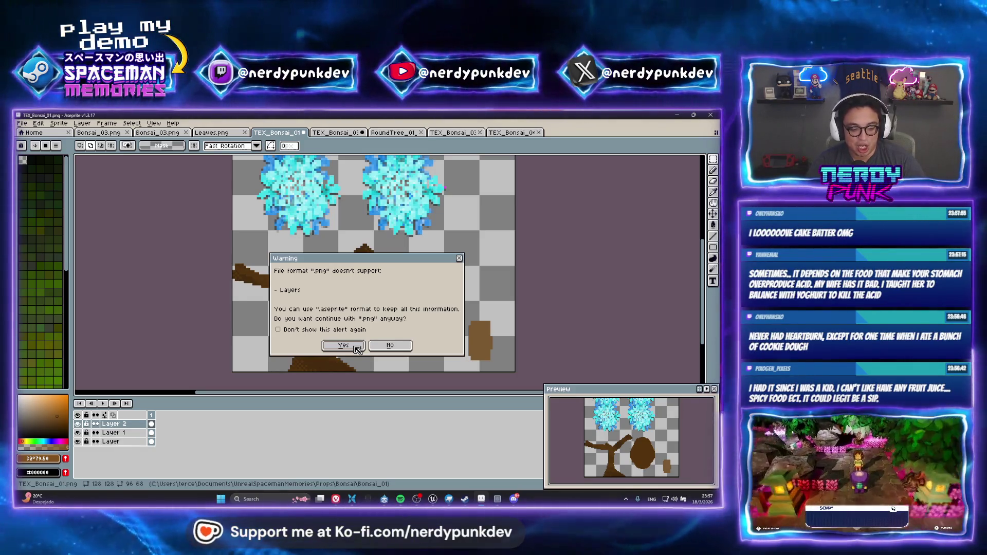
pyautogui.click(355, 347)
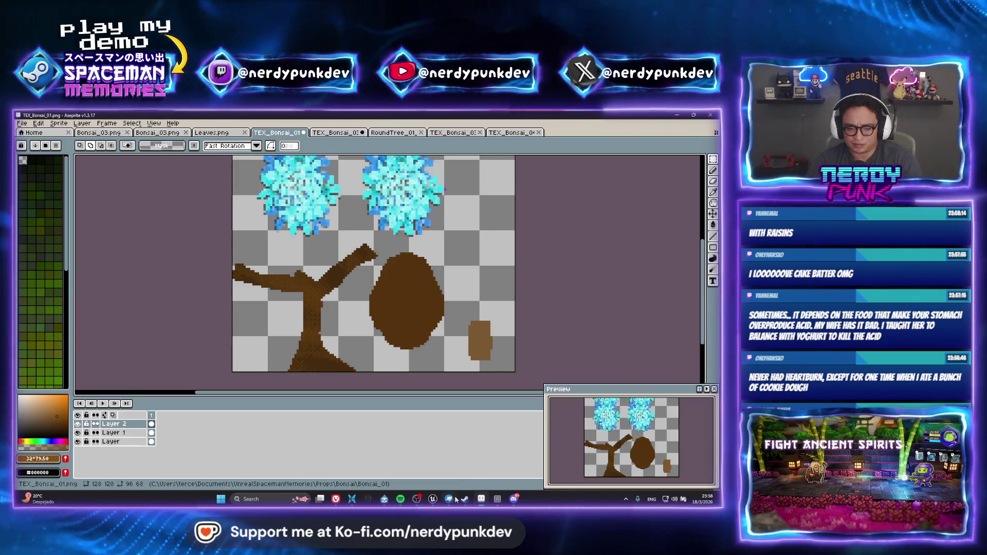
pyautogui.click(434, 499)
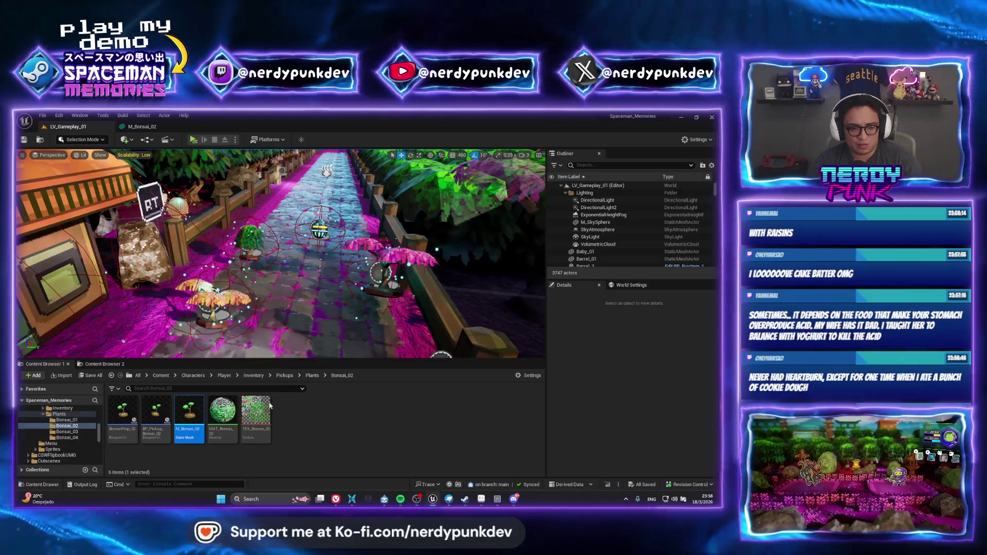
# Reimport M_Bonsai_02 with Bonsai_01\M_Bonsai_01.obj as its new source file.
pyautogui.rightClick(186, 415)
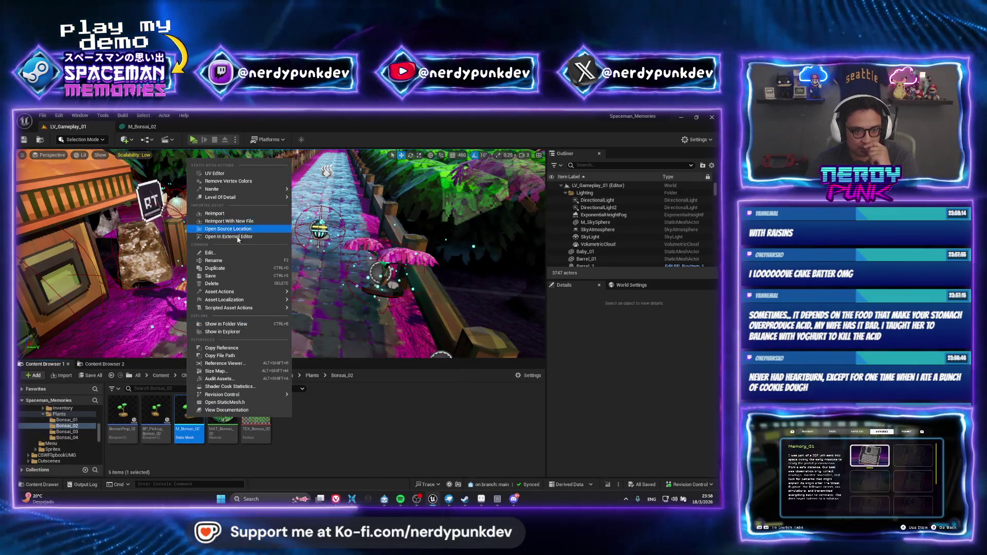
pyautogui.click(248, 227)
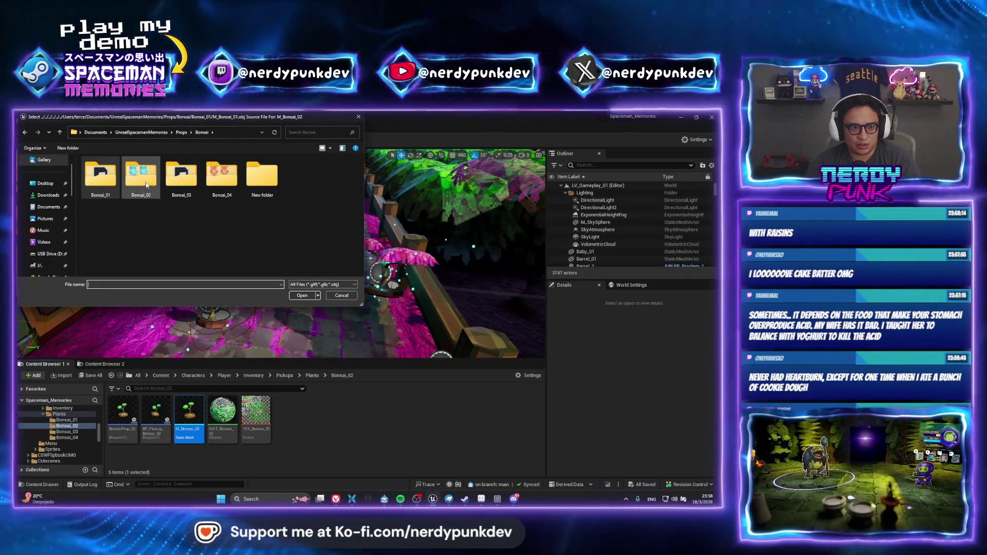
pyautogui.doubleClick(103, 177)
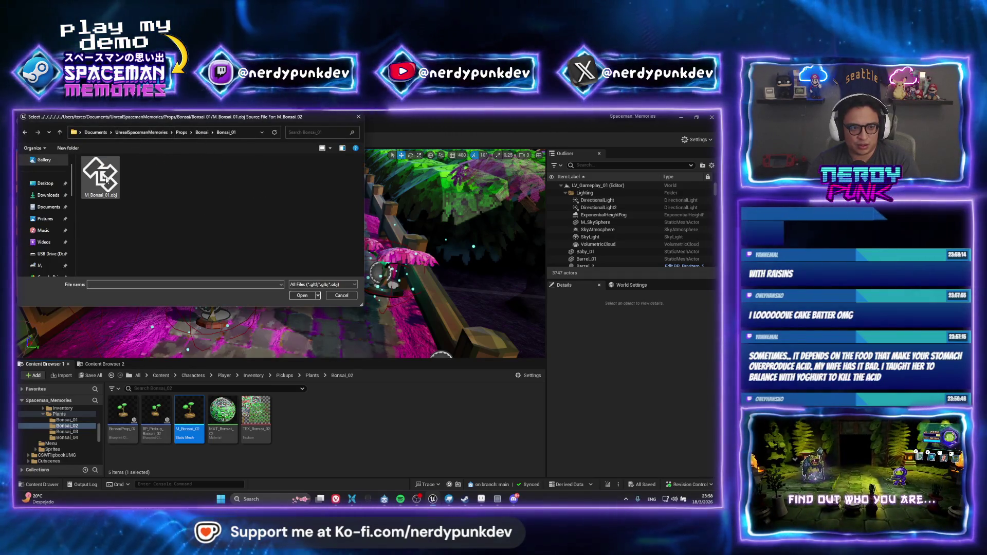
pyautogui.click(302, 295)
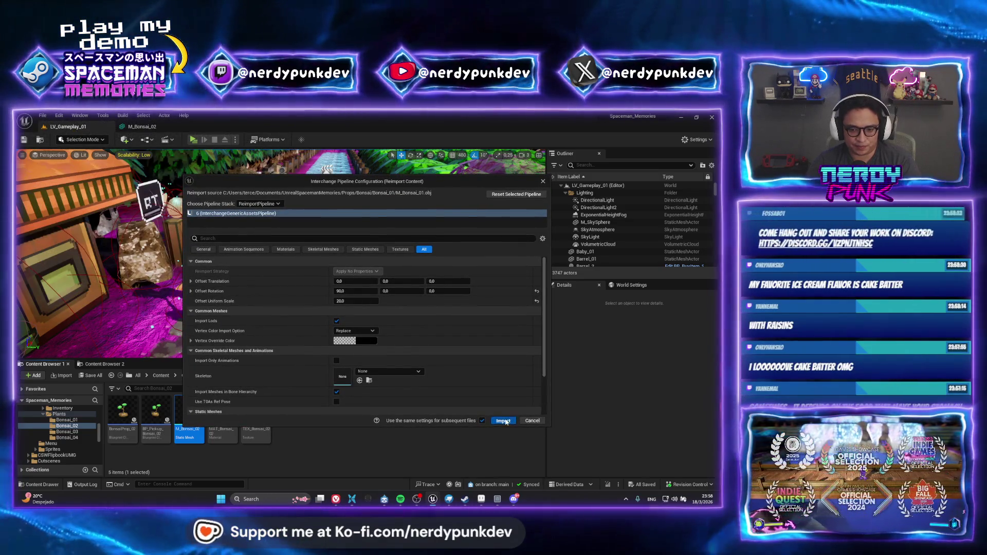
pyautogui.click(503, 421)
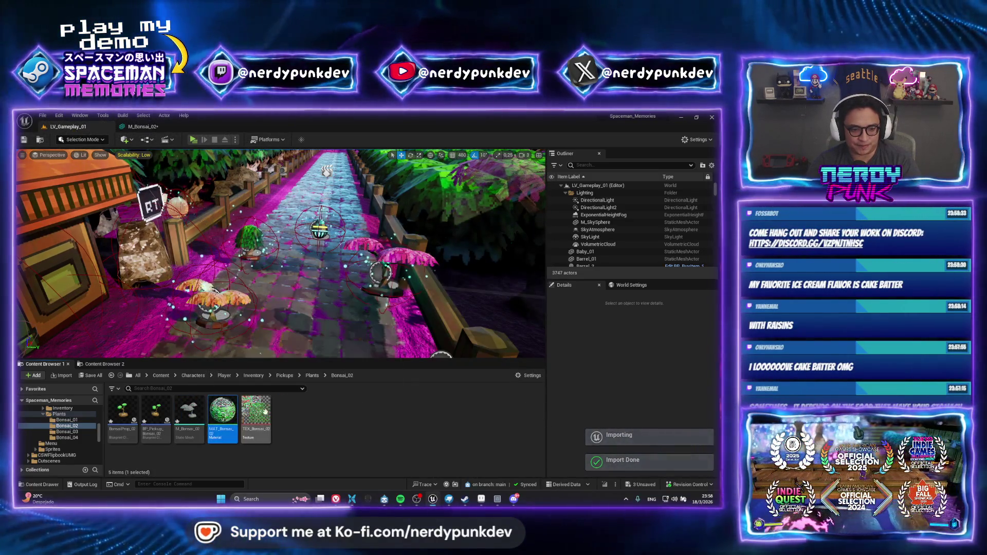
# Reimport TEX_Bonsai_02 from the recoloured Bonsai_02.png so MAT_Bonsai_02 shows cyan-blue.
pyautogui.rightClick(255, 411)
pyautogui.click(309, 224)
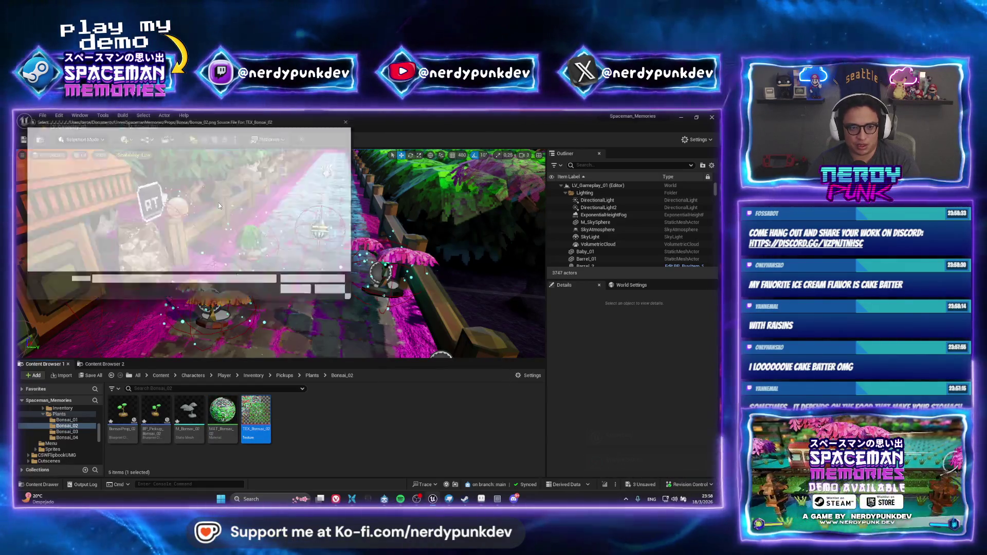
pyautogui.click(109, 174)
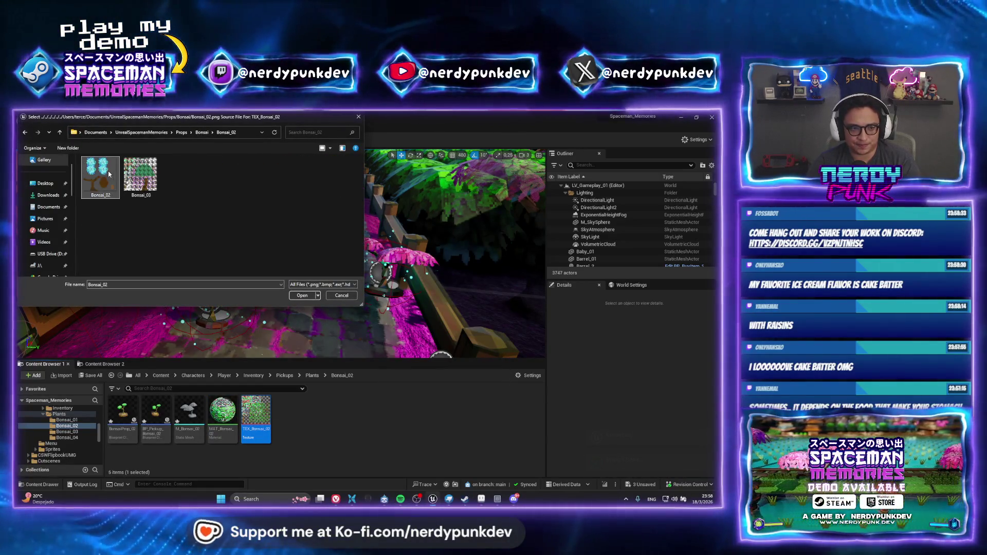
pyautogui.press('Return')
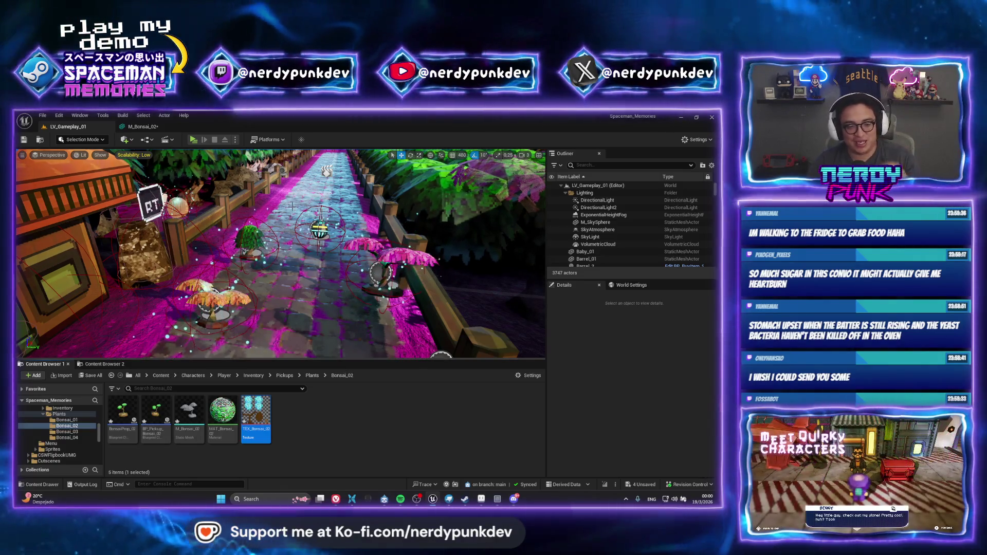
pyautogui.click(341, 406)
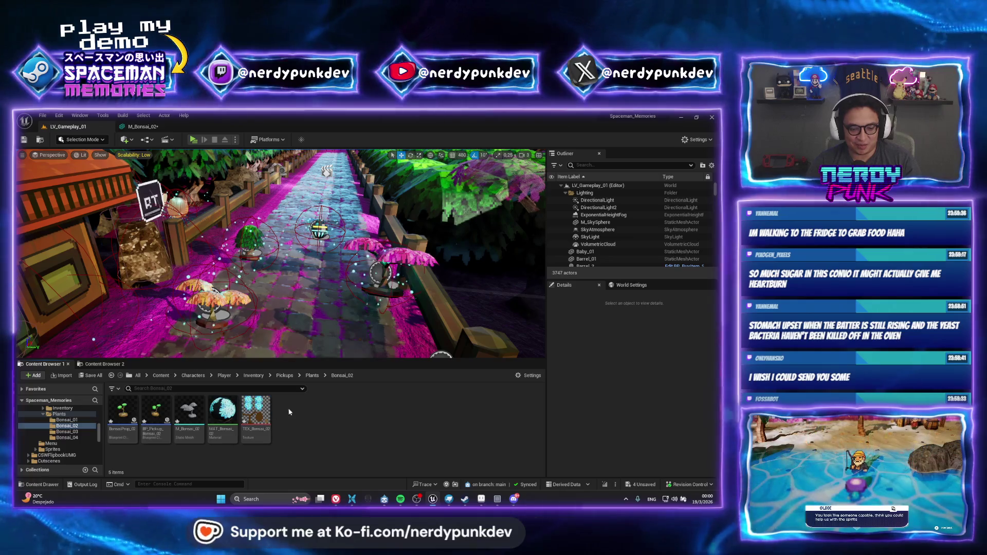
# Open M_Bonsai_02 and assign MAT_Bonsai_02 to material slot Element 0.
pyautogui.click(132, 420)
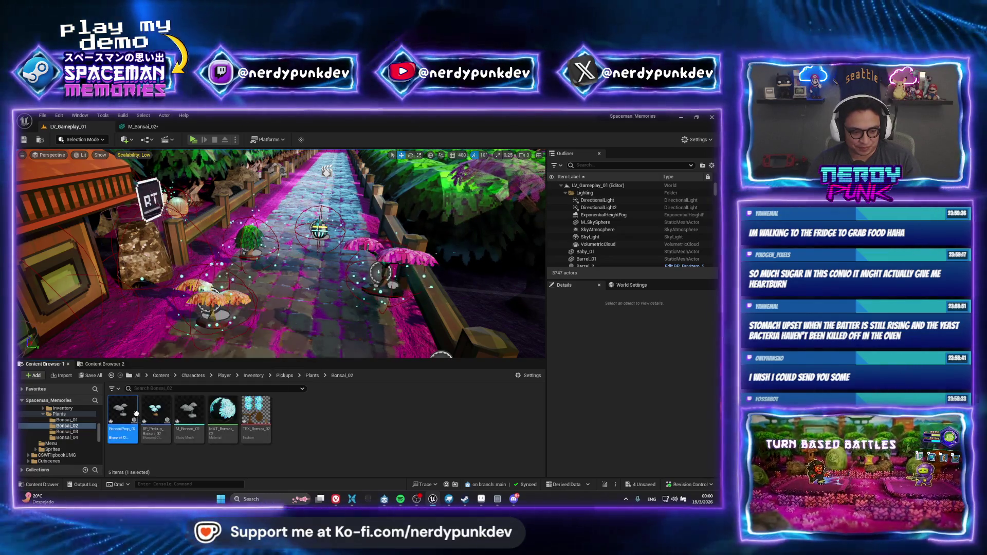
pyautogui.click(205, 414)
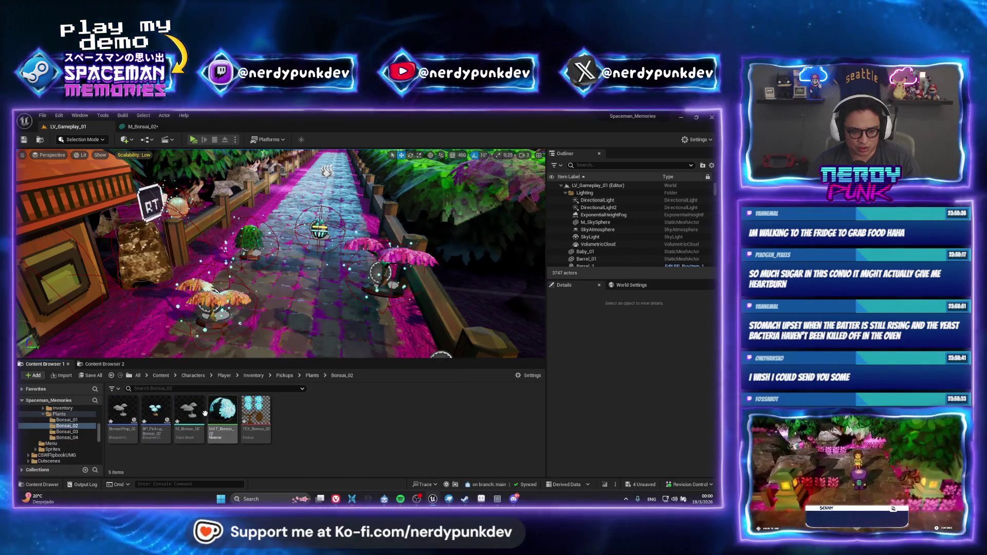
pyautogui.doubleClick(204, 414)
pyautogui.click(565, 219)
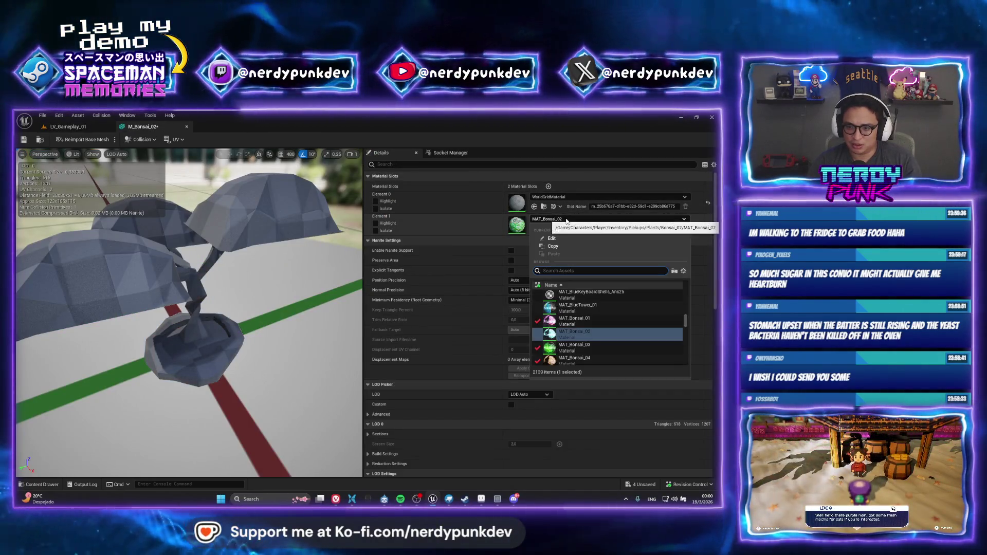
pyautogui.click(550, 197)
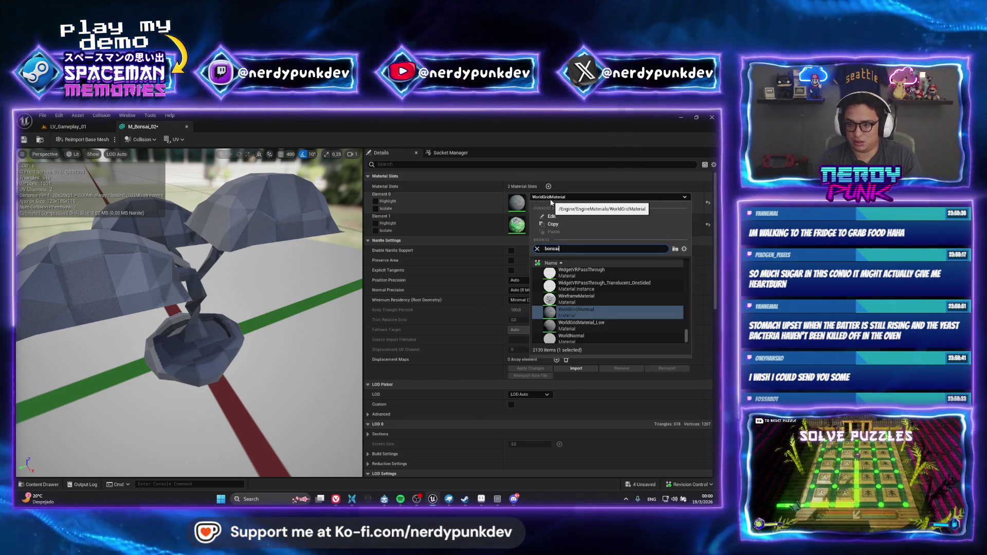
pyautogui.click(574, 289)
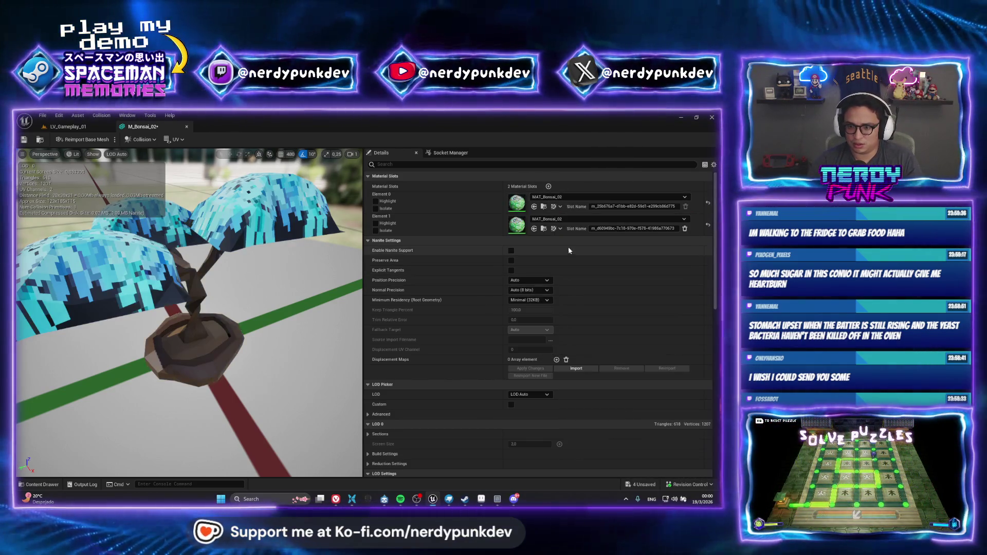
pyautogui.click(617, 219)
# Delete the extra Element 1 slot, return to LV_Gameplay_01, and open MAT_Bonsai_02.
pyautogui.click(673, 237)
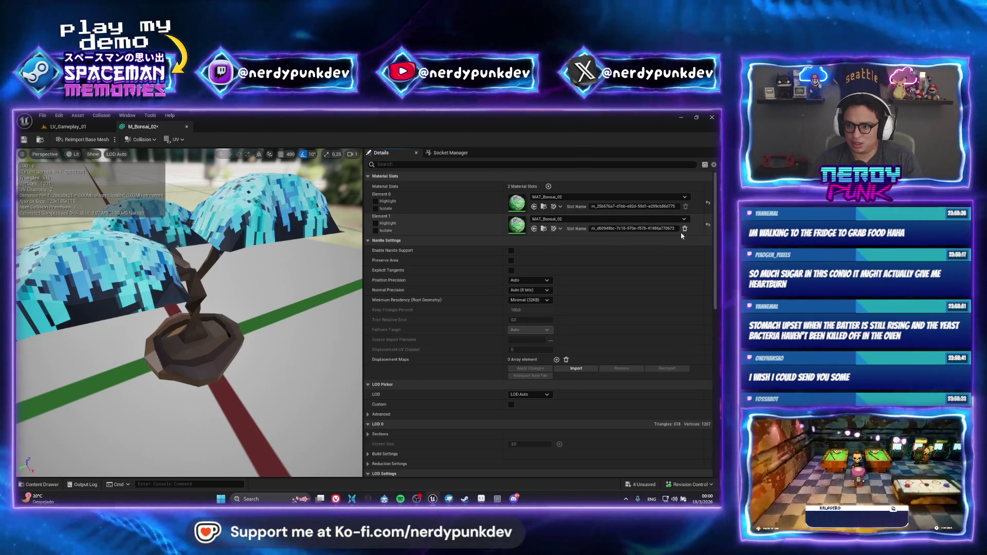
pyautogui.click(684, 228)
pyautogui.click(417, 312)
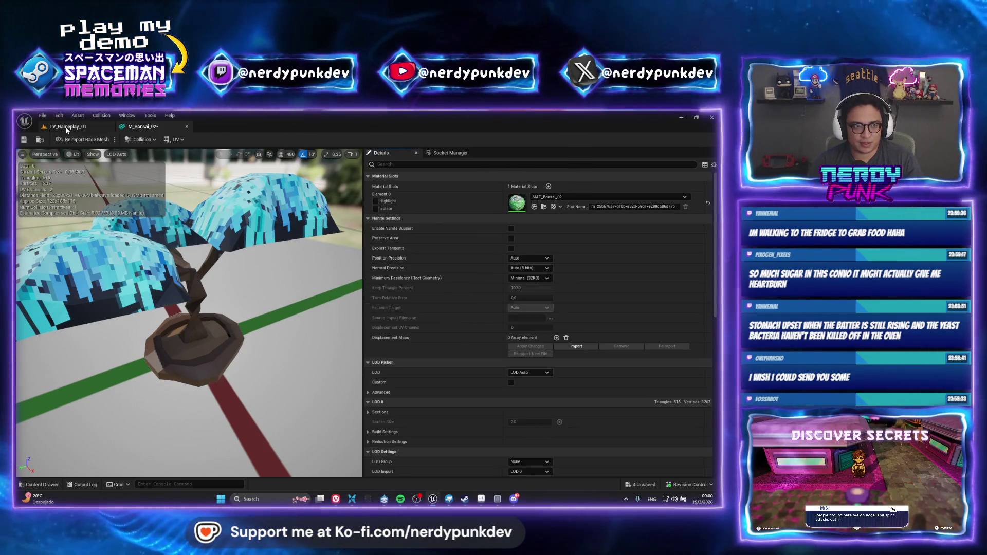
pyautogui.click(72, 126)
pyautogui.doubleClick(234, 412)
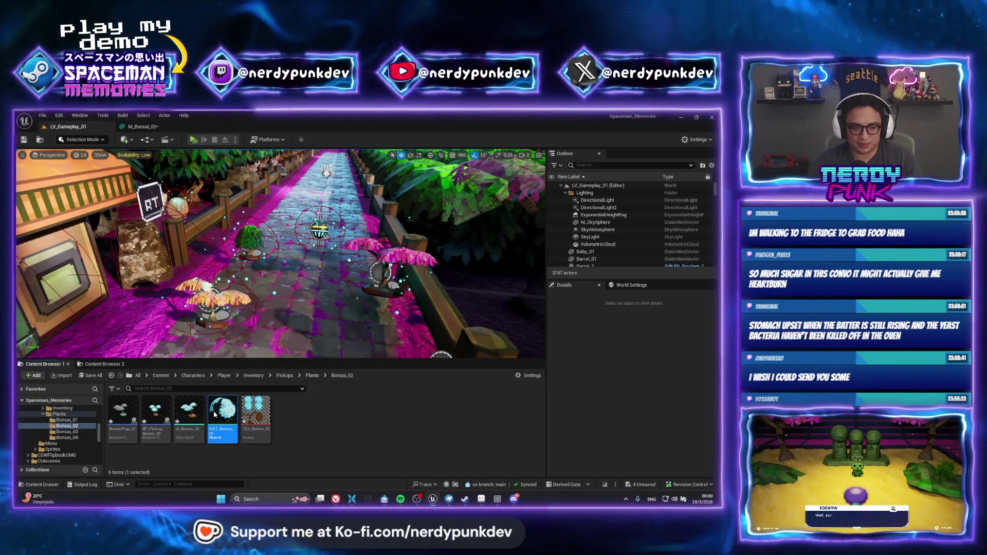
# Set MAT_Bonsai_02's Blend Mode to Masked, wire texture alpha into Opacity Mask, then reopen M_Bonsai_02.
pyautogui.moveTo(261, 221)
pyautogui.mouseDown()
pyautogui.moveTo(249, 222)
pyautogui.moveTo(331, 276)
pyautogui.moveTo(398, 226)
pyautogui.moveTo(411, 232)
pyautogui.moveTo(375, 265)
pyautogui.mouseUp()
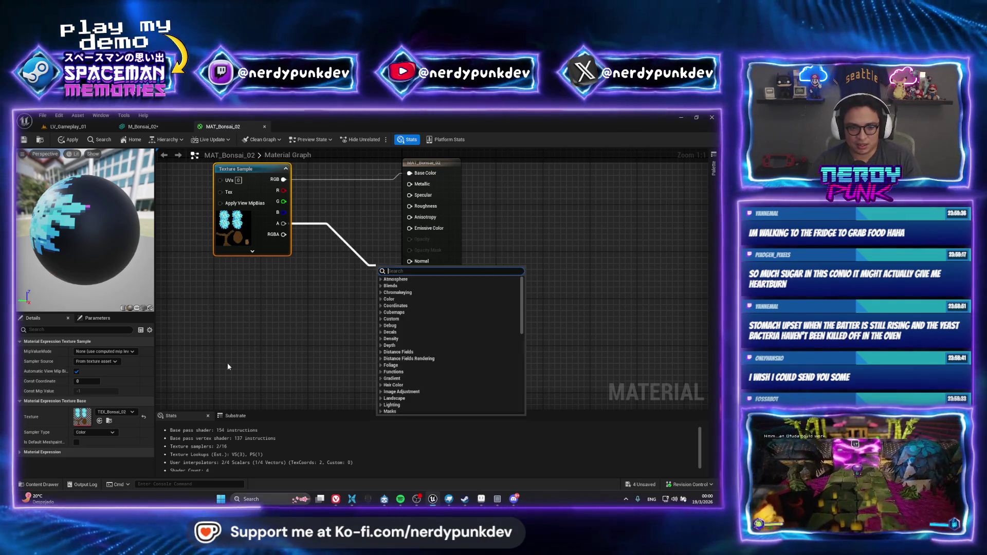
pyautogui.press('Escape')
pyautogui.click(302, 332)
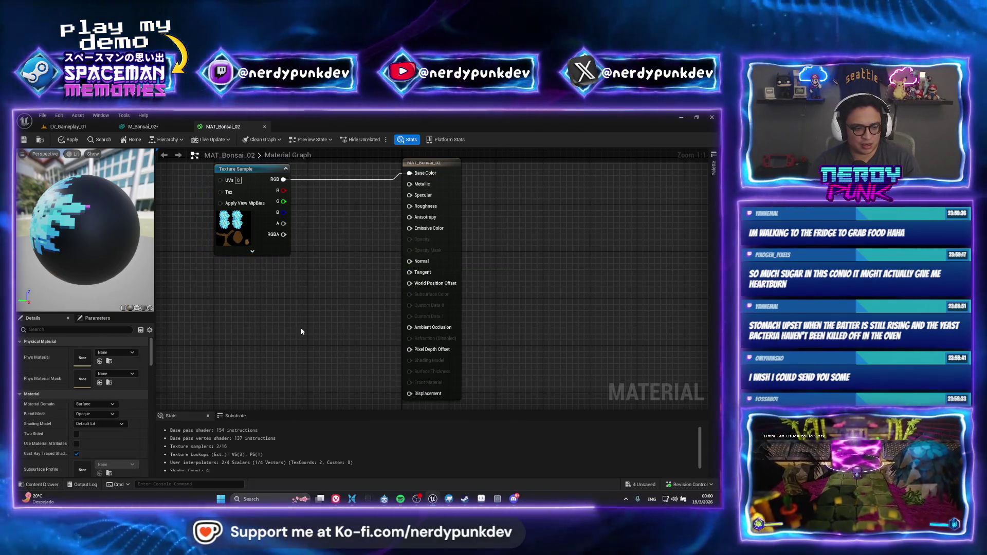
pyautogui.click(98, 413)
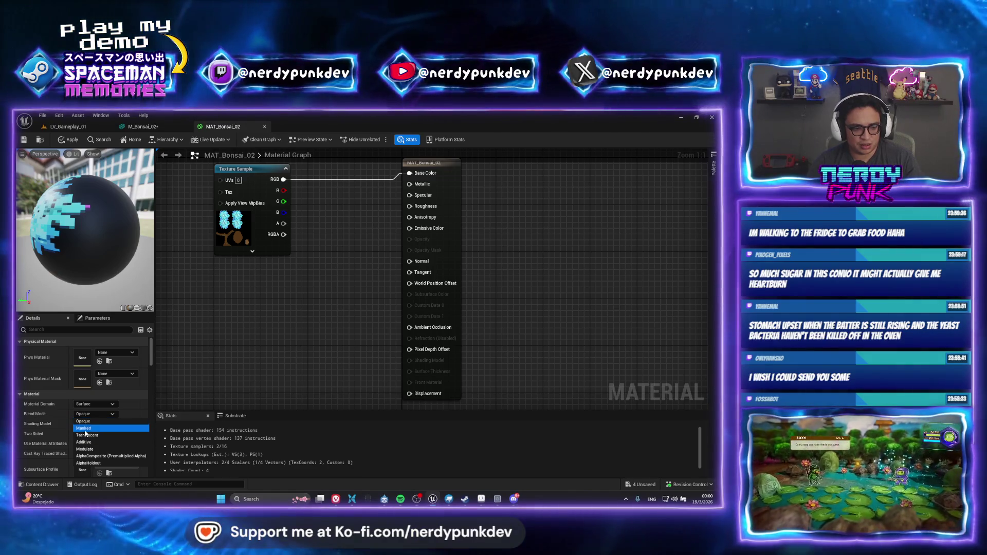
pyautogui.click(84, 428)
pyautogui.moveTo(285, 227); pyautogui.dragTo(410, 250)
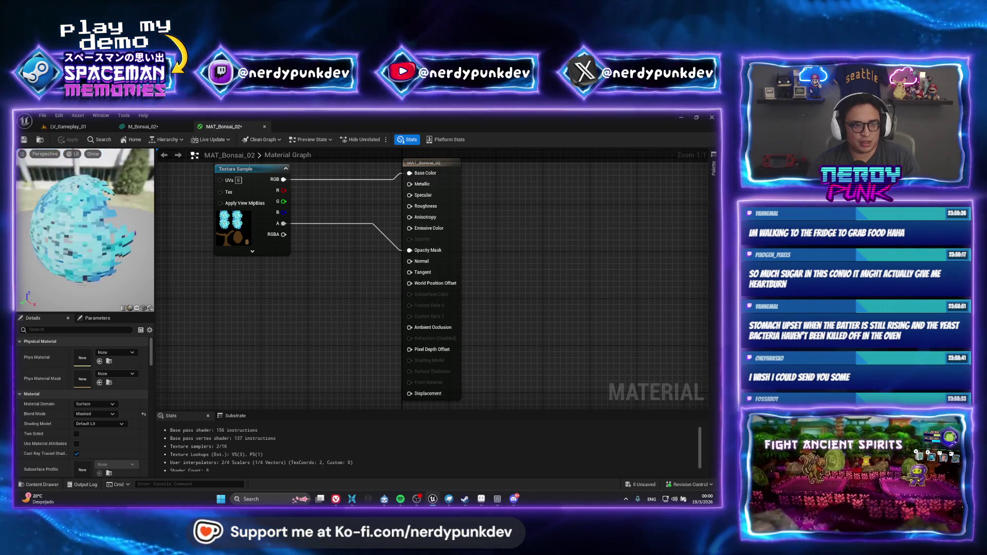
pyautogui.click(72, 126)
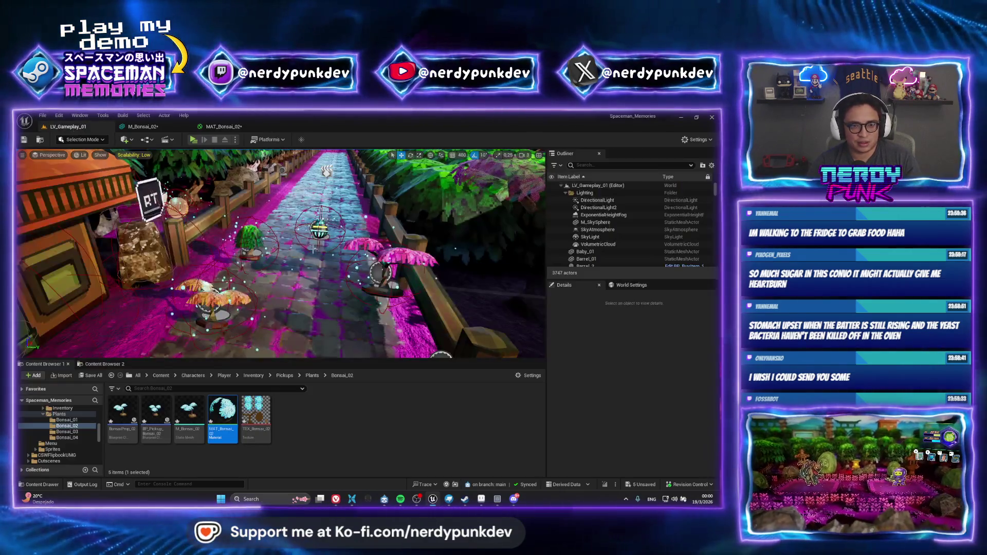
pyautogui.doubleClick(192, 415)
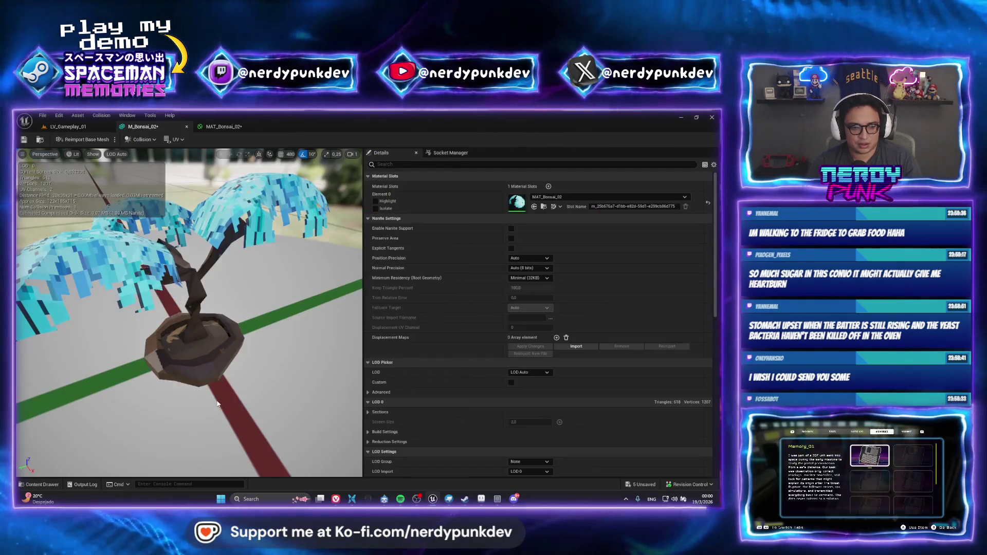
# Orbit the M_Bonsai_02 preview to check the cut-out leaves, then return to the level.
pyautogui.moveTo(206, 308); pyautogui.dragTo(175, 318)
pyautogui.moveTo(260, 303)
pyautogui.mouseDown()
pyautogui.moveTo(236, 309)
pyautogui.moveTo(259, 304)
pyautogui.mouseUp()
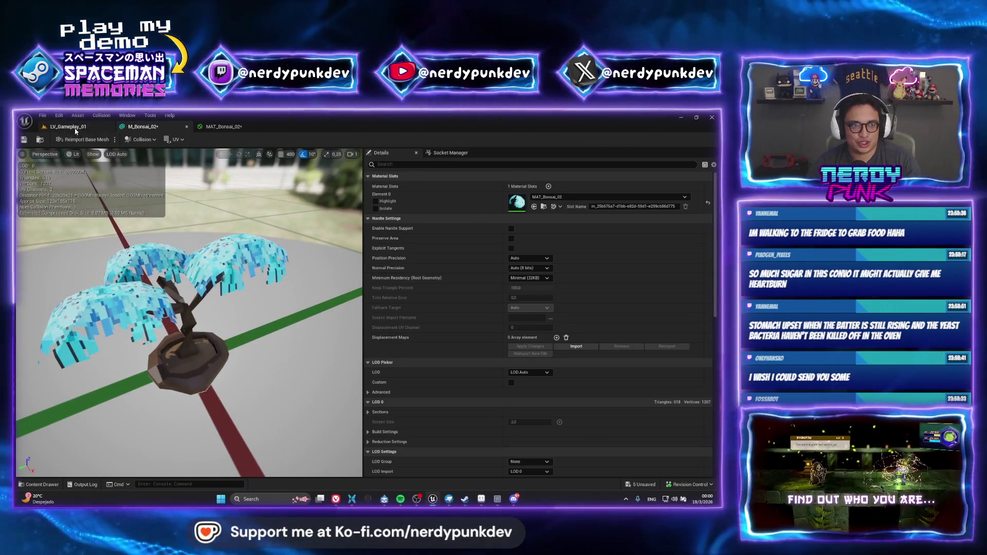
pyautogui.click(76, 131)
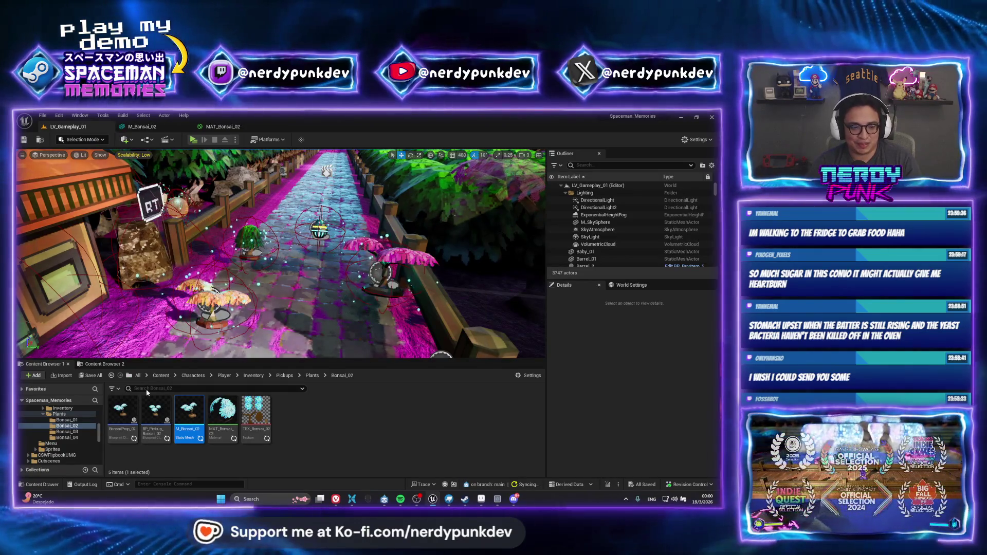
# Open LV_TreeHouse_01 via Ctrl+P and drop a BonsaiProp_02 into its garden.
pyautogui.hotkey('ctrl', 'p')
pyautogui.write('M')
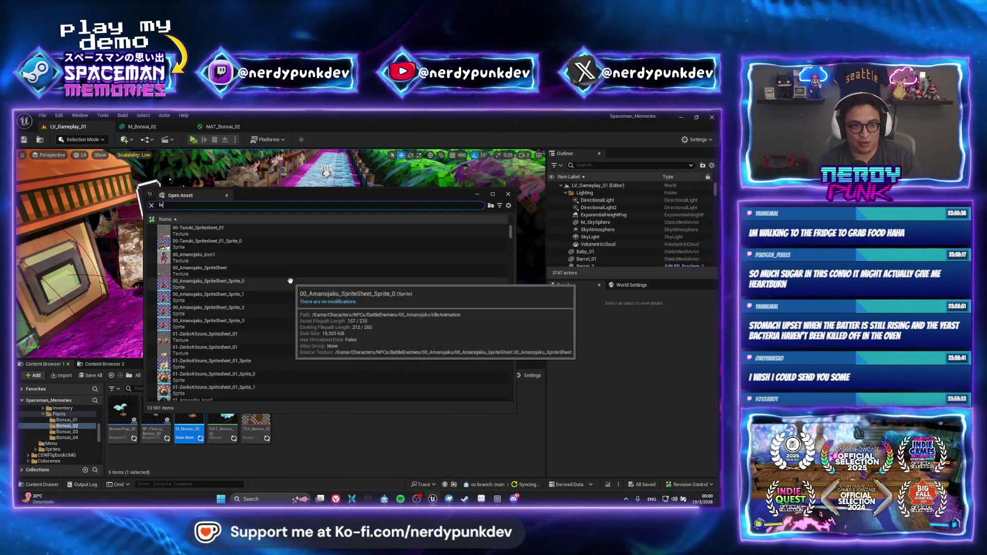
pyautogui.write('_')
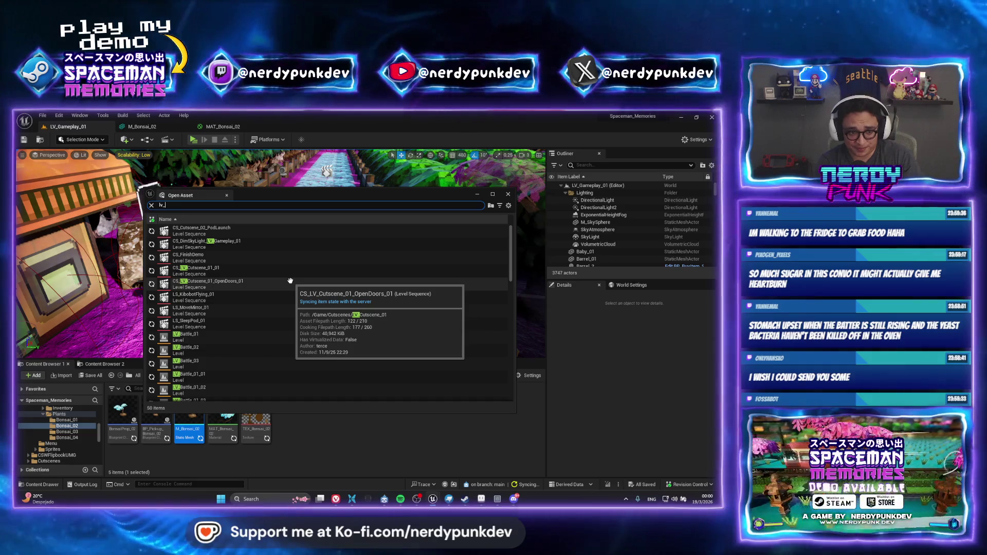
pyautogui.press('Return')
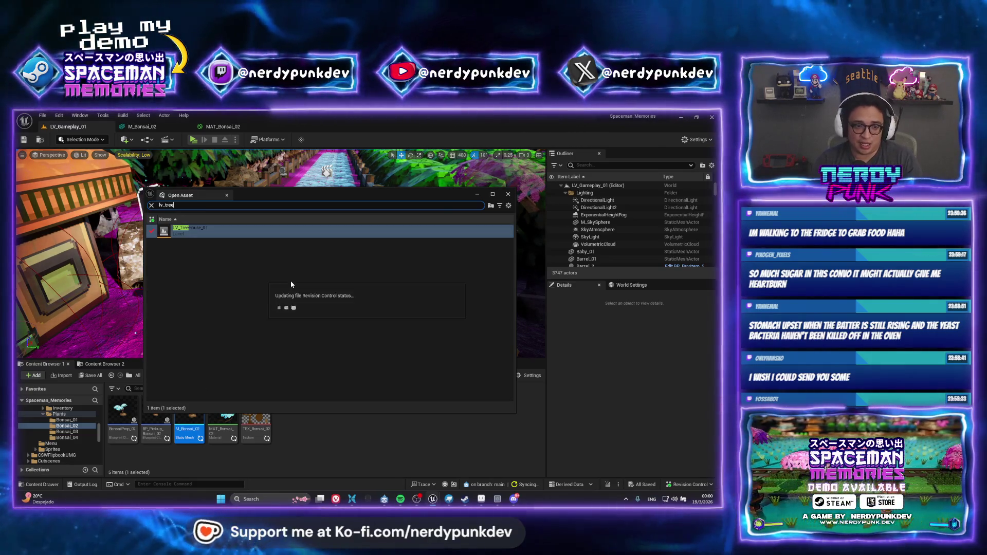
pyautogui.moveTo(303, 305); pyautogui.dragTo(303, 231)
pyautogui.click(119, 408)
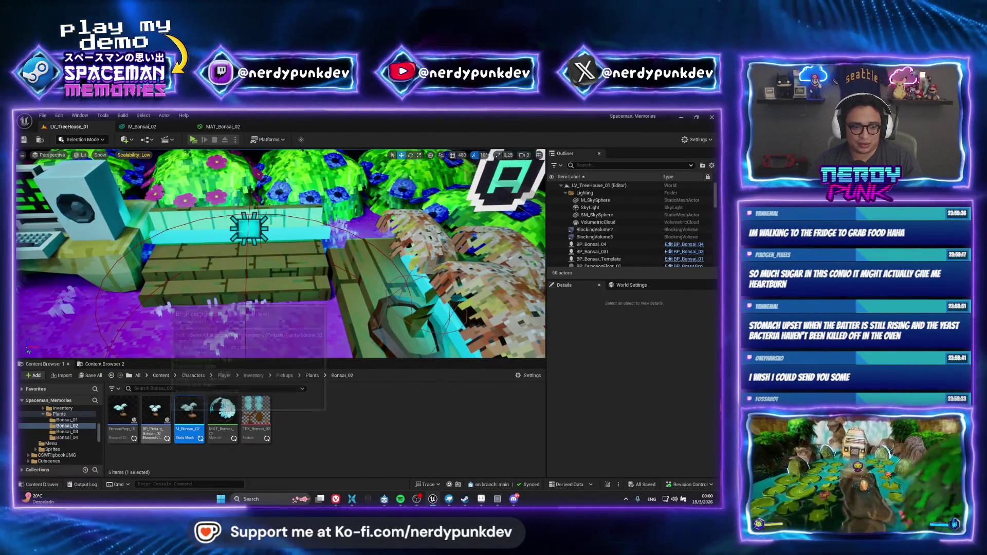
pyautogui.moveTo(119, 408)
pyautogui.mouseDown()
pyautogui.moveTo(232, 247)
pyautogui.moveTo(246, 242)
pyautogui.mouseUp()
pyautogui.press('f')
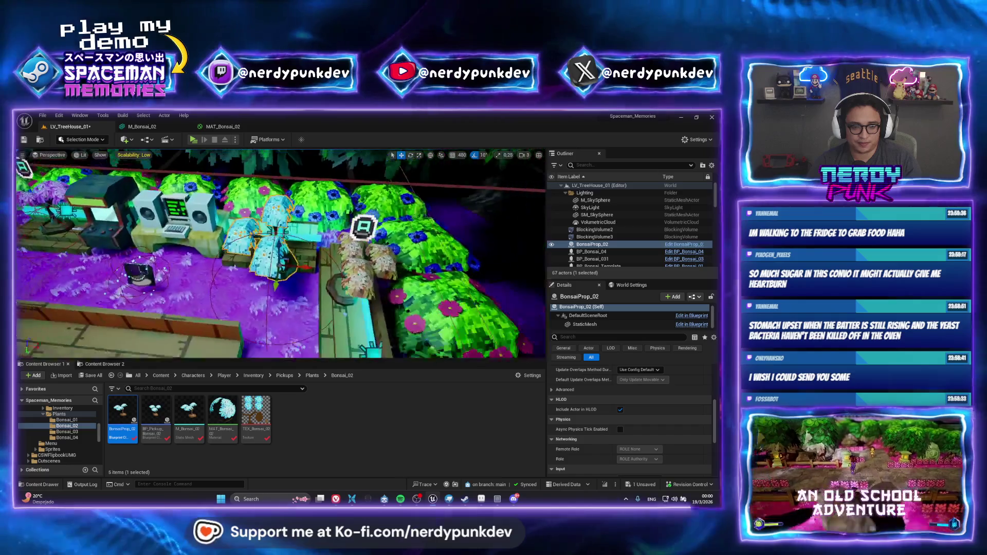
pyautogui.doubleClick(130, 431)
pyautogui.click(77, 127)
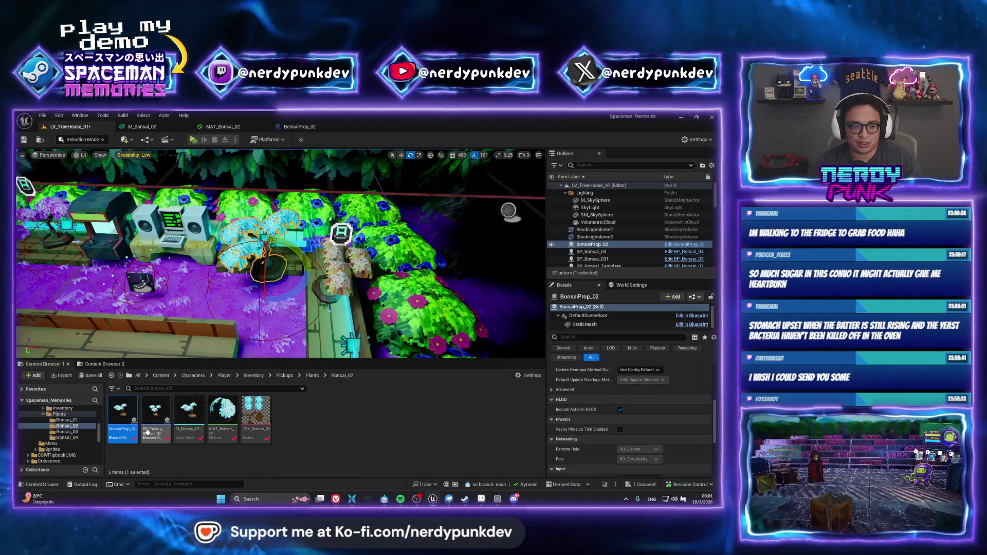
# Delete the placed BonsaiProp_02, cancelling the Delete Assets prompt for its asset.
pyautogui.click(377, 445)
pyautogui.press('Delete')
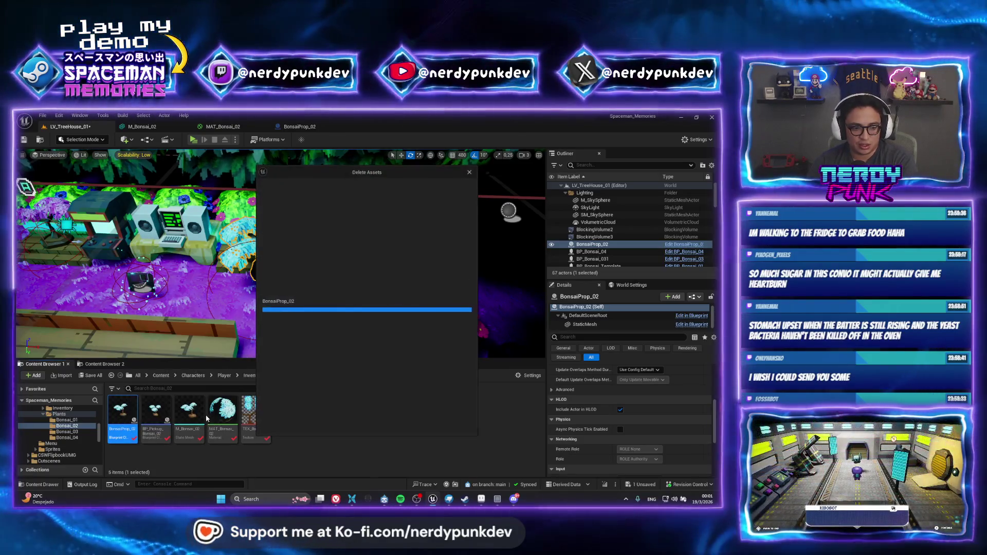
pyautogui.click(329, 430)
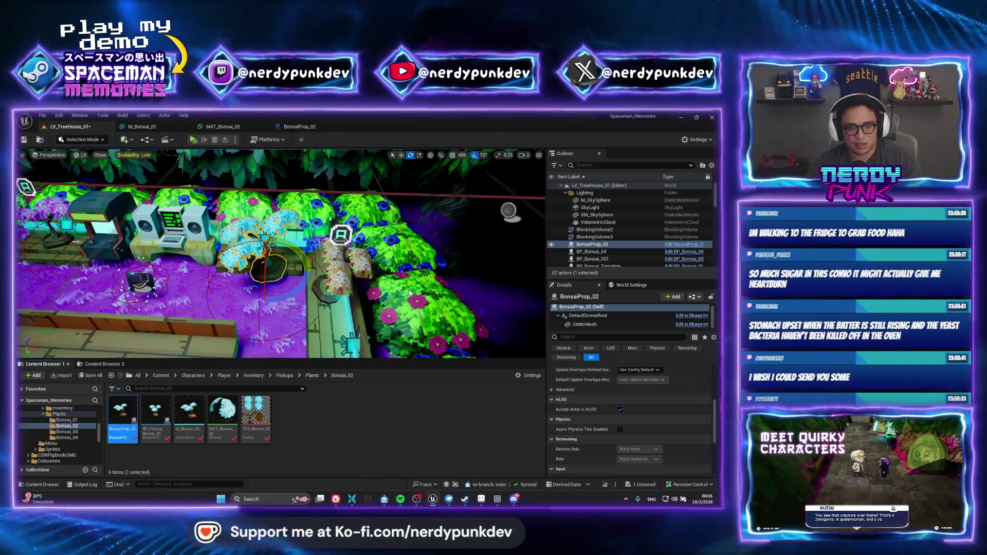
# Select BP_Bonsai_Template in the Outliner and use Browse to Asset in the Content Browser.
pyautogui.moveTo(426, 295); pyautogui.dragTo(313, 300)
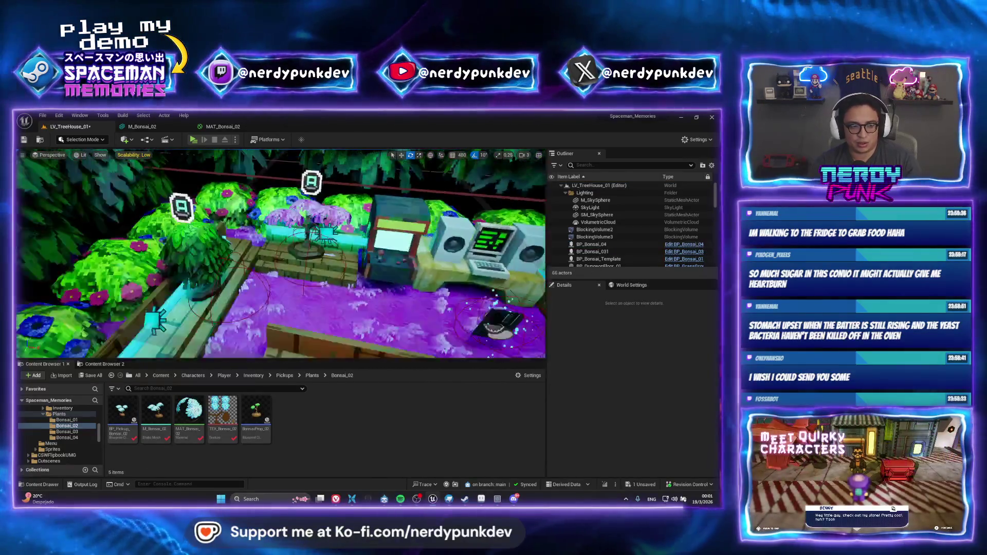
pyautogui.click(599, 259)
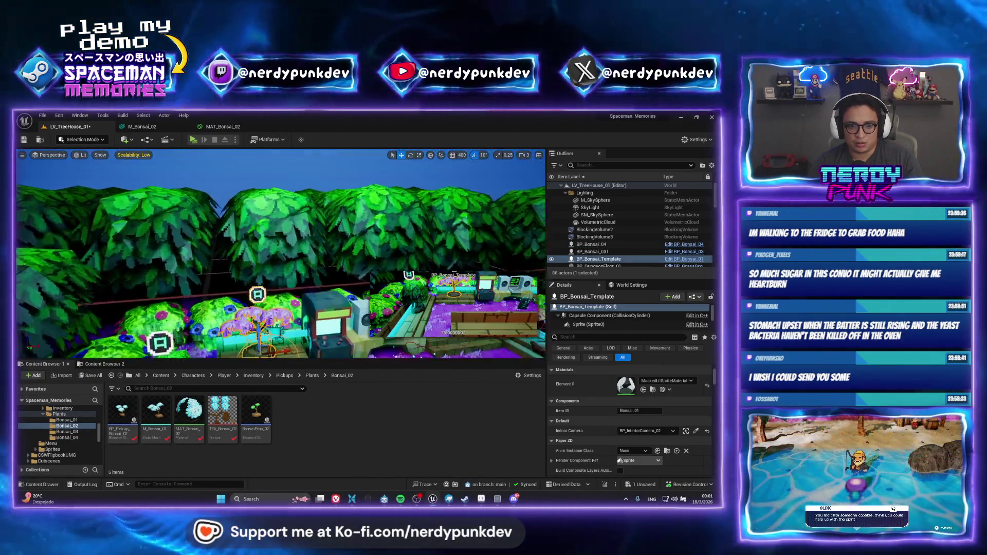
pyautogui.doubleClick(599, 258)
pyautogui.rightClick(549, 259)
pyautogui.click(565, 286)
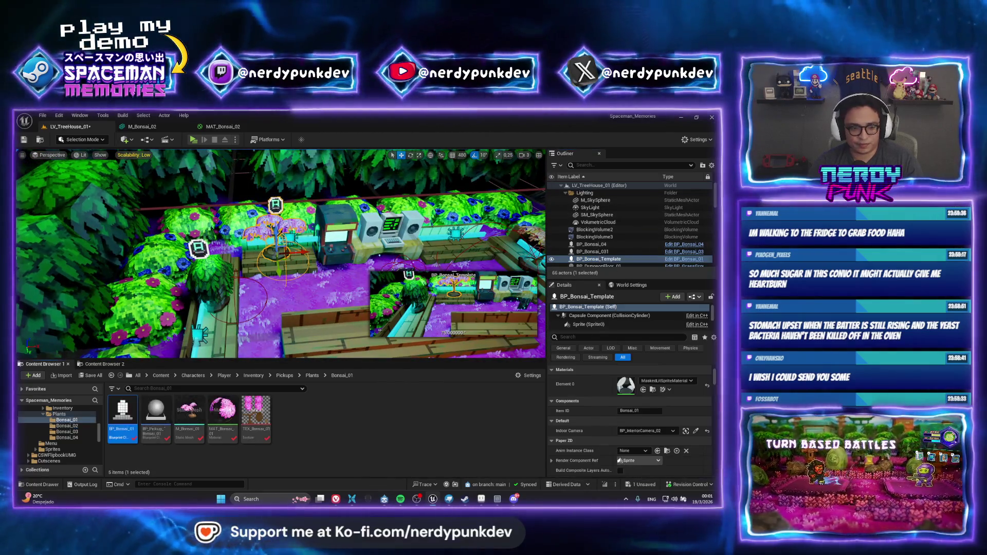
# Force delete the BP_Bonsai_01 blueprint from the Bonsai_03 folder.
pyautogui.click(311, 376)
pyautogui.doubleClick(188, 409)
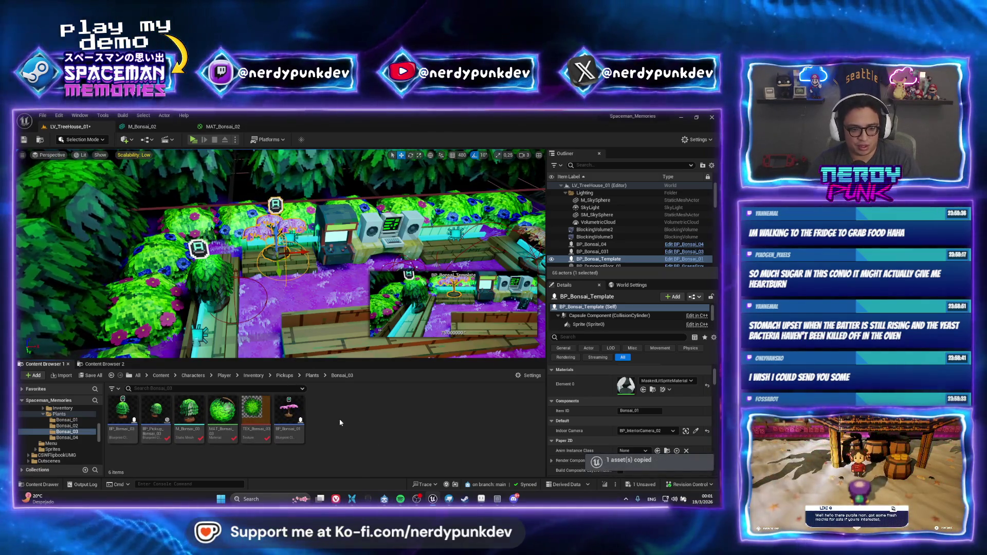
pyautogui.rightClick(290, 414)
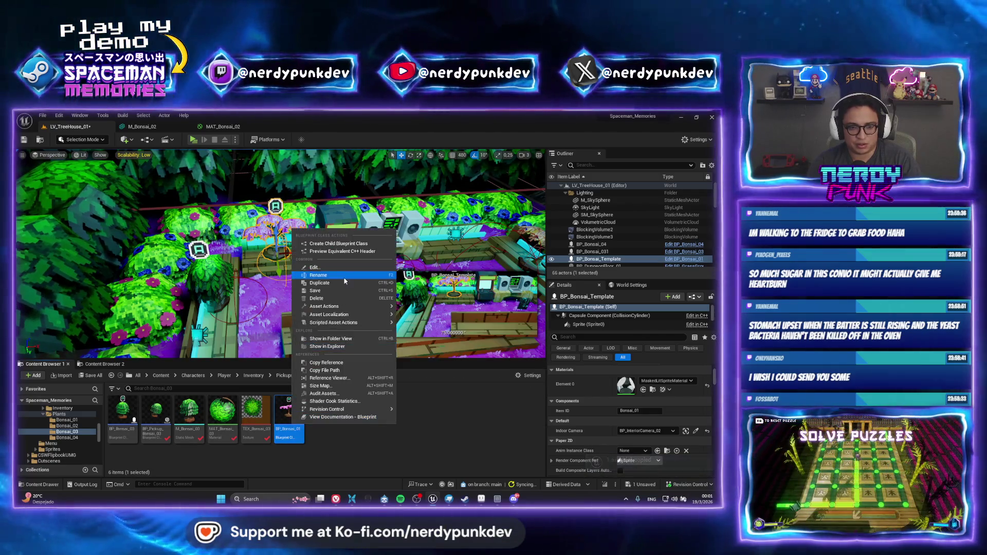
pyautogui.click(134, 424)
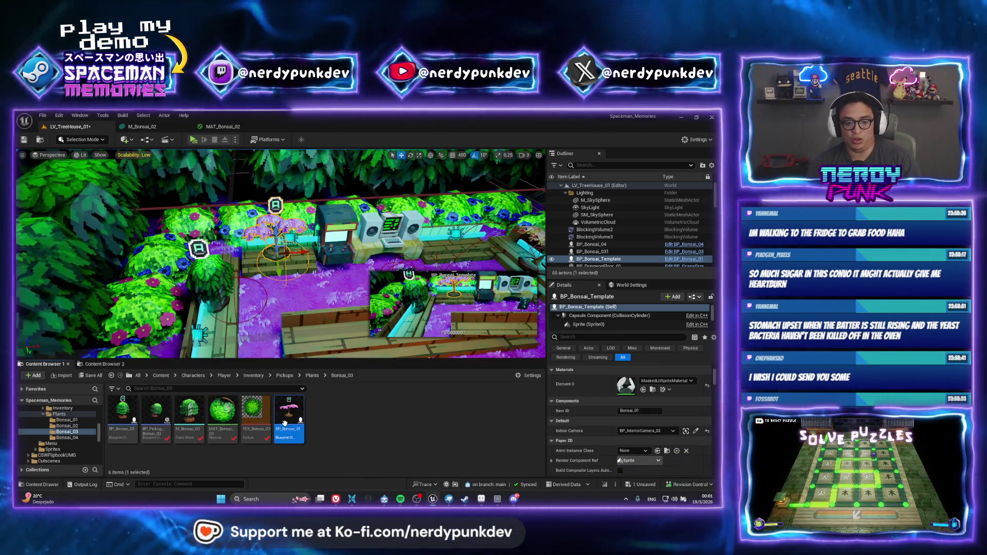
pyautogui.press('Delete')
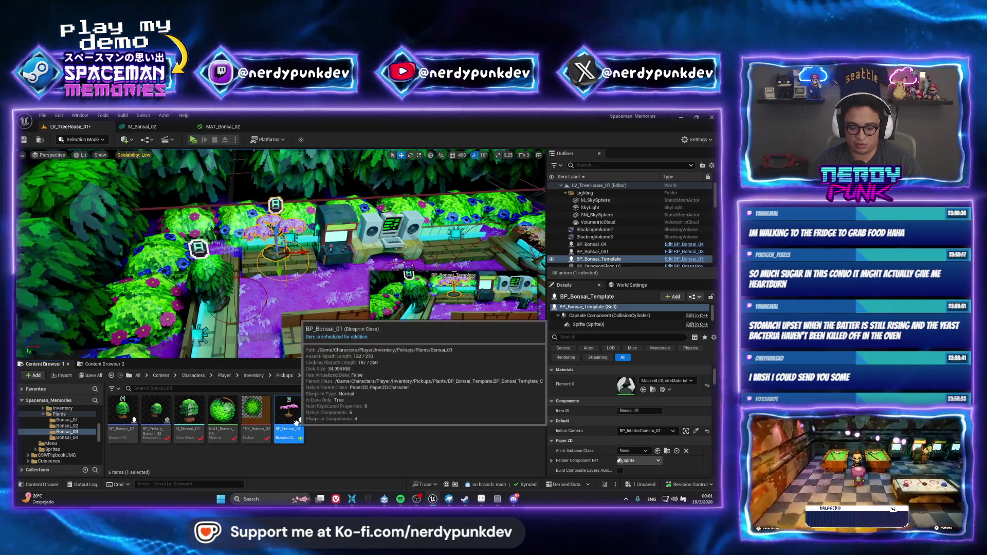
pyautogui.click(325, 424)
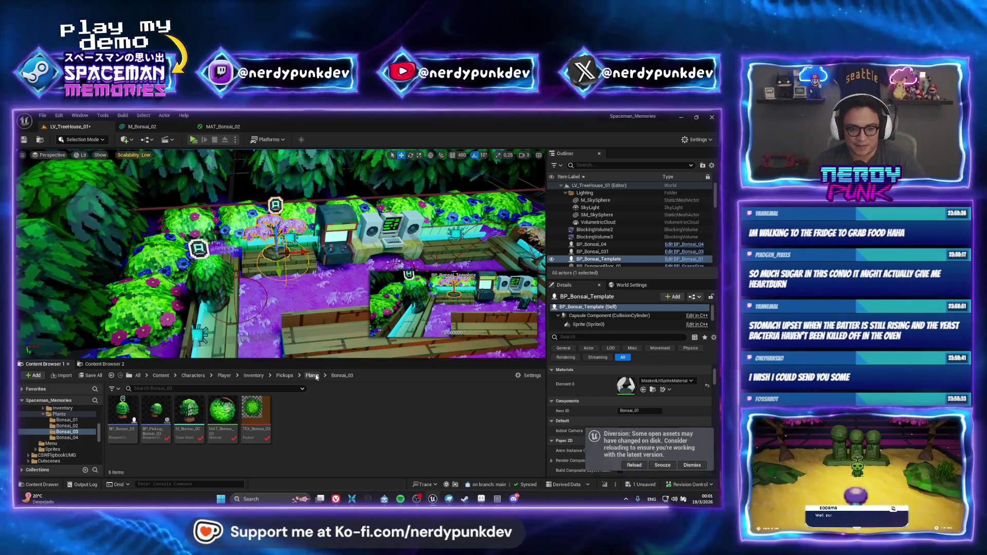
# Open the Bonsai_02 folder, then switch to Discord and close the enlarged VHS image.
pyautogui.click(311, 376)
pyautogui.doubleClick(154, 411)
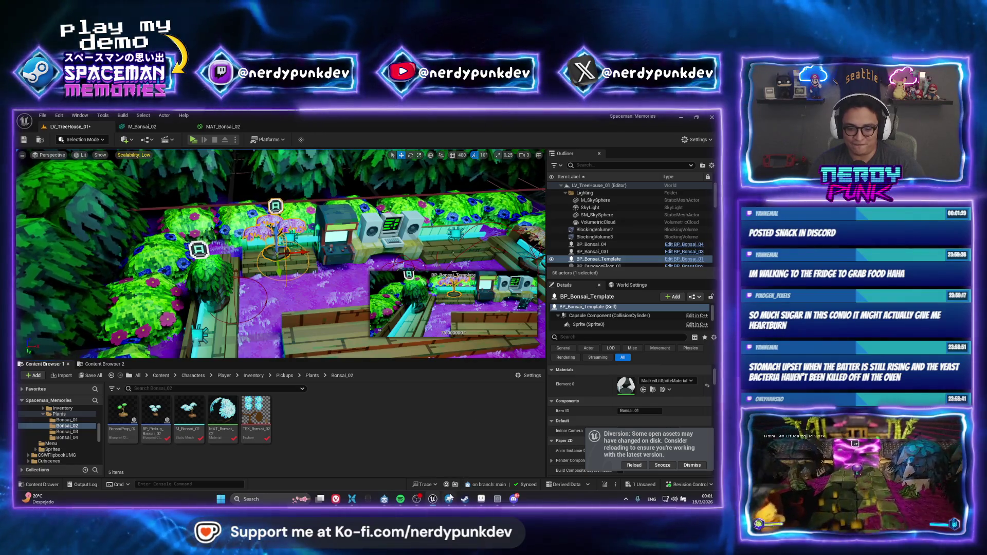
pyautogui.click(508, 503)
pyautogui.click(429, 418)
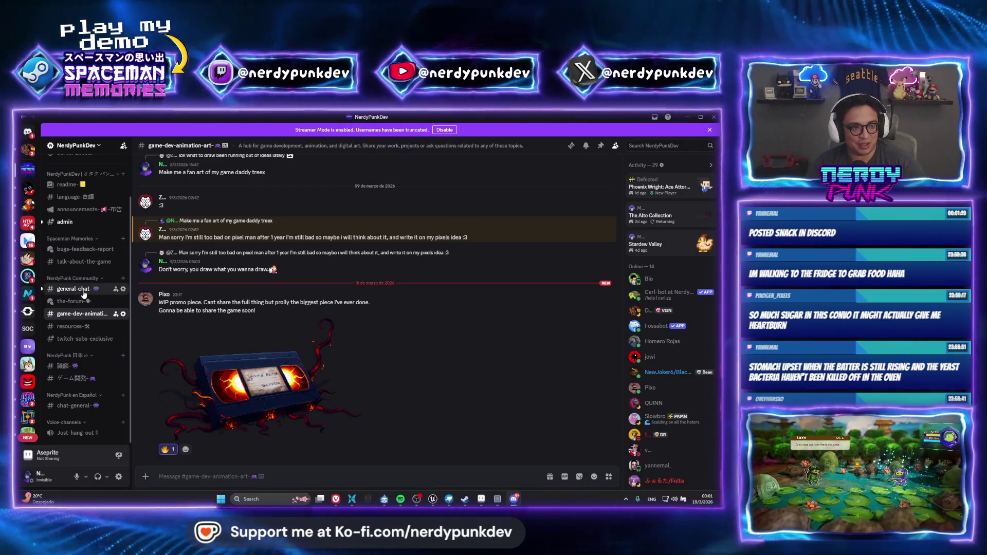
# View the Sweet Cream Cheese Bun photo in #general-chat full size, then bring the browser forward.
pyautogui.click(84, 290)
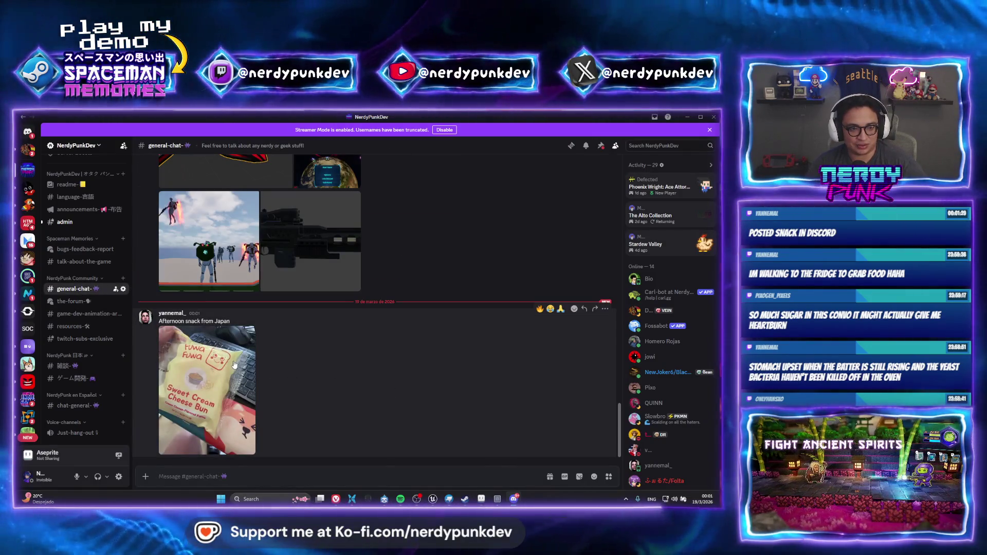
pyautogui.click(234, 364)
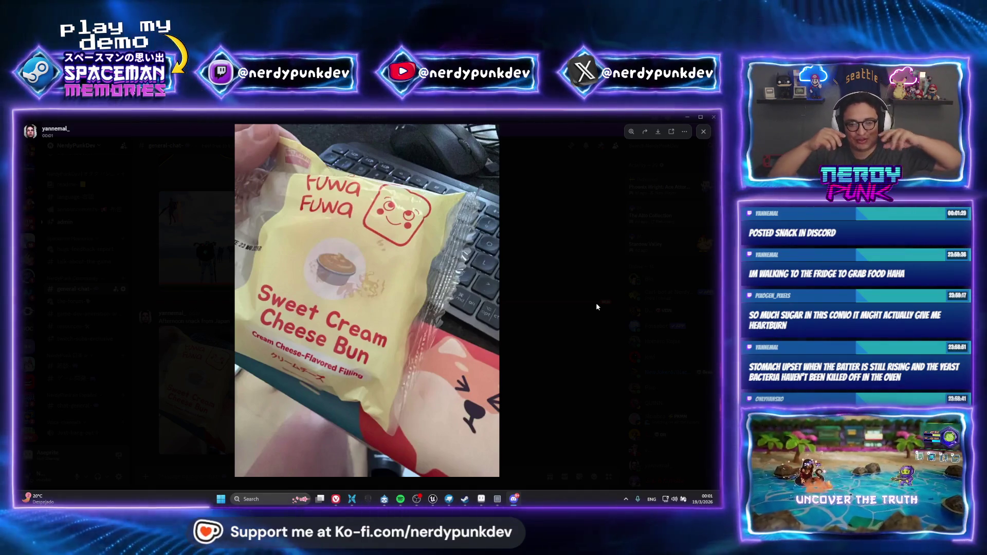
pyautogui.click(359, 484)
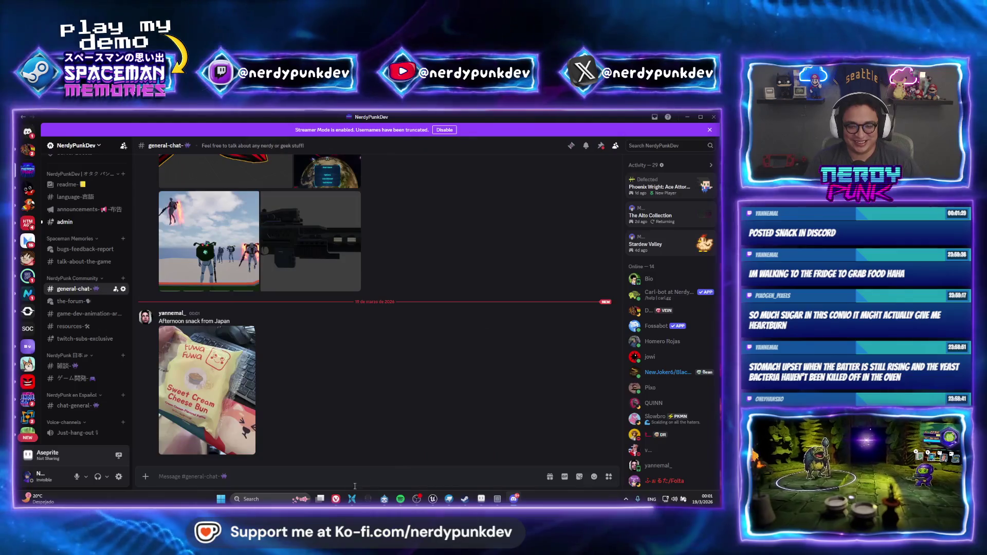
pyautogui.moveTo(339, 498)
pyautogui.click(411, 462)
# Replace the Taqueritos search with images for 'sweet cream cheese bun japan', then return to Discord.
pyautogui.tripleClick(206, 147)
pyautogui.write('sc')
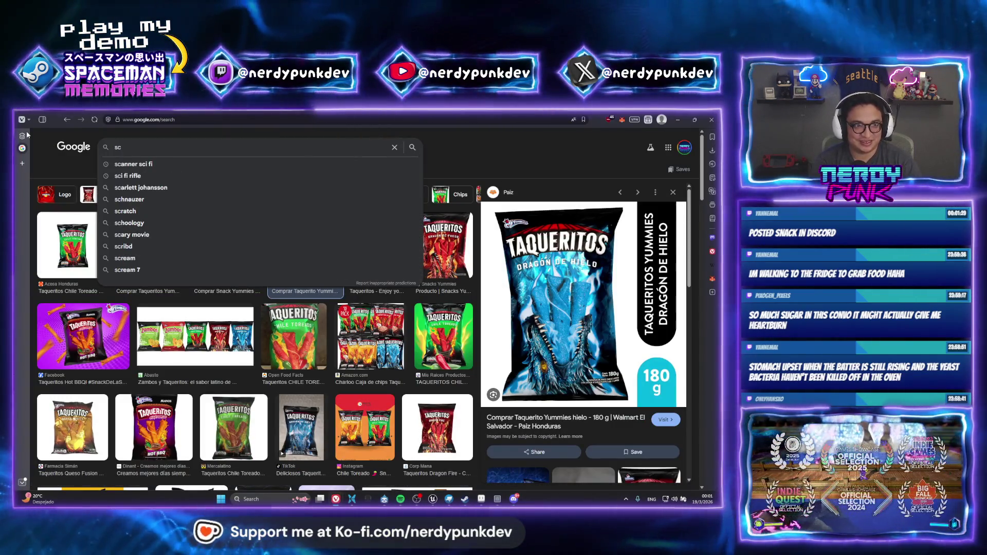
pyautogui.write('weet cream chee')
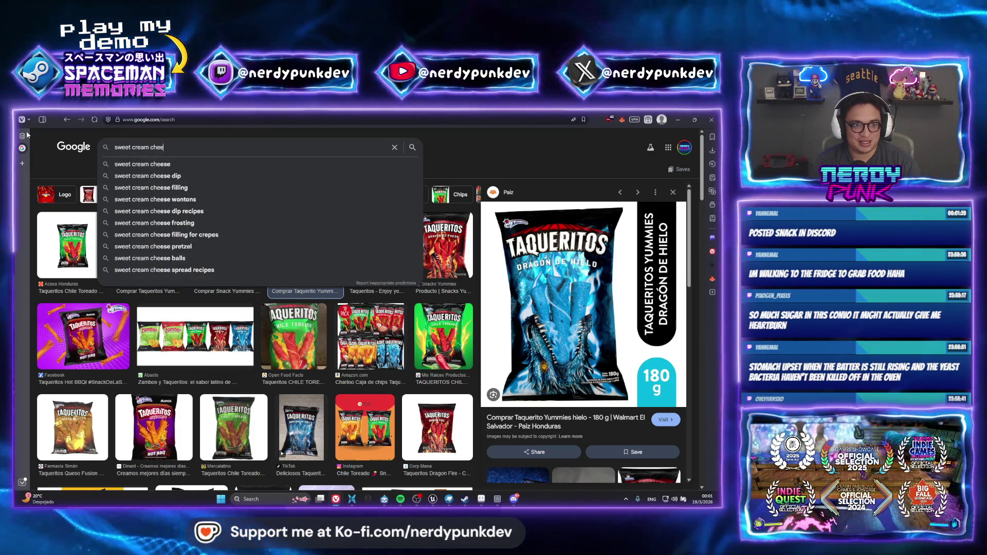
pyautogui.write('se bun japan')
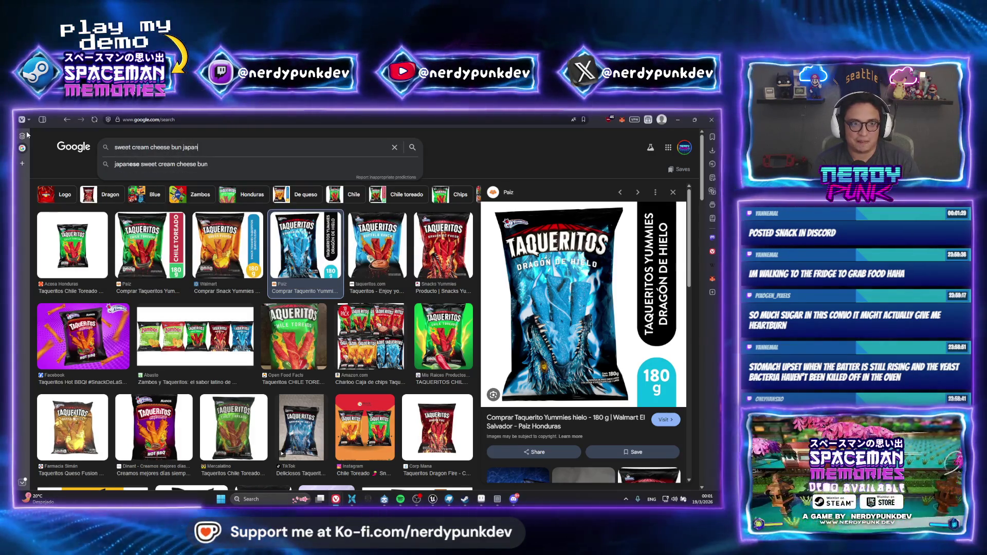
pyautogui.press('Return')
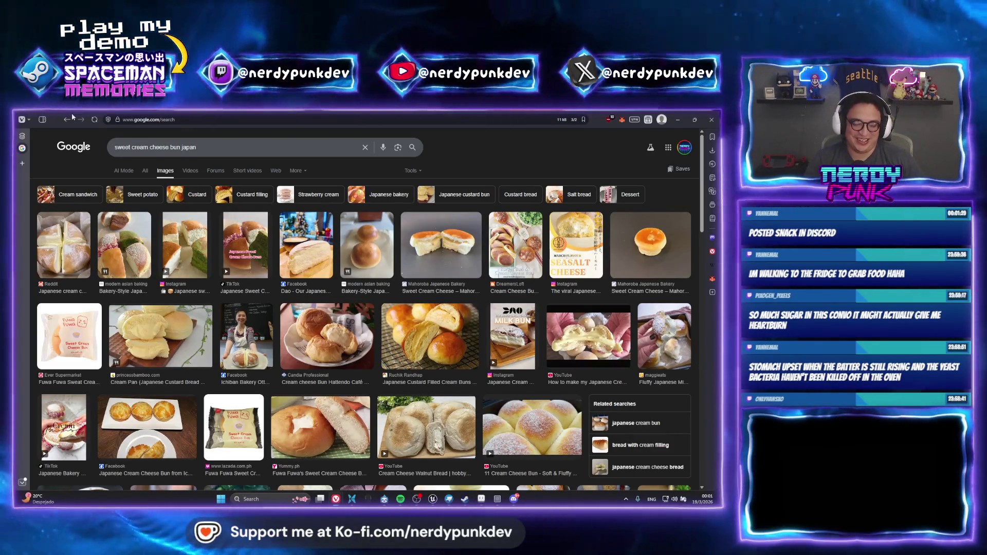
pyautogui.click(513, 500)
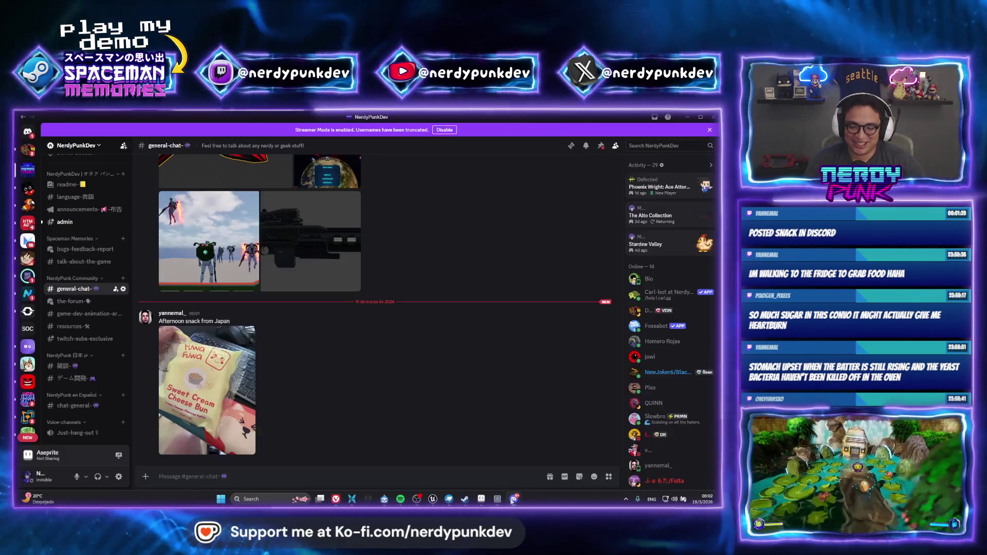
# Re-view the snack photo, hide Discord, scroll the bun image results, and minimize the browser.
pyautogui.click(236, 395)
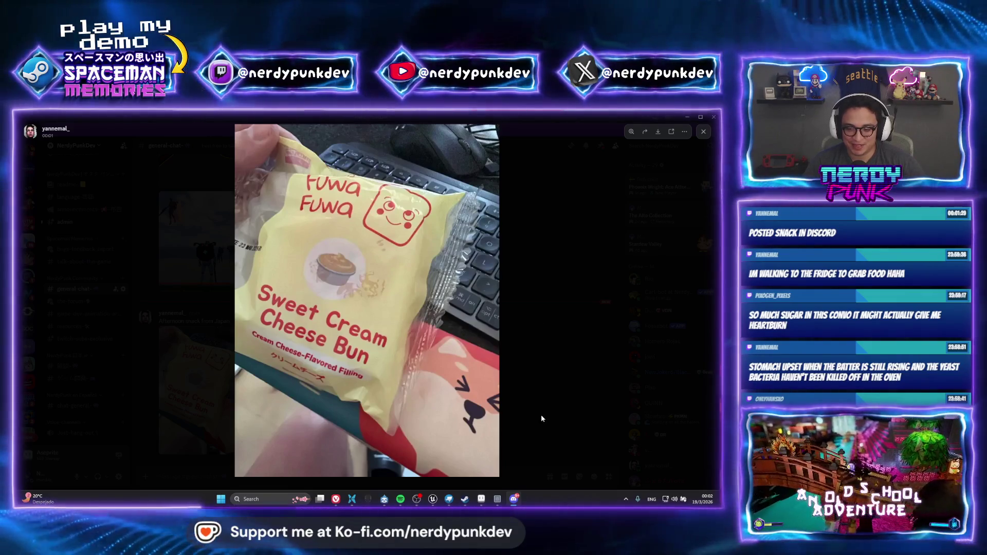
pyautogui.click(518, 498)
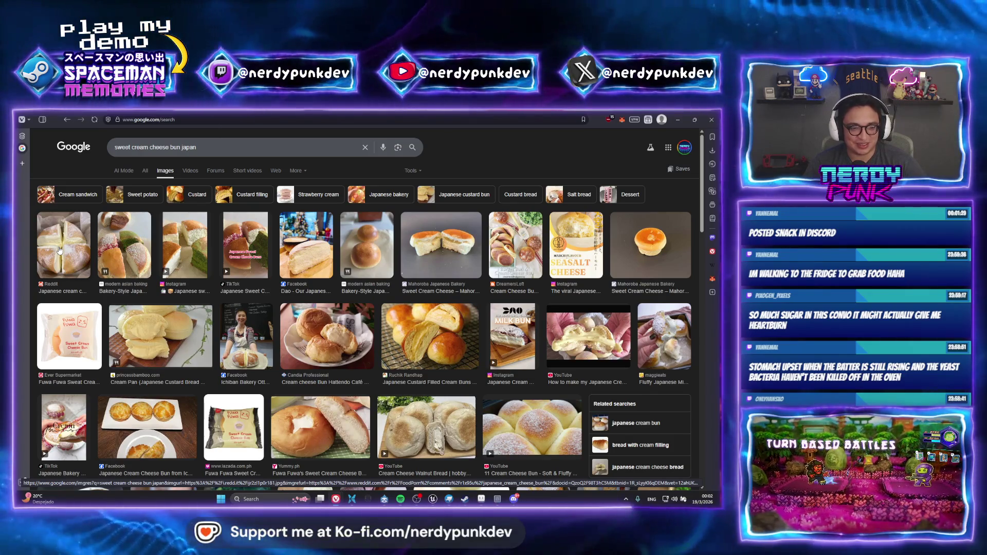
pyautogui.scroll(-3, 169, 293)
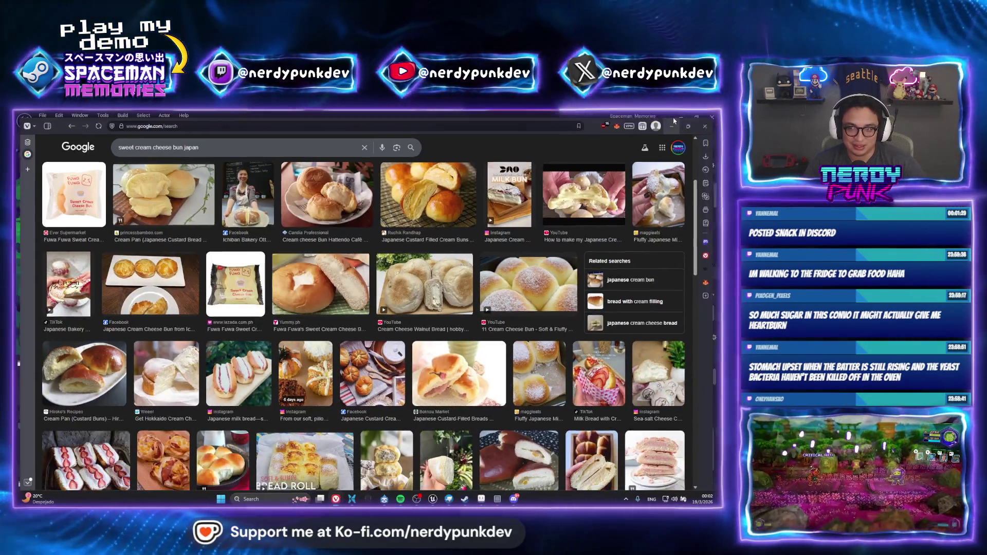
pyautogui.click(676, 119)
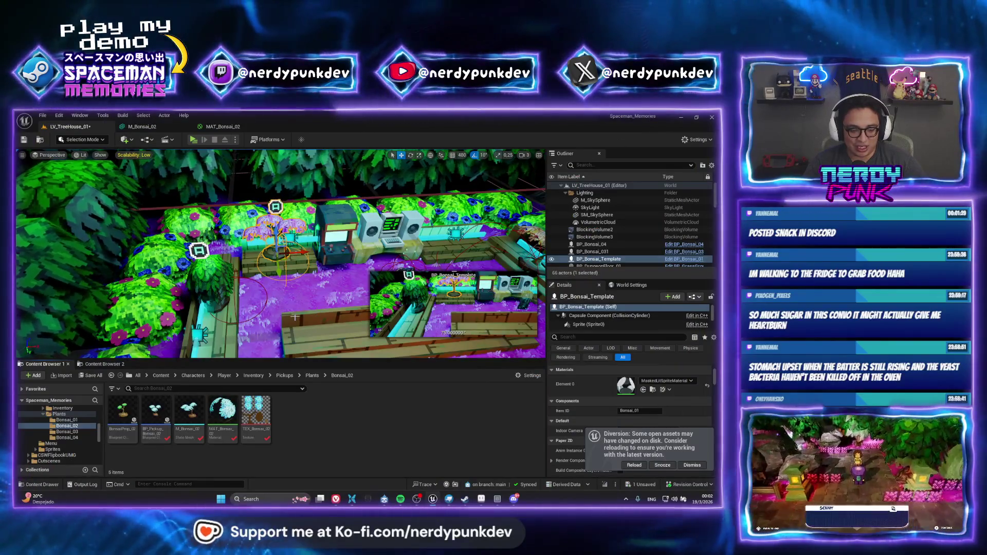
# Inspect BonsaiProp_02's mesh, then force delete it from the Bonsai_02 folder.
pyautogui.doubleClick(122, 411)
pyautogui.click(144, 155)
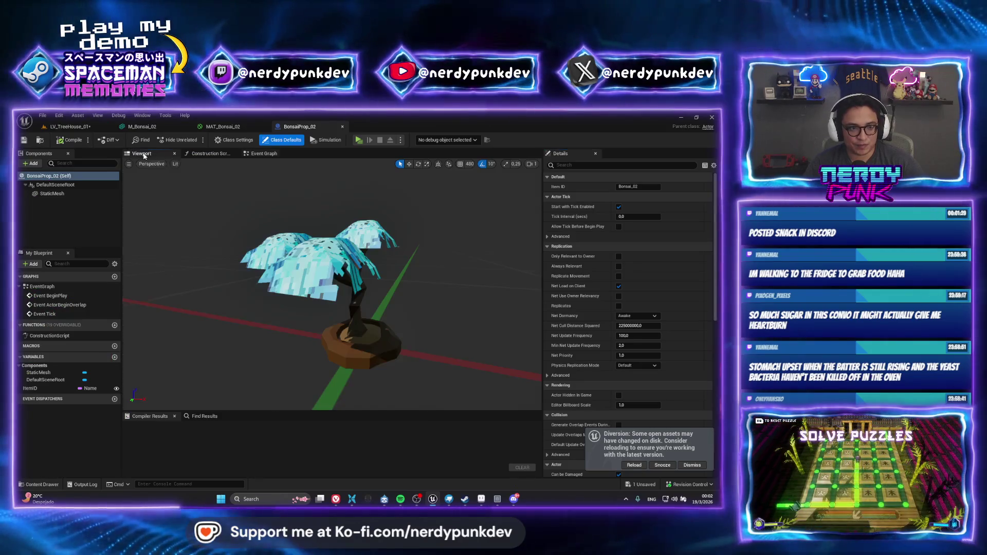
pyautogui.click(62, 127)
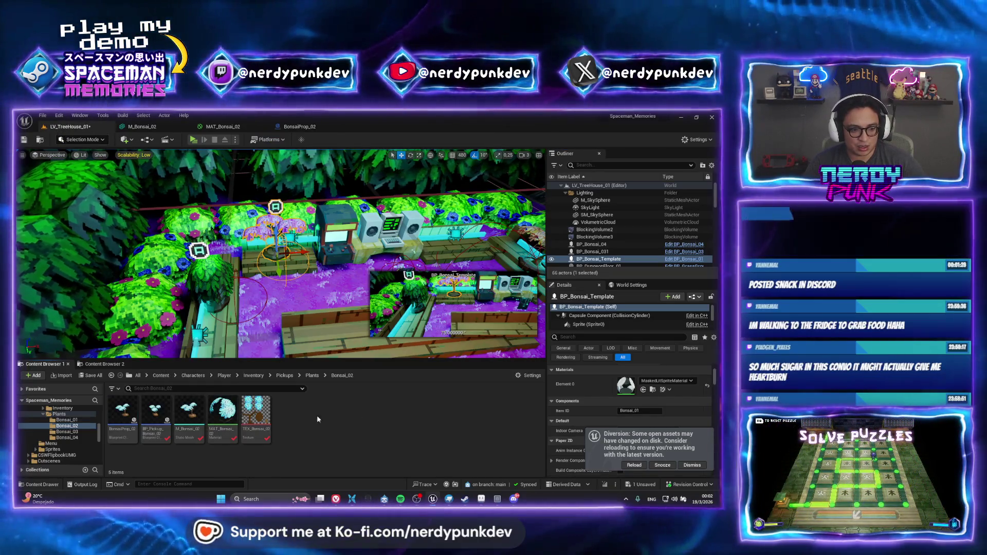
pyautogui.rightClick(136, 408)
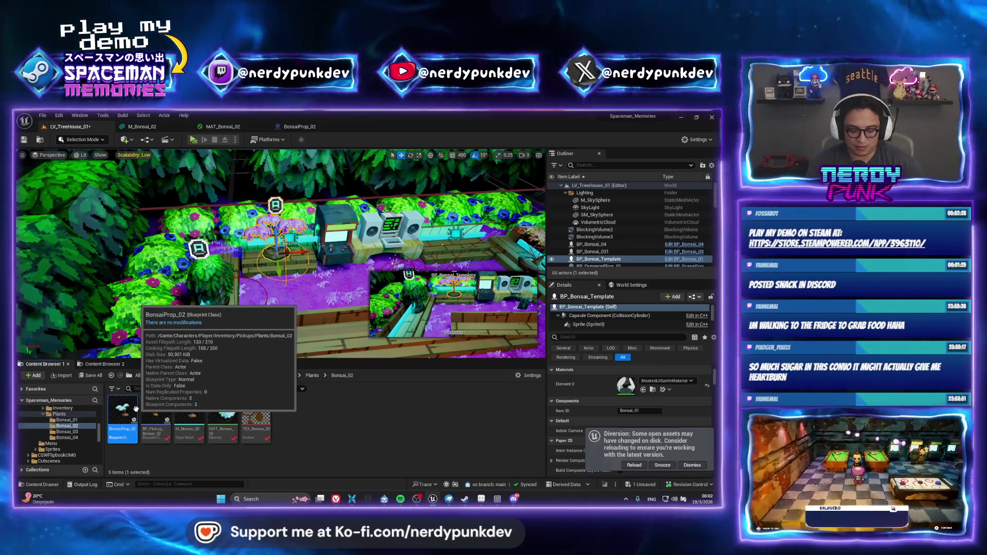
pyautogui.click(154, 342)
pyautogui.click(310, 424)
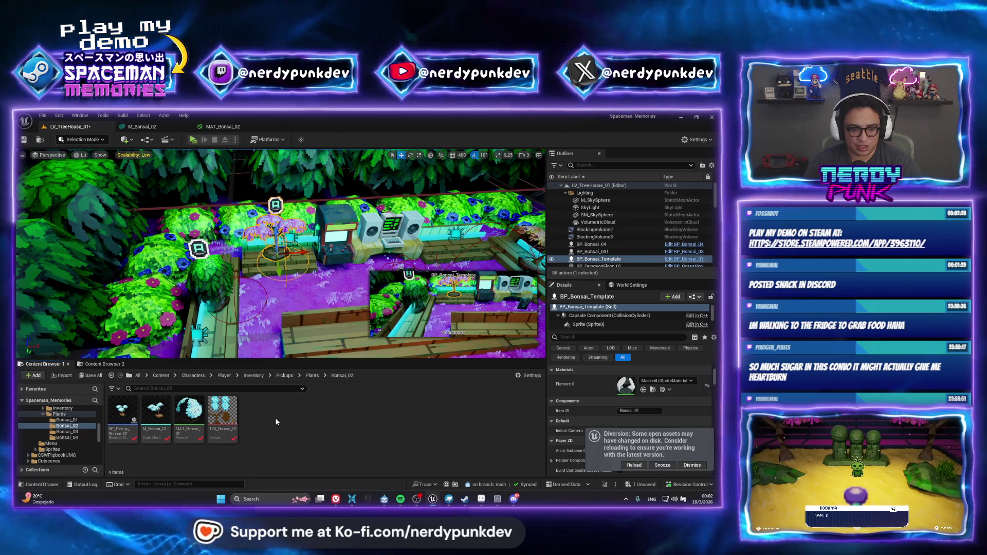
# Paste the copied bonsai blueprint, rename it BP_Bonsai_02, and open it.
pyautogui.hotkey('ctrl', 'v')
pyautogui.rightClick(256, 417)
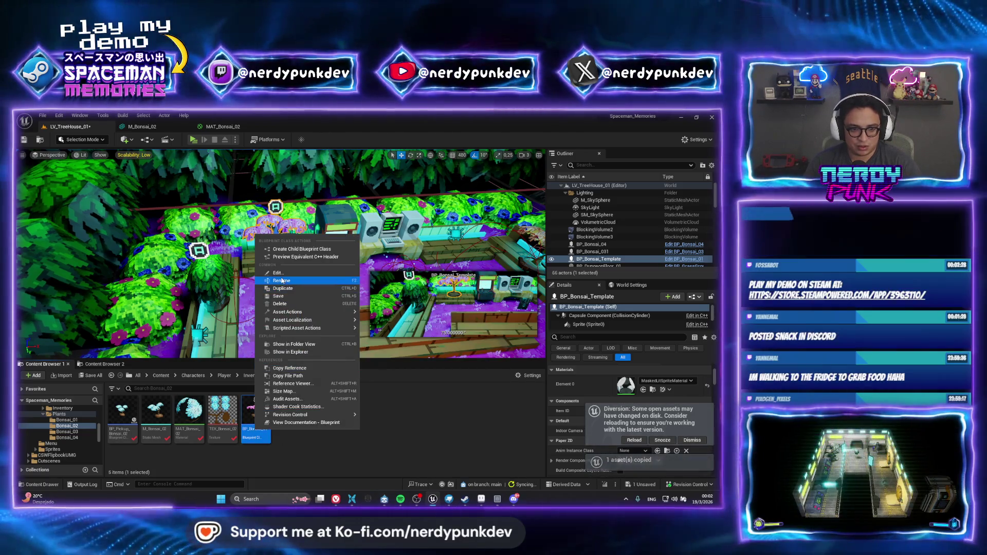
pyautogui.click(282, 281)
pyautogui.write('BP_Bonsai_02')
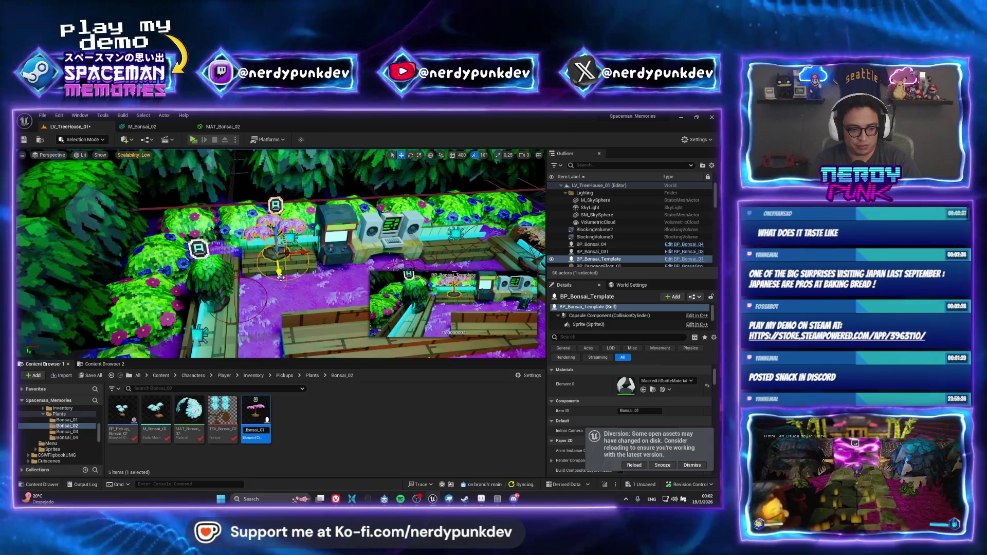
pyautogui.press('Return')
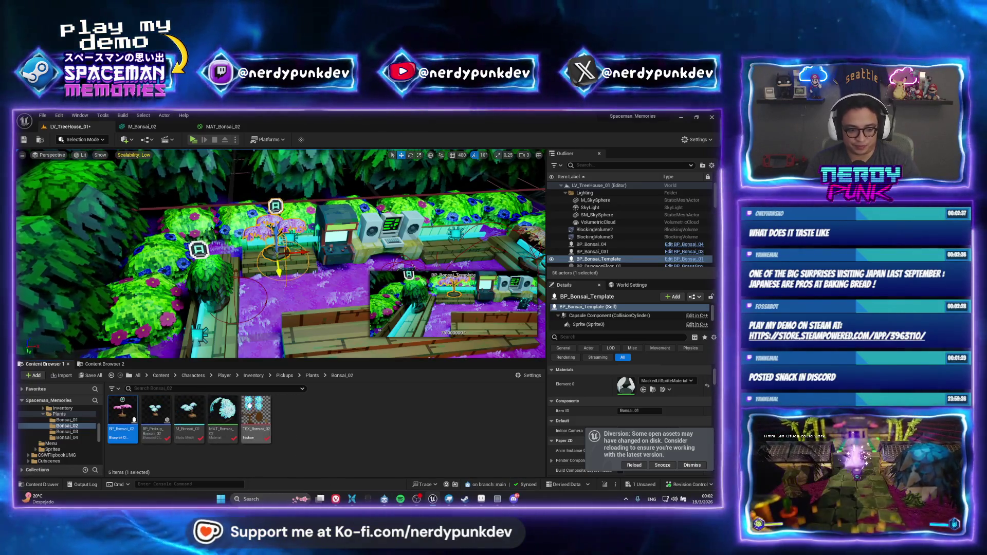
pyautogui.doubleClick(126, 417)
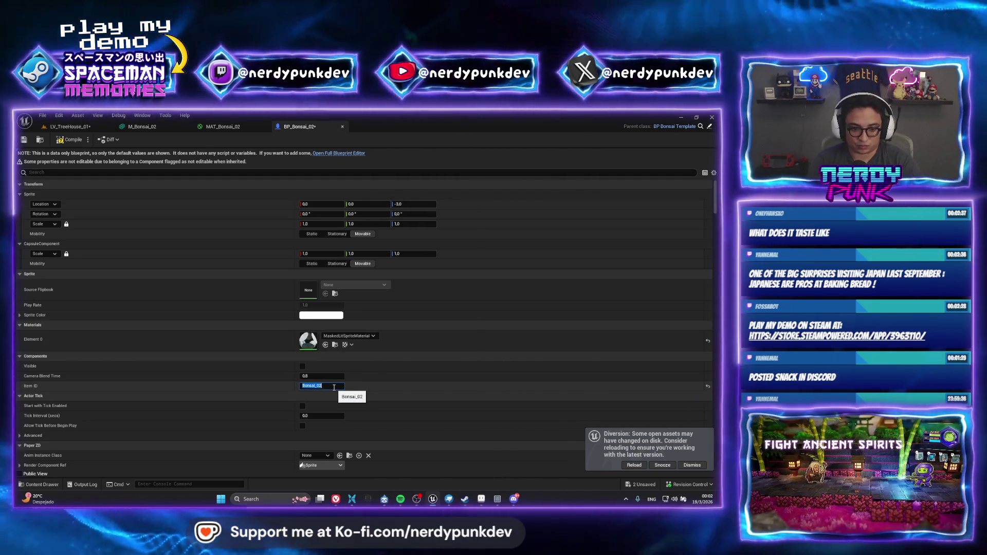
# Save all assets with Ctrl+Shift+S and switch back to the LV_TreeHouse_01 tab.
pyautogui.hotkey('ctrl', 'shift', 's')
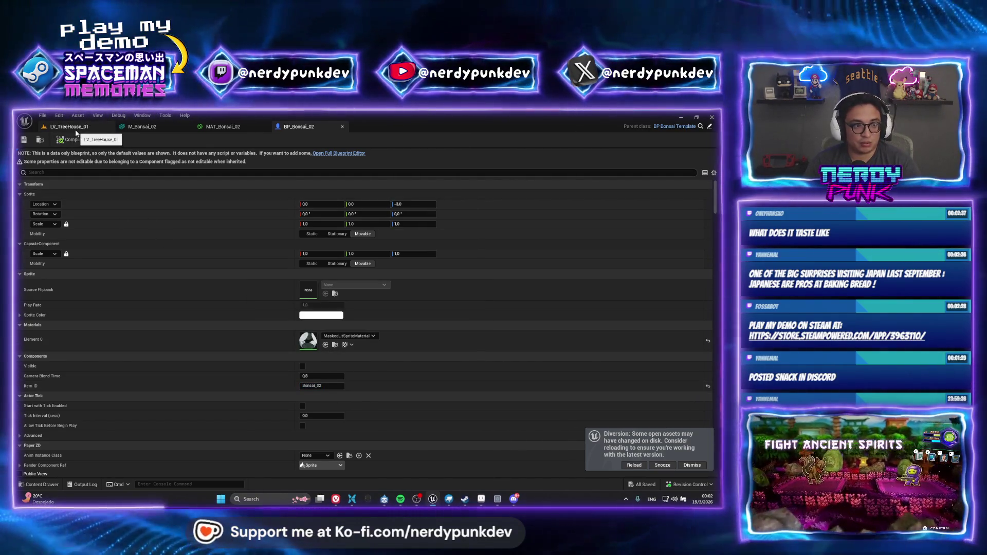
pyautogui.click(76, 130)
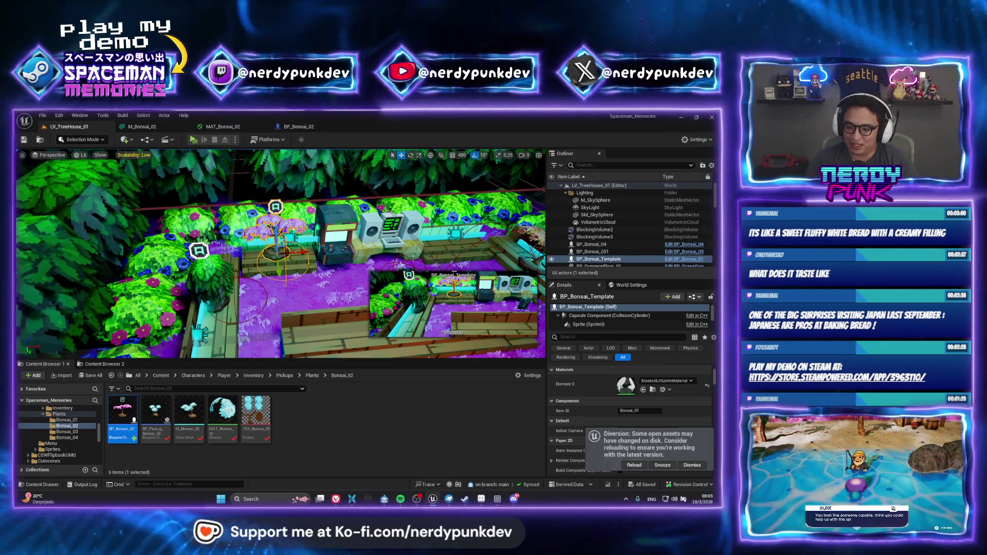
# Reopen BP_Bonsai_02 in the full Blueprint editor and show its bonsai in the 3D viewport.
pyautogui.click(680, 462)
pyautogui.moveTo(337, 353); pyautogui.dragTo(278, 349)
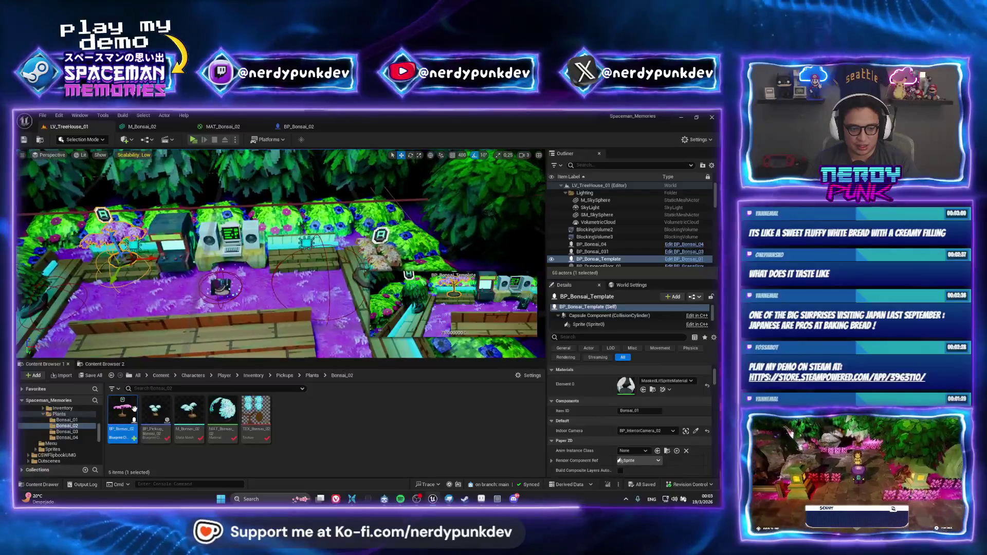
pyautogui.doubleClick(134, 408)
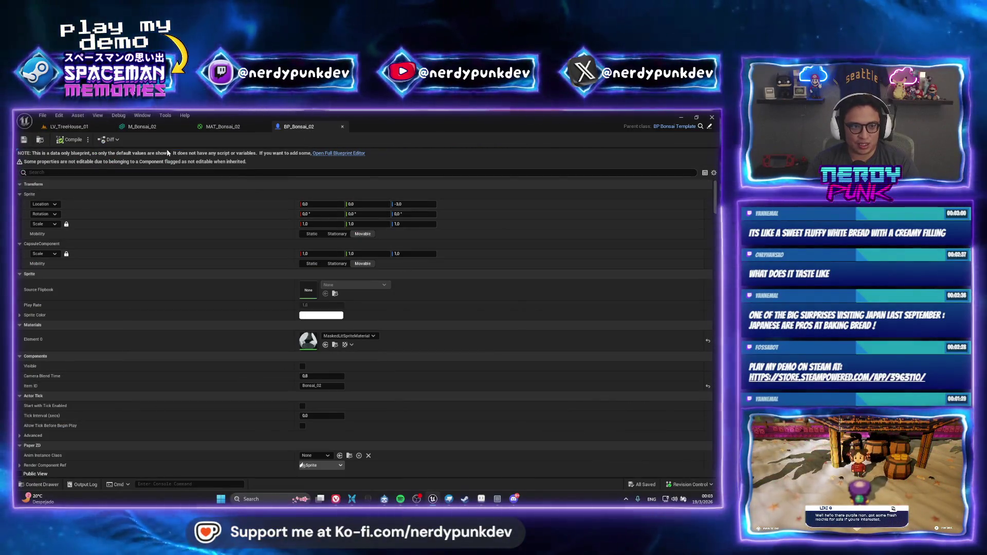
pyautogui.scroll(-5, 373, 369)
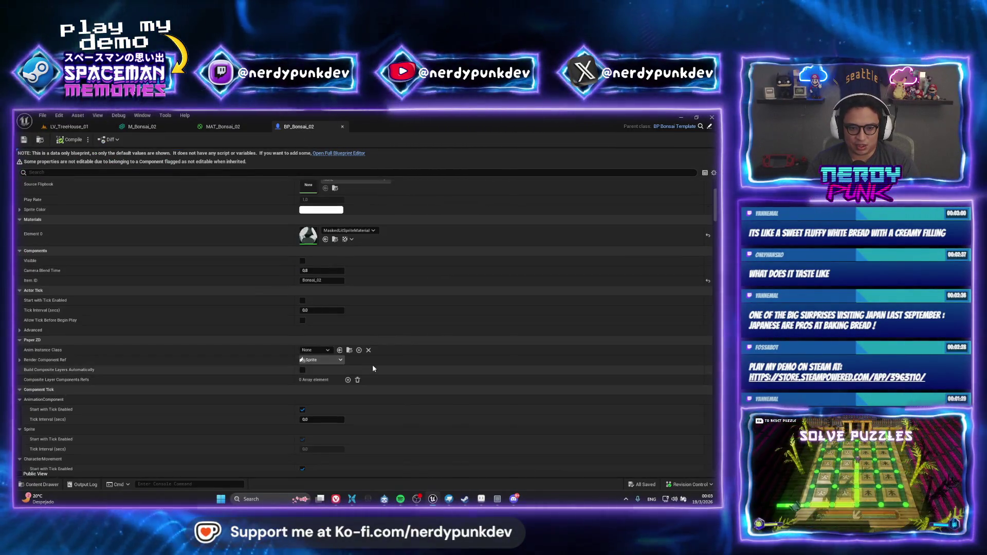
pyautogui.scroll(5, 373, 369)
pyautogui.click(338, 153)
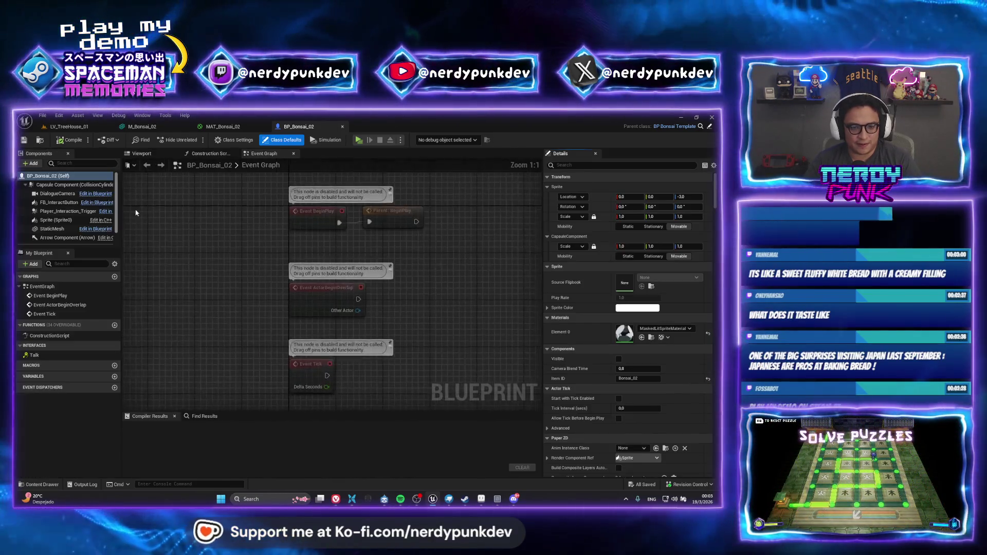
pyautogui.click(57, 220)
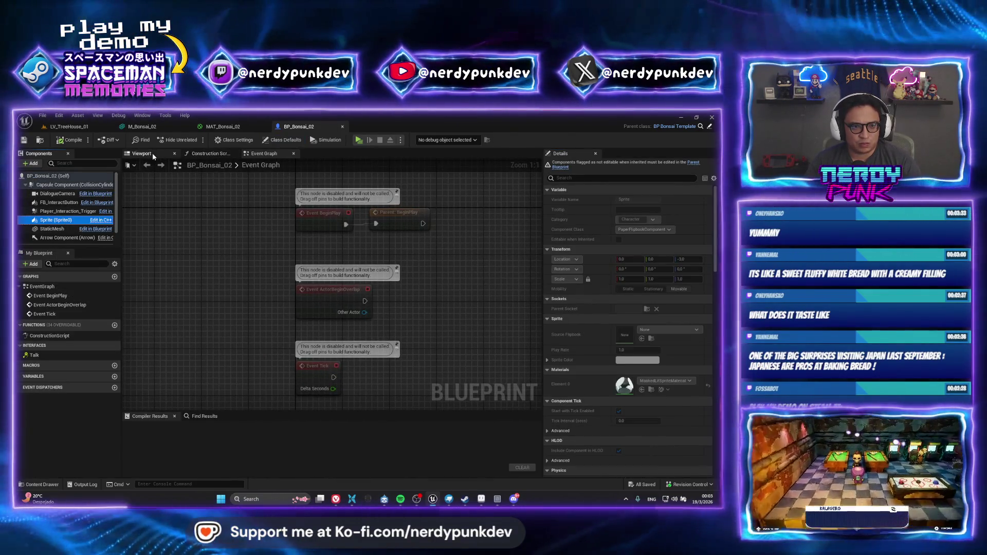
pyautogui.click(156, 155)
# Set the StaticMesh component's mesh to M_Bonsai_02, compile, and return to LV_TreeHouse_01.
pyautogui.click(388, 226)
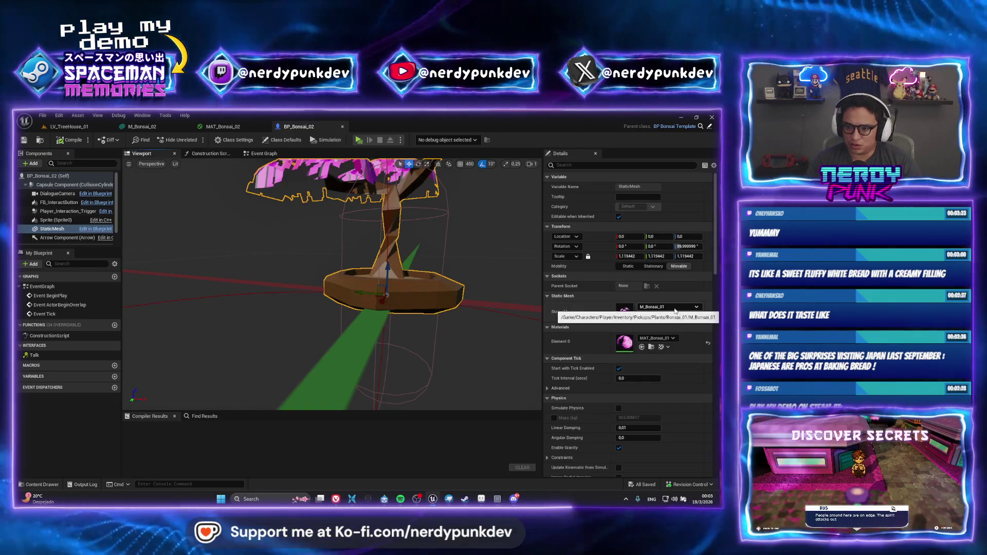
pyautogui.click(673, 308)
pyautogui.write('b')
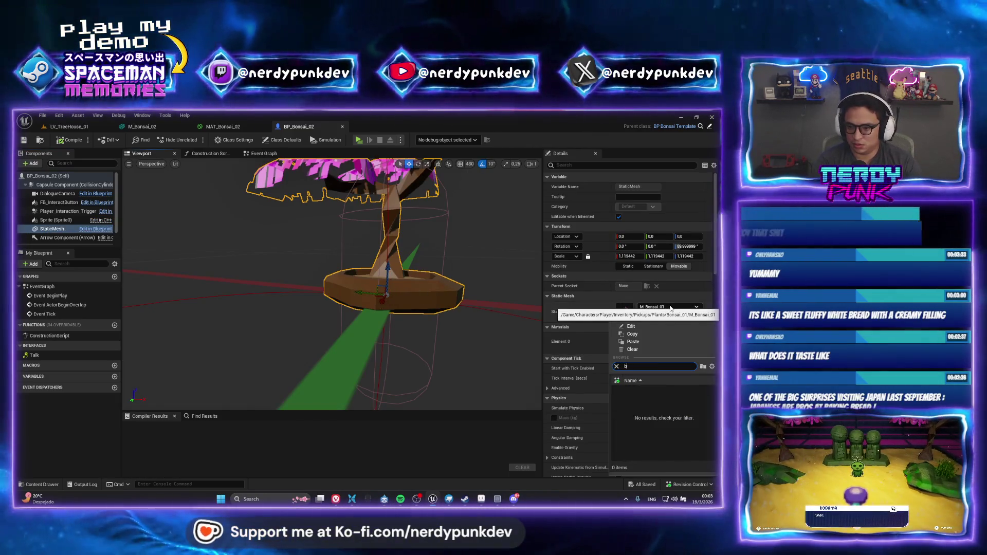
pyautogui.click(696, 404)
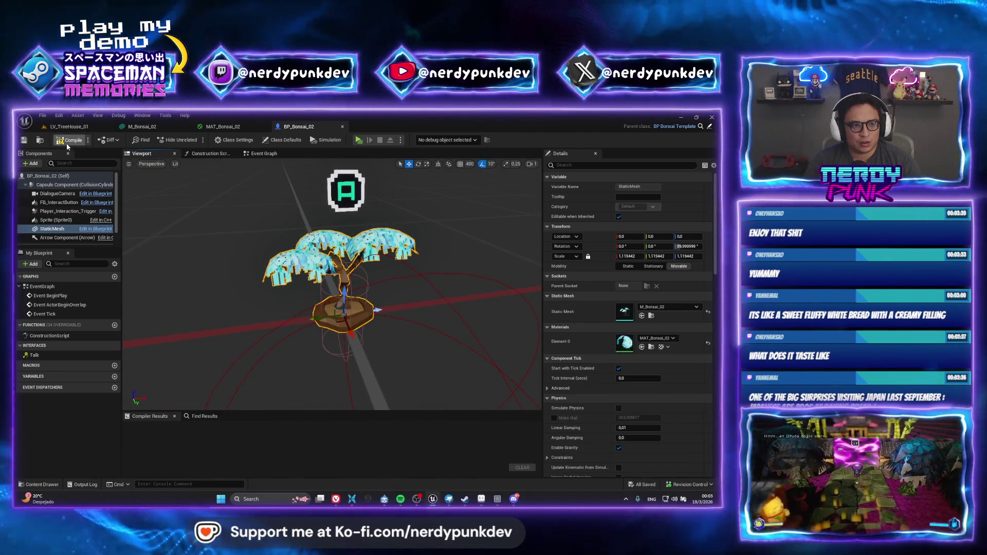
pyautogui.click(70, 139)
pyautogui.click(68, 127)
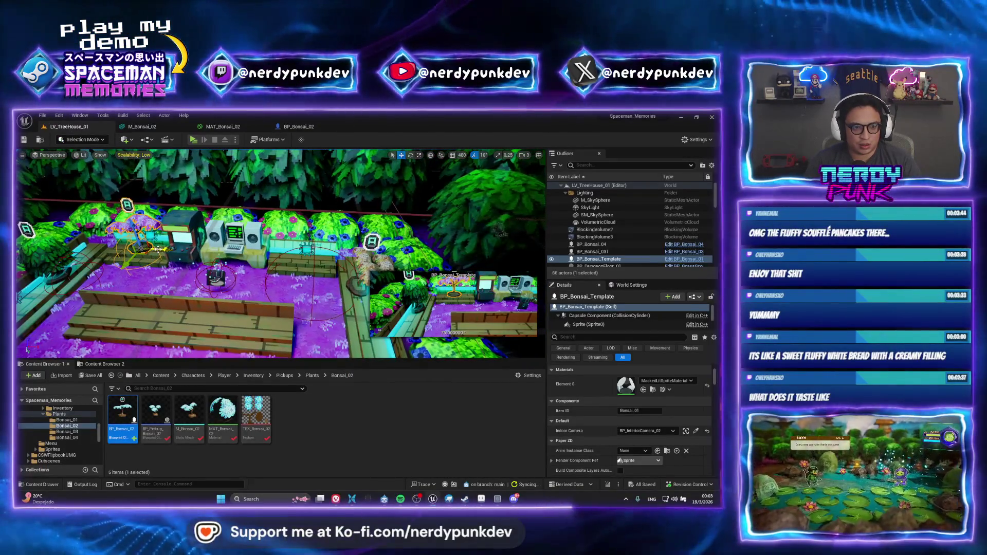
# Duplicate the bonsai template actor and replace the copy with BP_Bonsai_02.
pyautogui.hotkey('ctrl', 'd')
pyautogui.click(300, 272)
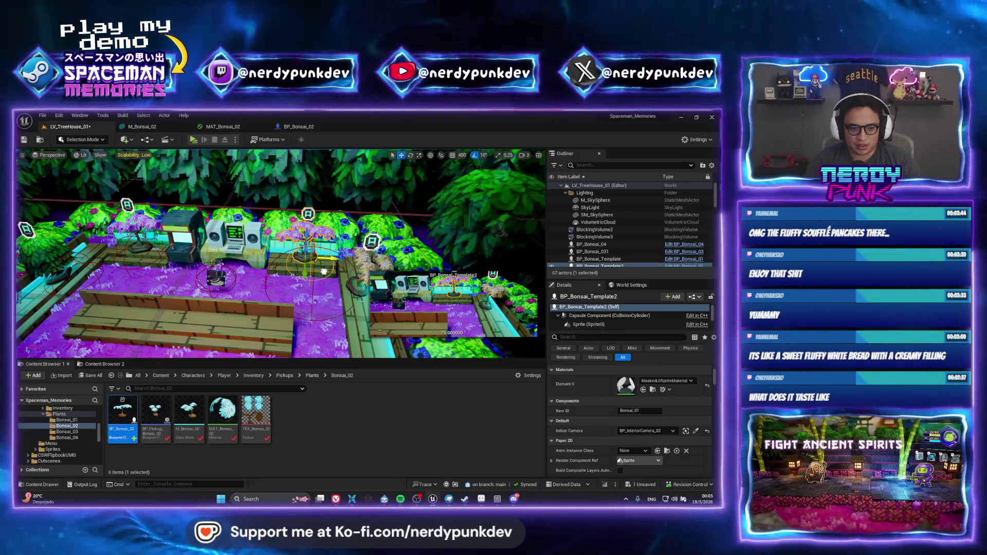
pyautogui.scroll(-1, 601, 244)
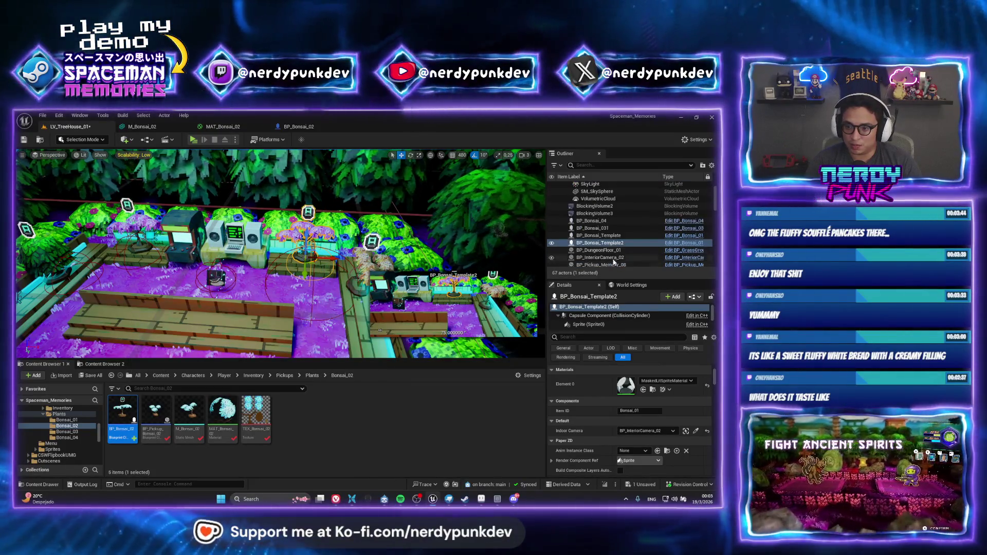
pyautogui.rightClick(600, 244)
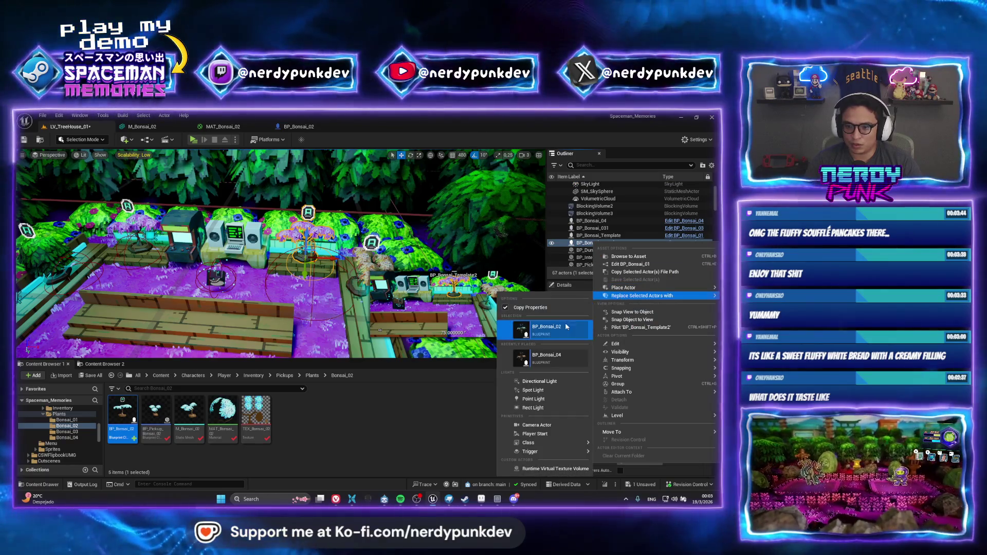
pyautogui.click(546, 329)
pyautogui.scroll(-5, 380, 330)
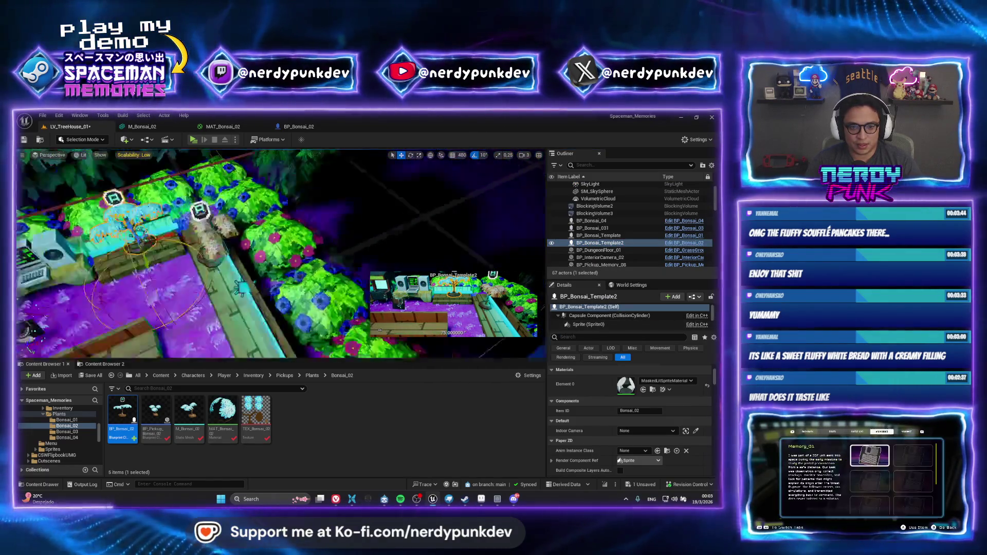
# Set BP_InteriorCamera_02 as the bonsai's Indoor Camera, save the level, and start a play test.
pyautogui.hotkey('ctrl', 's')
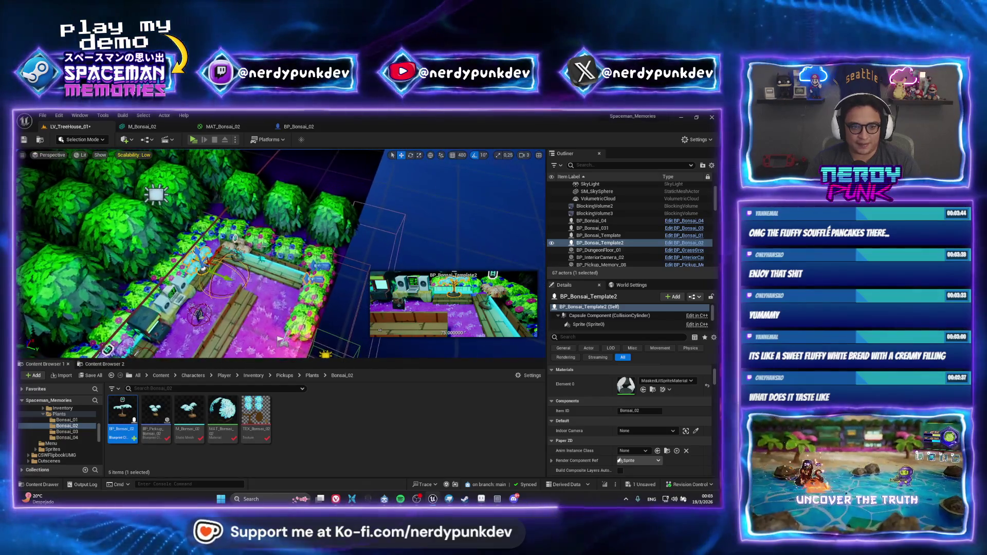
pyautogui.press('f')
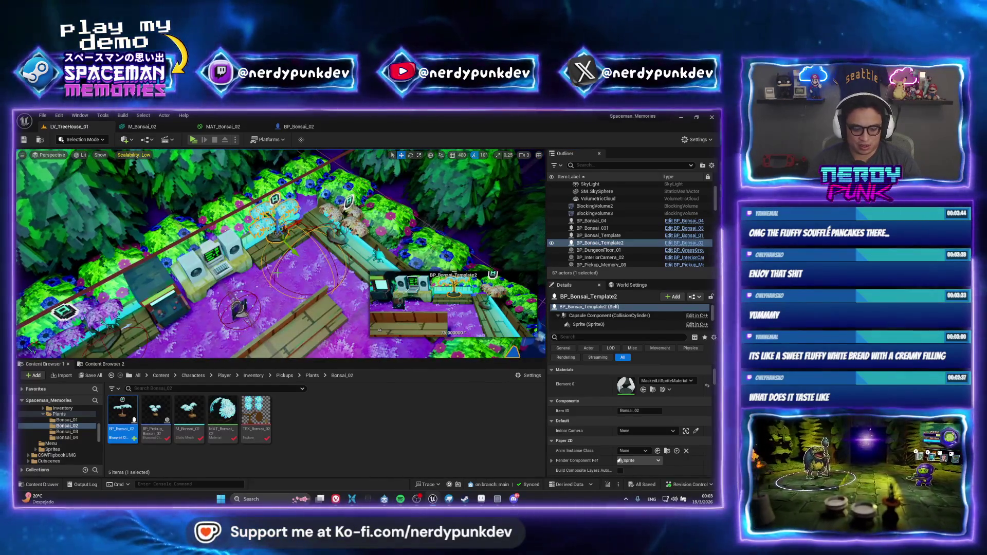
pyautogui.hotkey('ctrl', 'p')
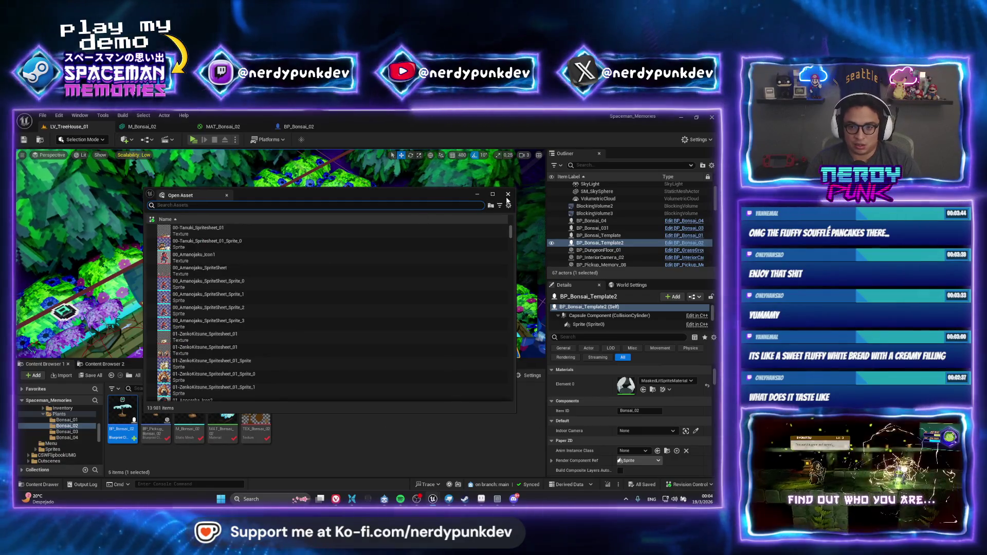
pyautogui.press('Escape')
pyautogui.click(695, 431)
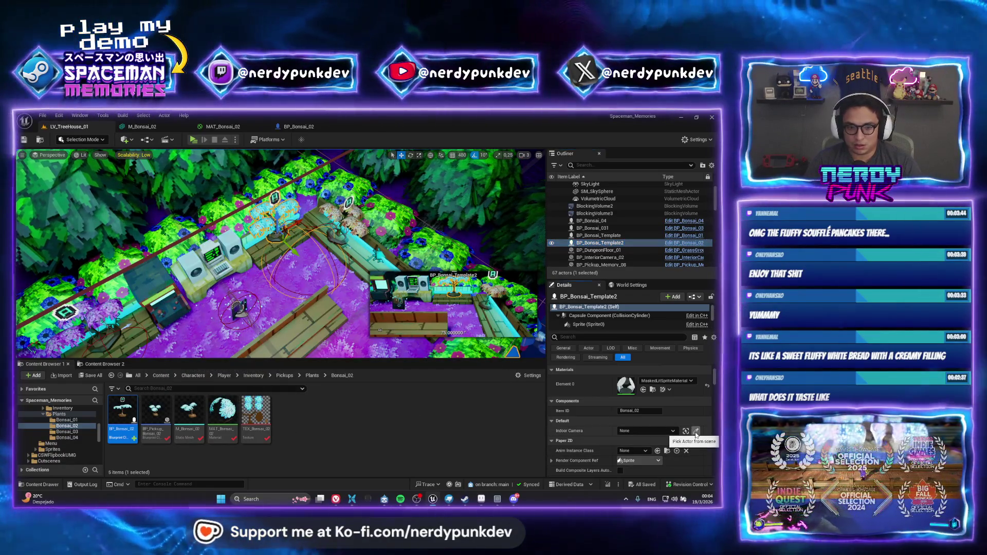
pyautogui.moveTo(276, 276); pyautogui.dragTo(274, 257)
pyautogui.click(232, 168)
pyautogui.moveTo(232, 169); pyautogui.dragTo(232, 206)
pyautogui.hotkey('ctrl', 's')
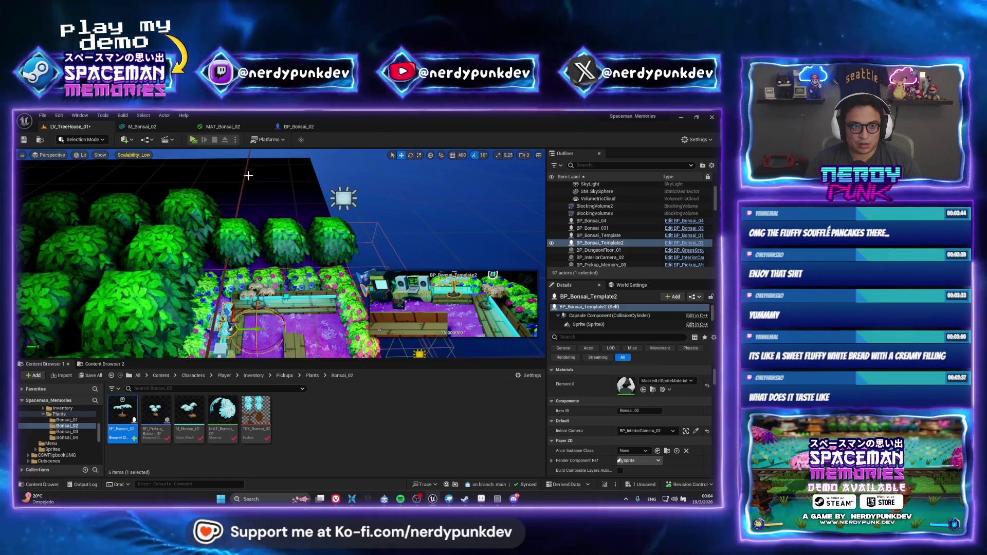
pyautogui.click(194, 140)
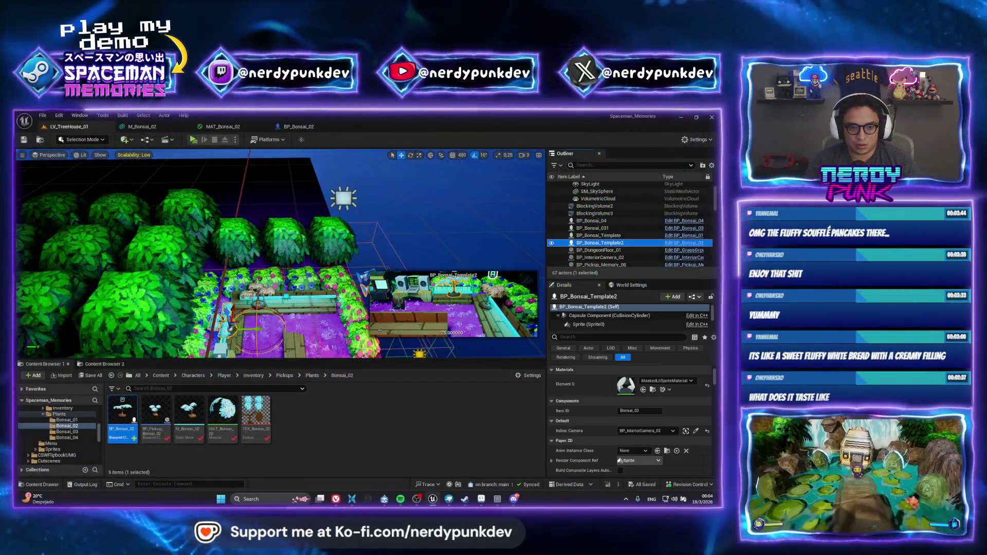
# Select BP_Bonsai_04 in the Outliner once the preview is closed.
pyautogui.click(591, 220)
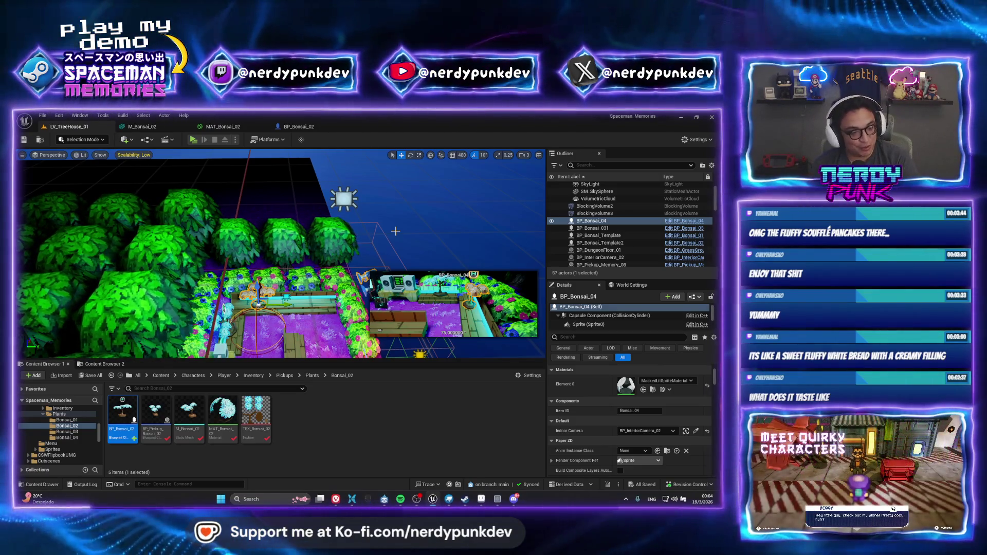
# Search the assets for 'lv_game' and open the LV_Gameplay_01 level.
pyautogui.moveTo(395, 232); pyautogui.dragTo(326, 248)
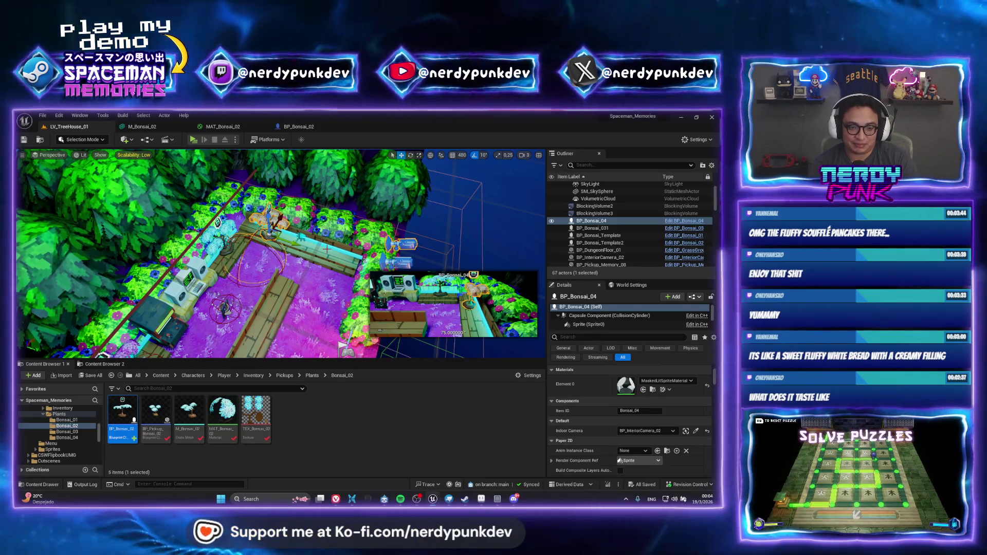
pyautogui.hotkey('ctrl', 'p')
pyautogui.write('lv_')
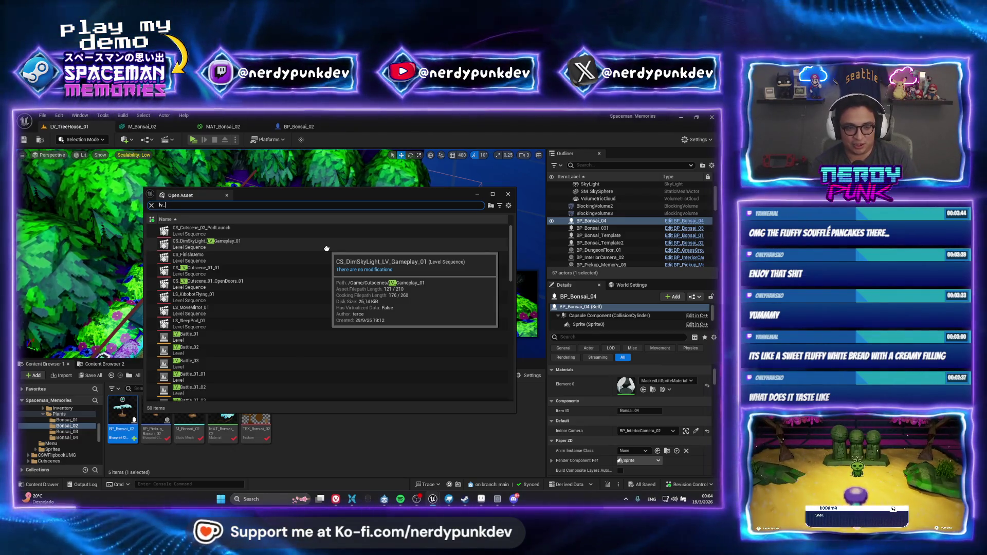
pyautogui.write('game')
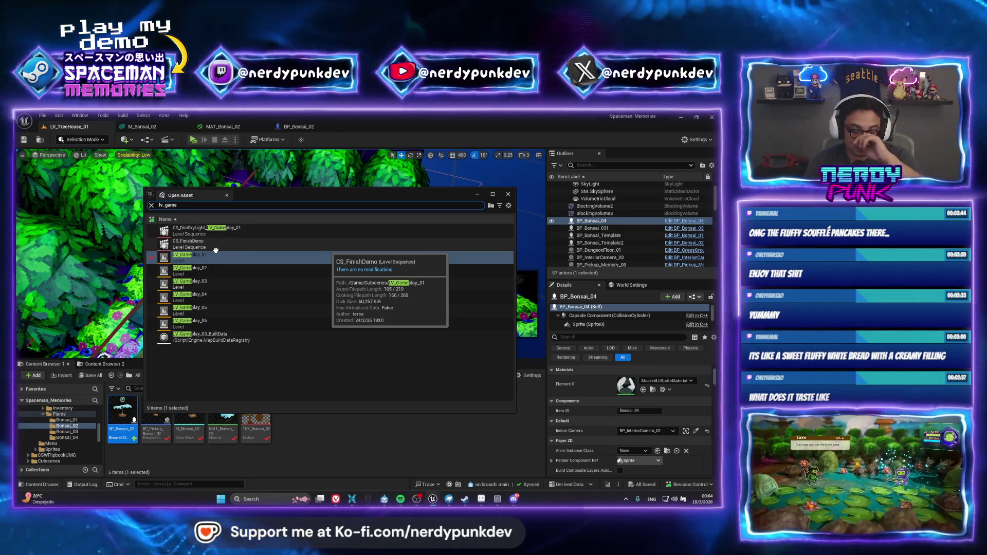
pyautogui.press('Return')
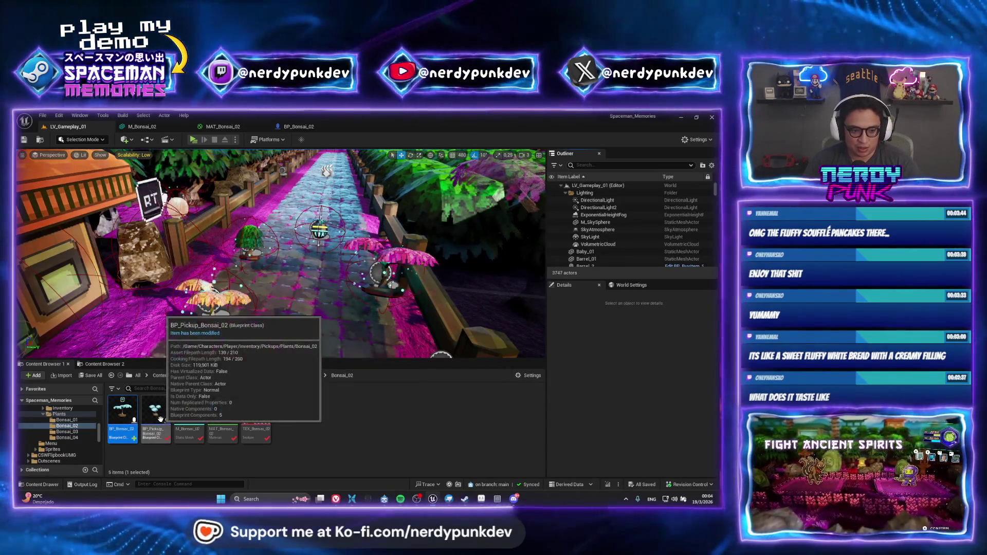
# Place a BP_Pickup_Bonsai_02 pickup beside the path and launch a play test.
pyautogui.moveTo(156, 411)
pyautogui.mouseDown()
pyautogui.moveTo(165, 390)
pyautogui.moveTo(268, 296)
pyautogui.moveTo(298, 280)
pyautogui.mouseUp()
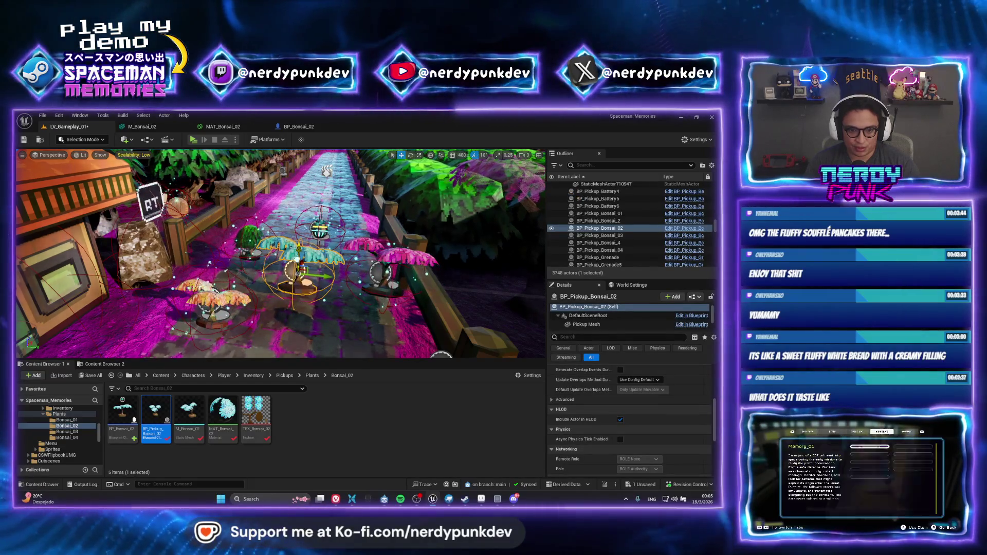
pyautogui.scroll(-5, 298, 279)
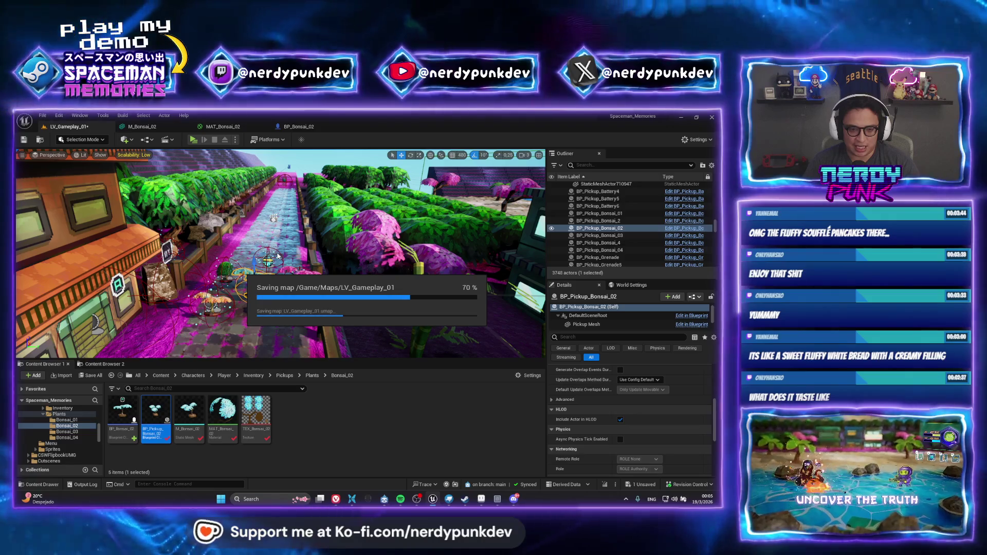
pyautogui.moveTo(277, 255)
pyautogui.mouseDown()
pyautogui.moveTo(280, 216)
pyautogui.moveTo(262, 203)
pyautogui.mouseUp()
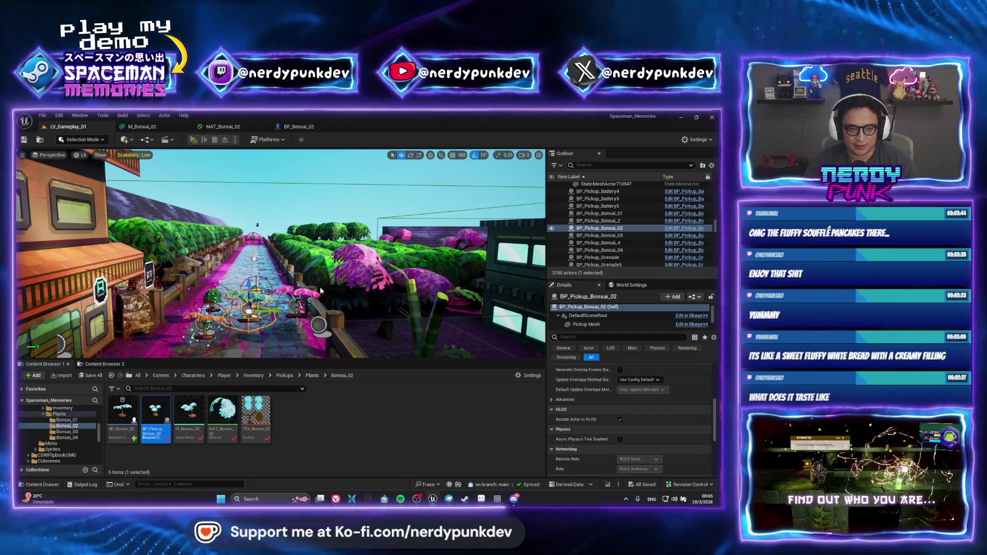
pyautogui.hotkey('alt', 'p')
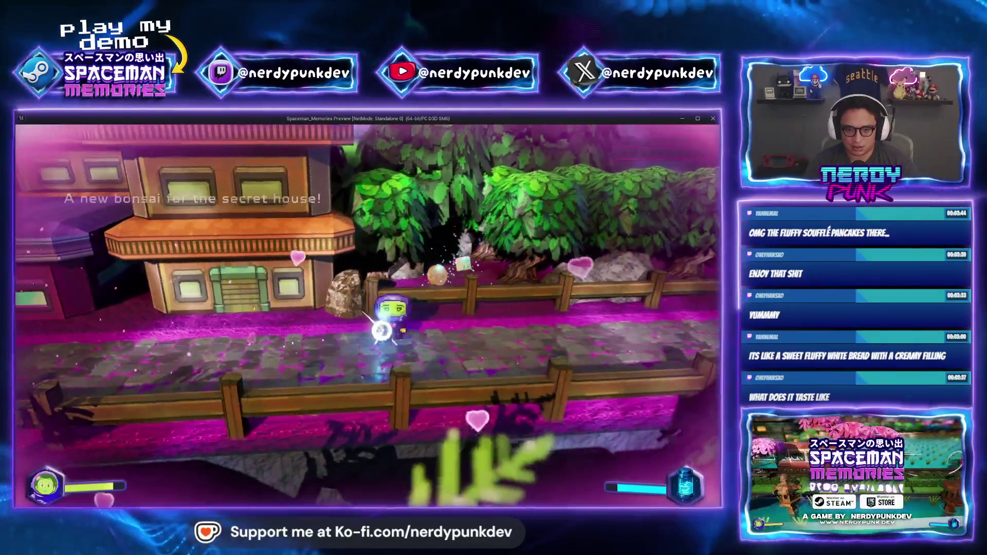
# Collect the bonsai pickup in the running game, walk across the garden, and exit the preview.
pyautogui.press('v')
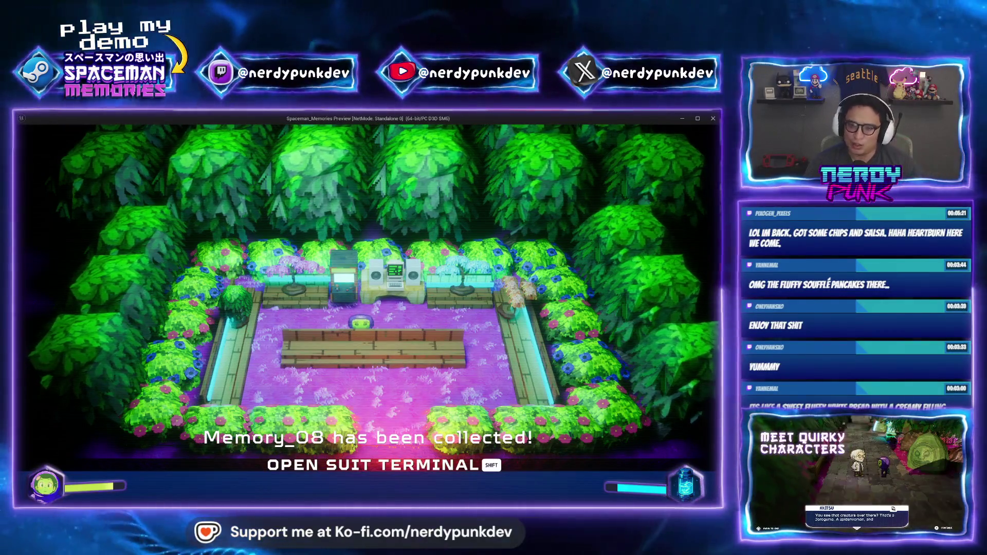
pyautogui.press('d')
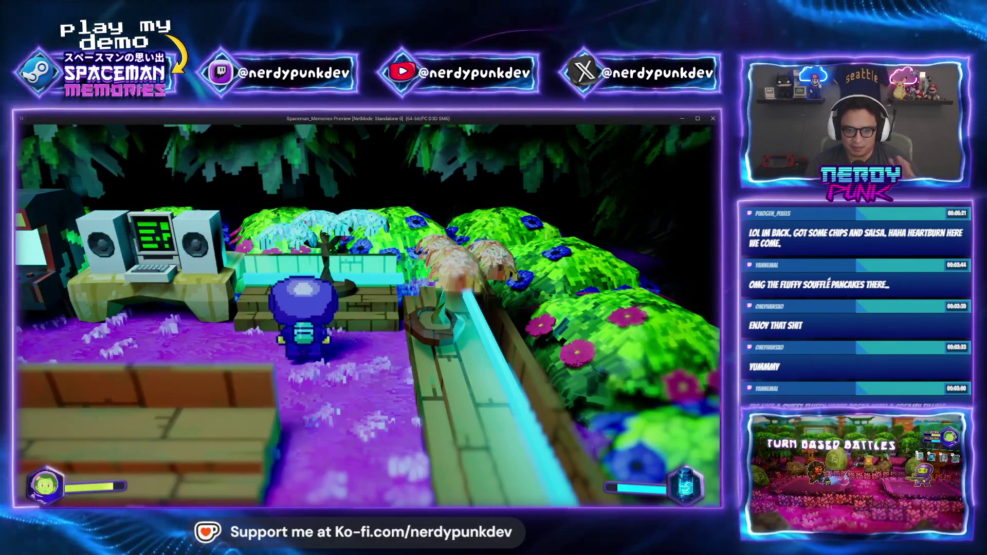
pyautogui.press('Escape')
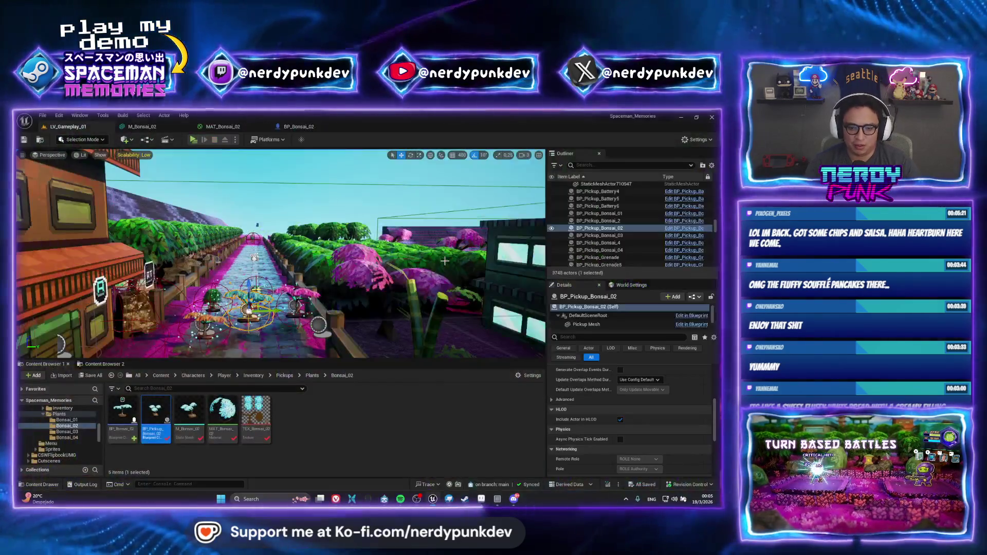
# Marquee-select both blue leaf clusters on TEX_Bonsai_01, leaving the brown trunk out.
pyautogui.click(481, 498)
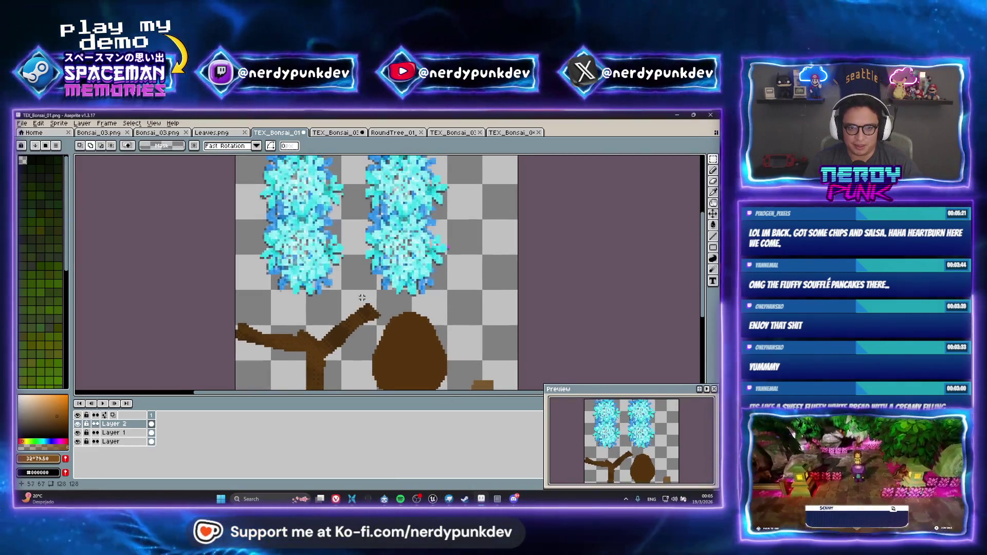
pyautogui.scroll(3, 332, 232)
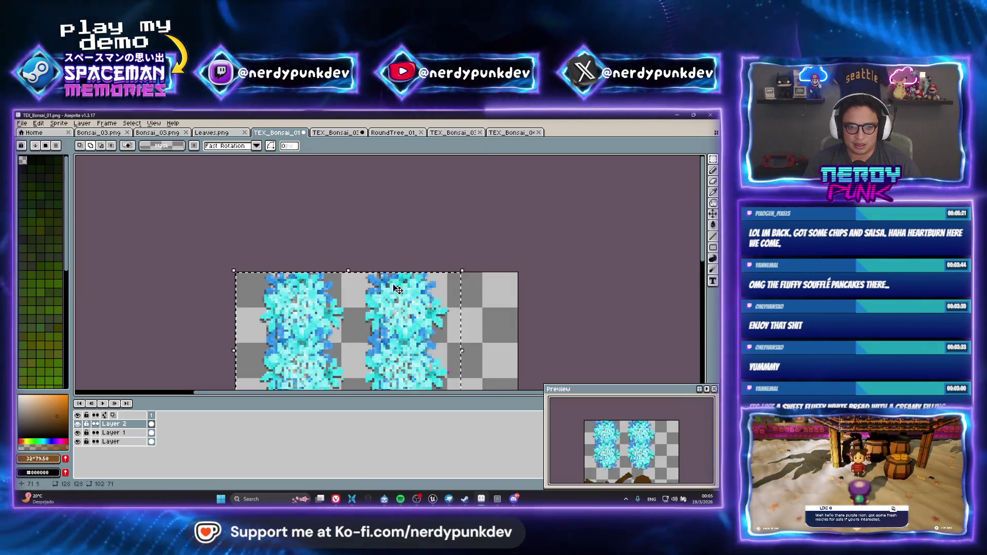
pyautogui.scroll(-2, 398, 288)
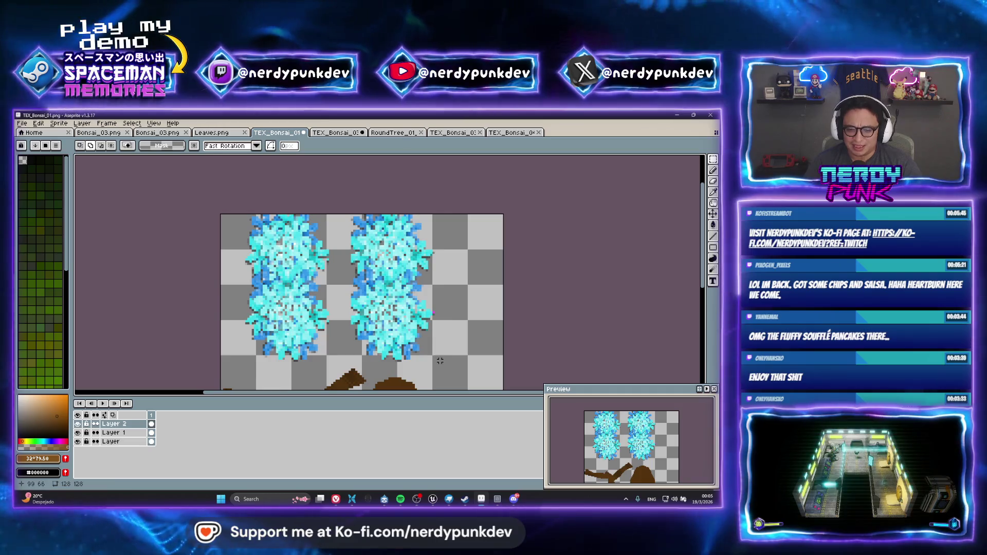
pyautogui.moveTo(440, 365); pyautogui.dragTo(219, 212)
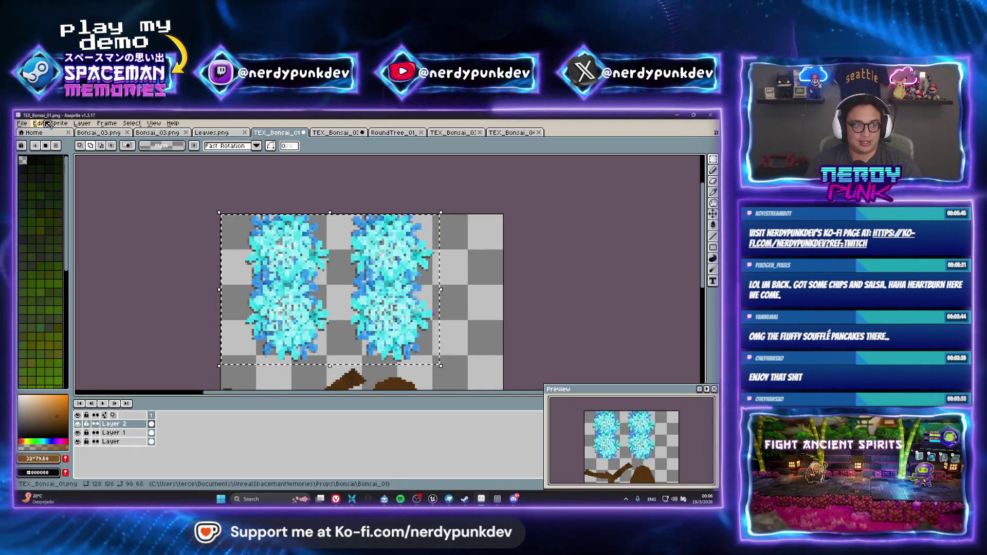
pyautogui.click(40, 123)
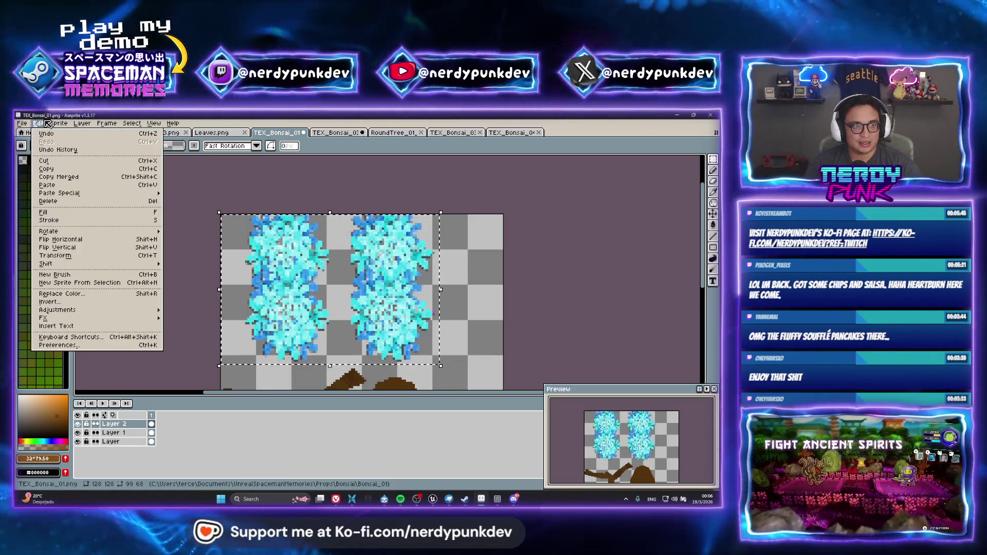
# Cancel a Brightness/Contrast trial, apply a Hue/Saturation change, and compare by toggling Layer 2.
pyautogui.moveTo(113, 311)
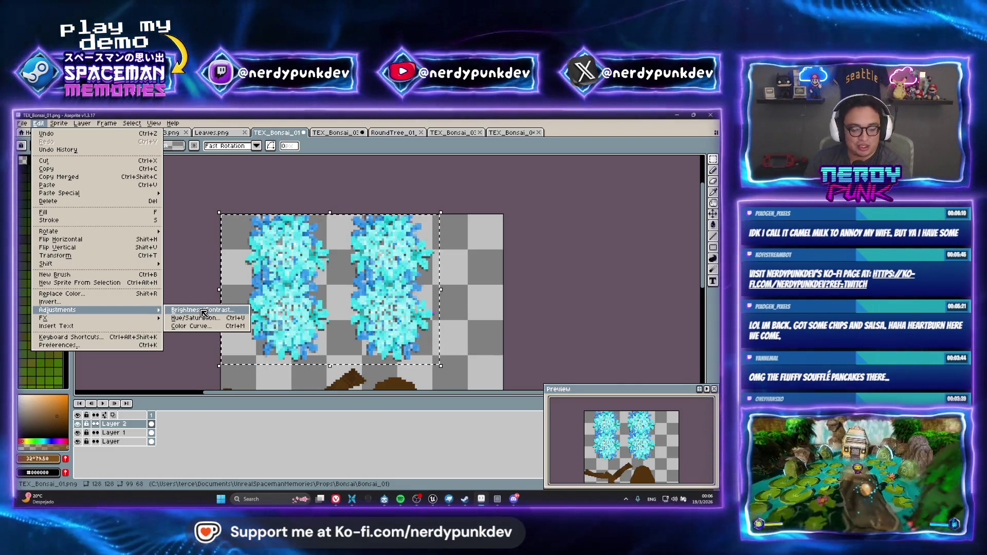
pyautogui.click(203, 310)
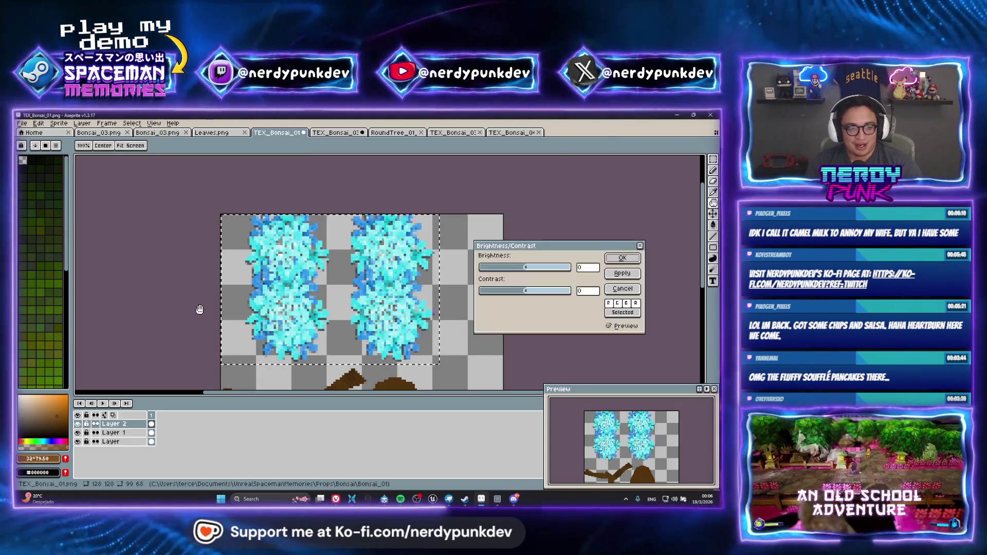
pyautogui.click(623, 289)
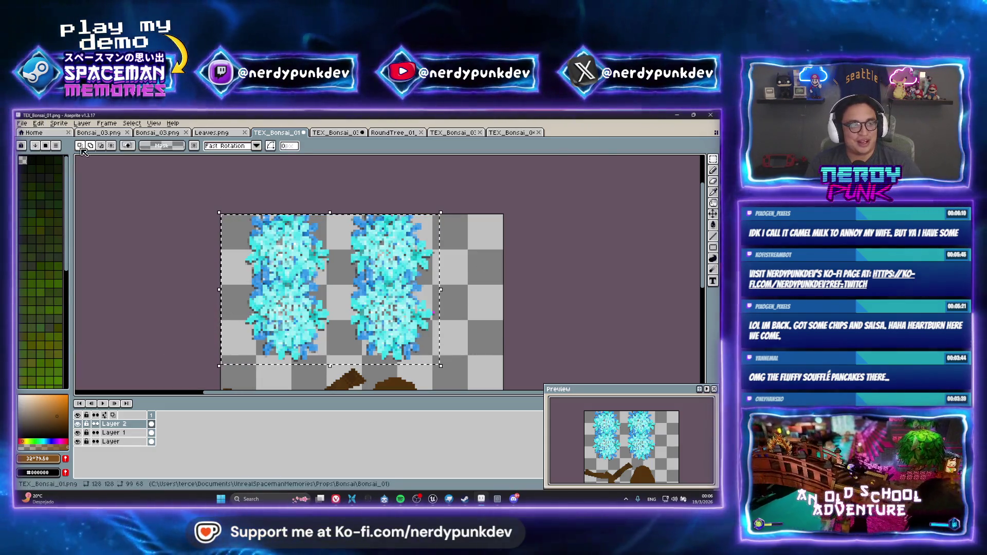
pyautogui.click(38, 124)
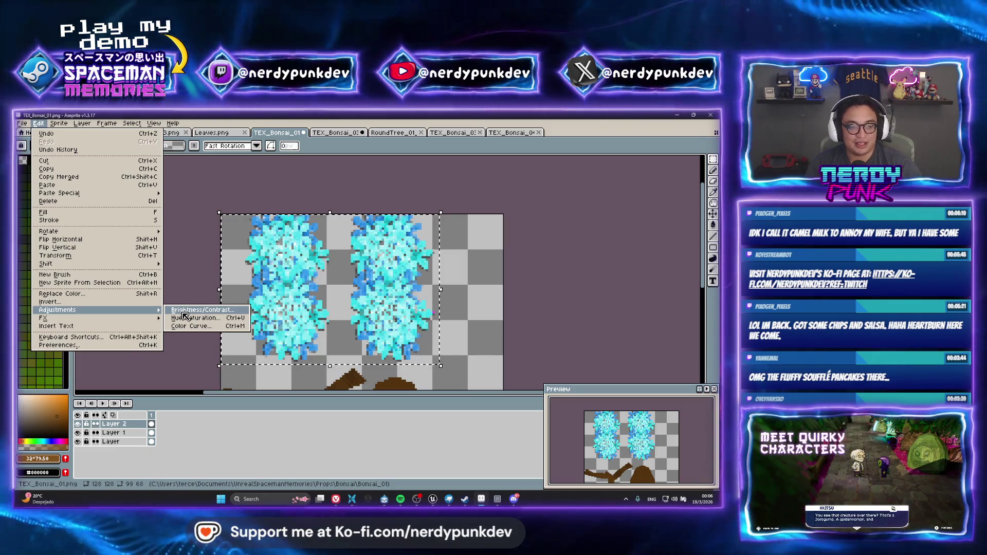
pyautogui.click(198, 318)
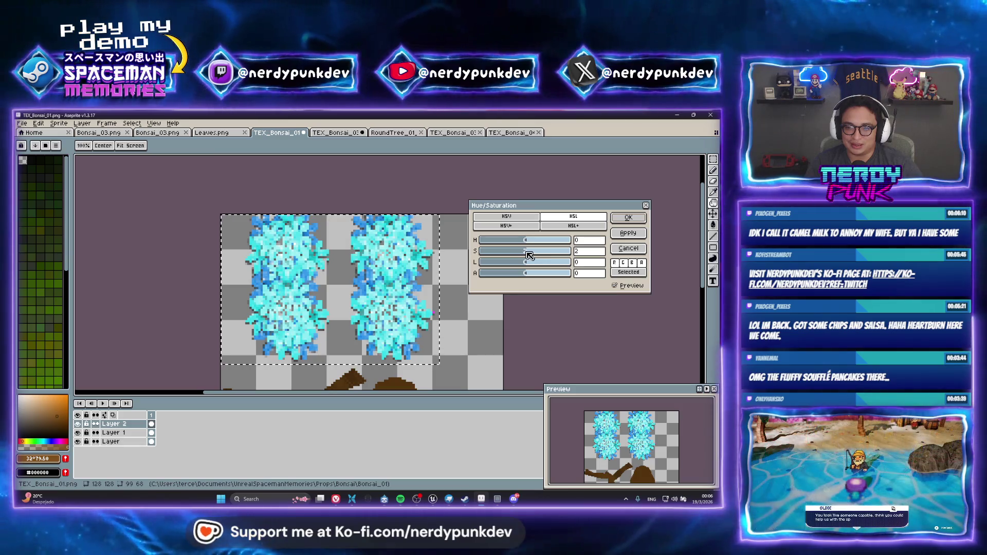
pyautogui.moveTo(525, 251); pyautogui.dragTo(517, 253)
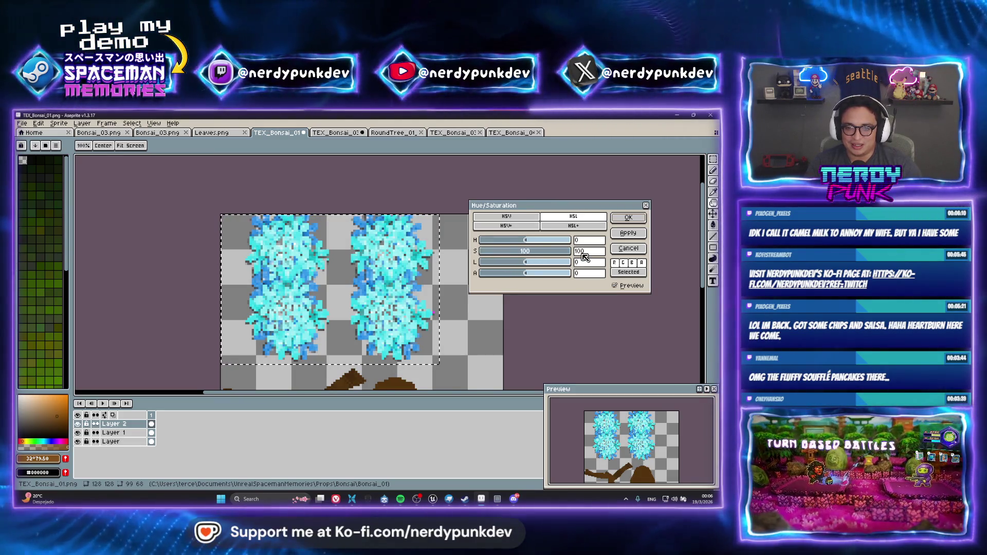
pyautogui.click(628, 218)
pyautogui.click(81, 423)
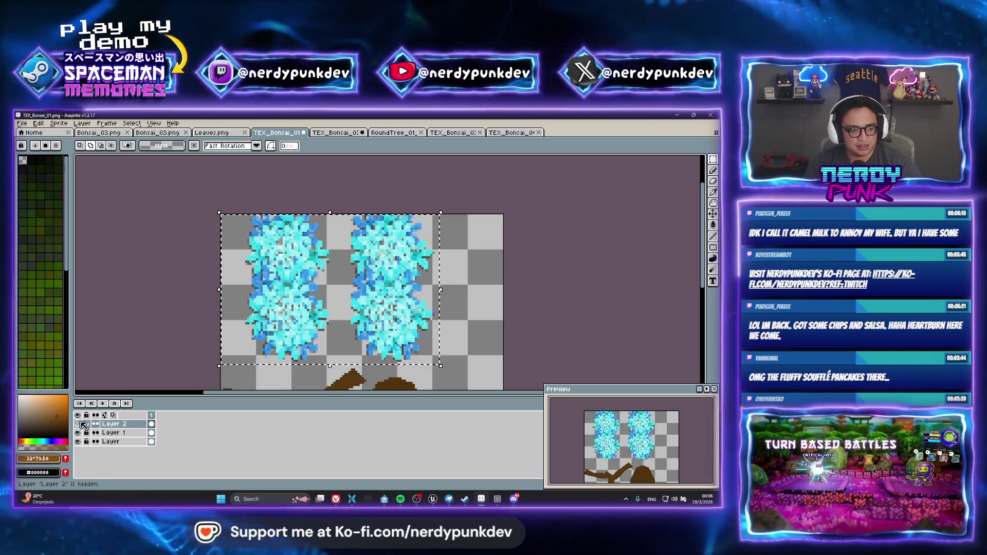
pyautogui.click(78, 441)
pyautogui.click(78, 441)
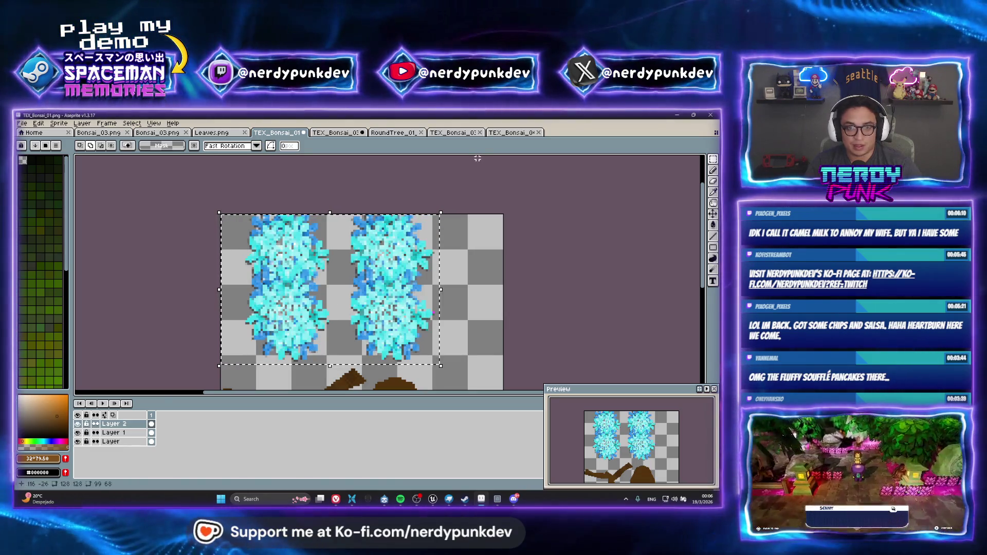
# Open Bonsai_02.png as a single sprite, skipping the animation prompt.
pyautogui.click(22, 124)
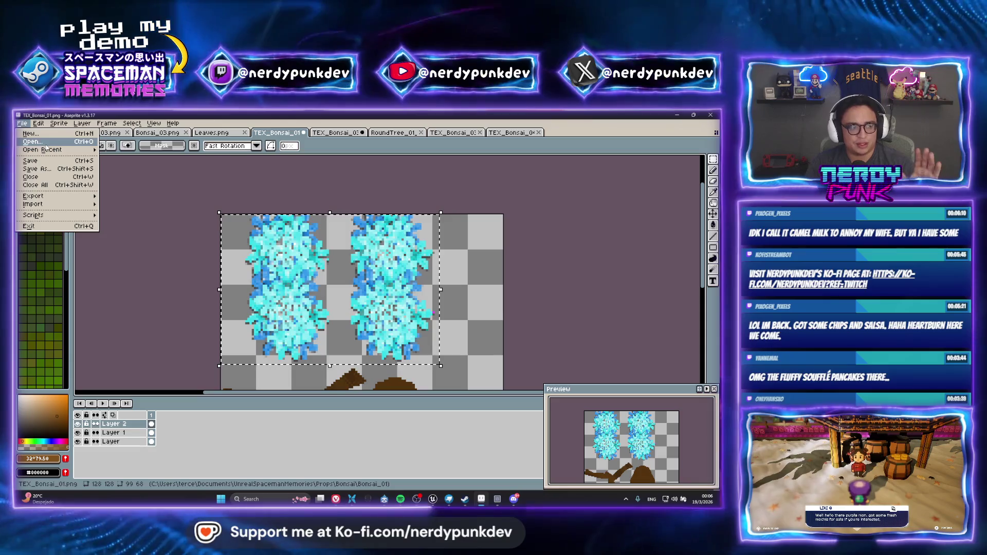
pyautogui.click(51, 147)
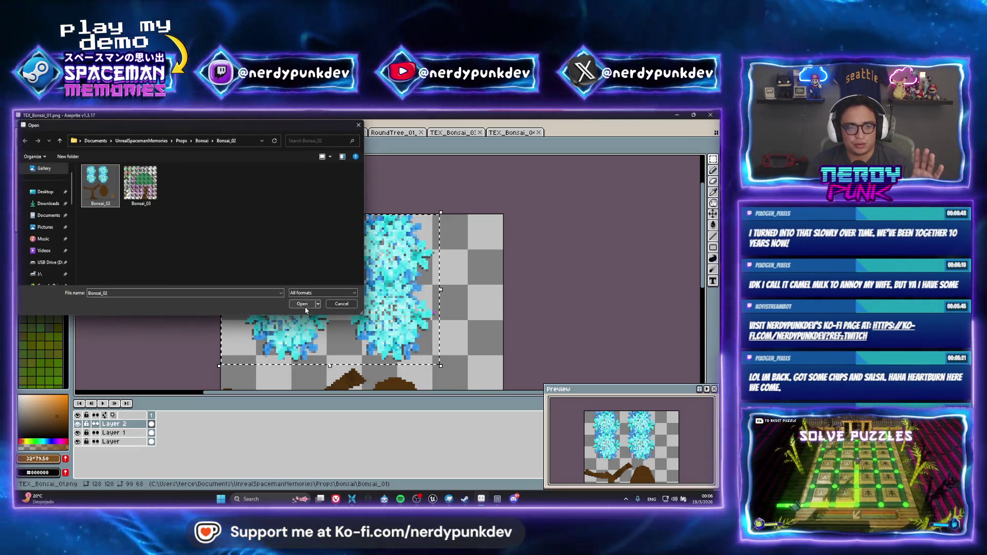
pyautogui.press('Escape')
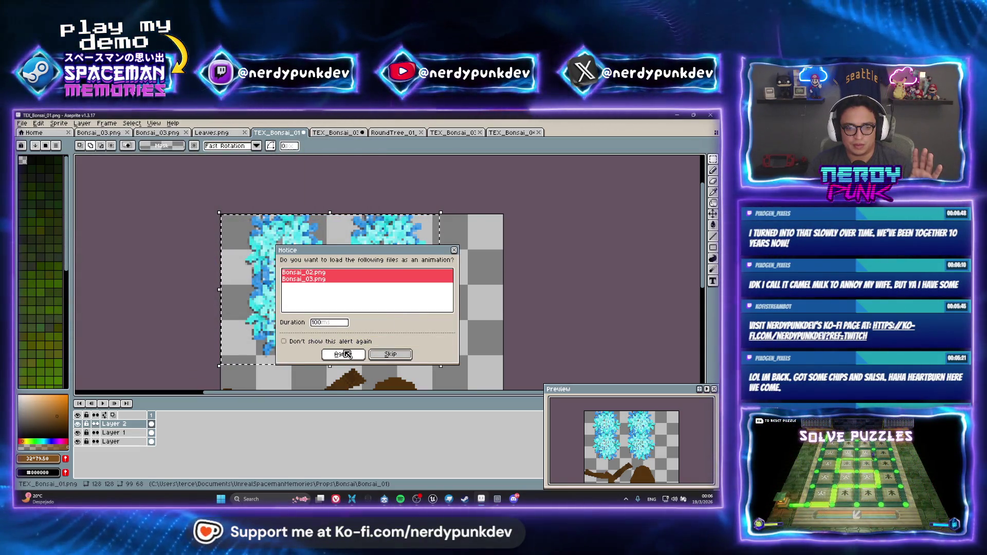
pyautogui.click(391, 355)
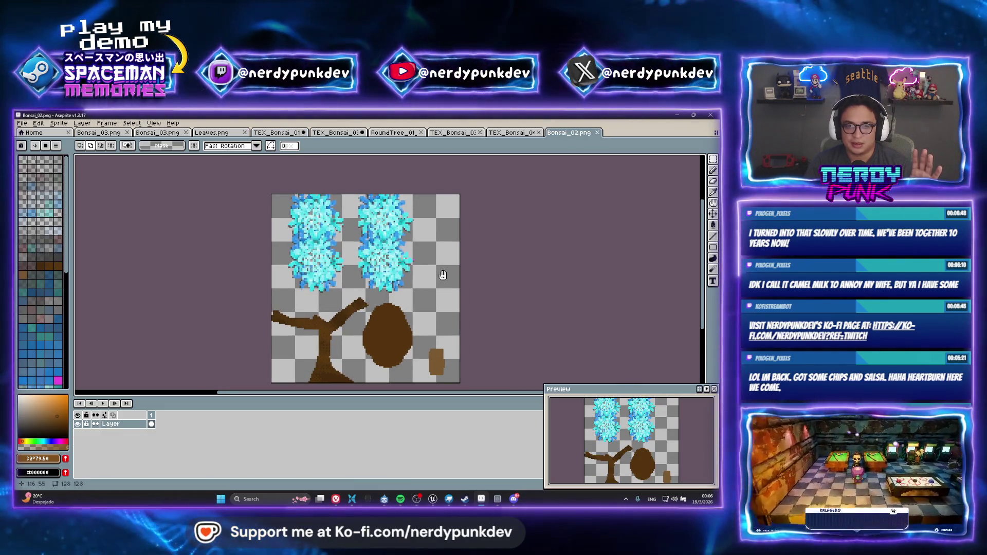
# Marquee-select the leaf strip across the top of the Bonsai_02 canvas and zoom in.
pyautogui.moveTo(272, 184); pyautogui.dragTo(461, 295)
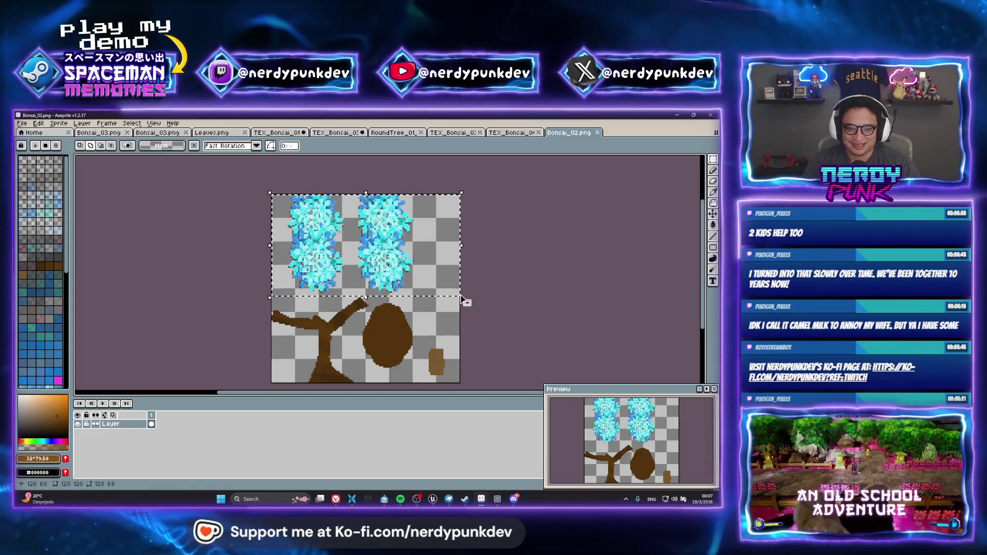
pyautogui.scroll(2, 368, 242)
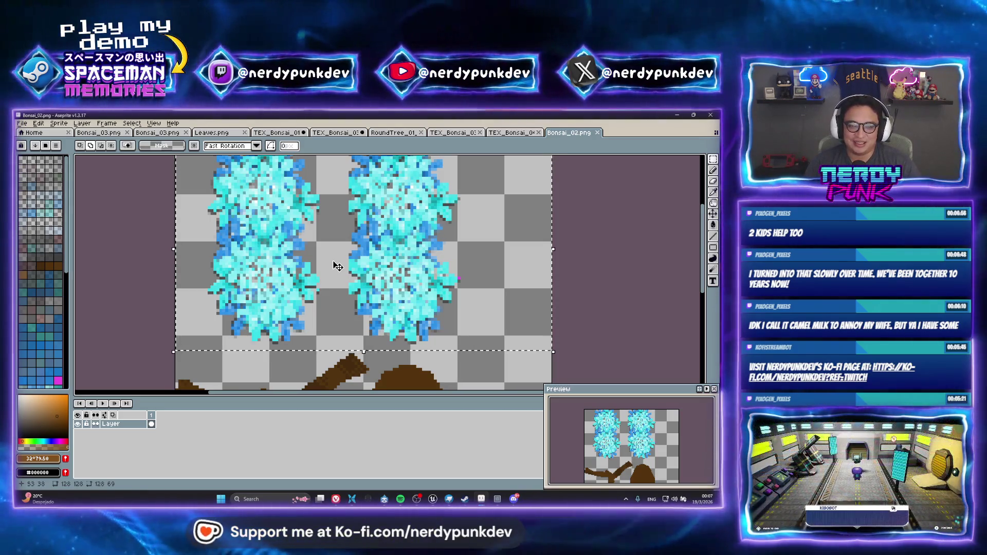
pyautogui.click(38, 124)
pyautogui.moveTo(109, 311)
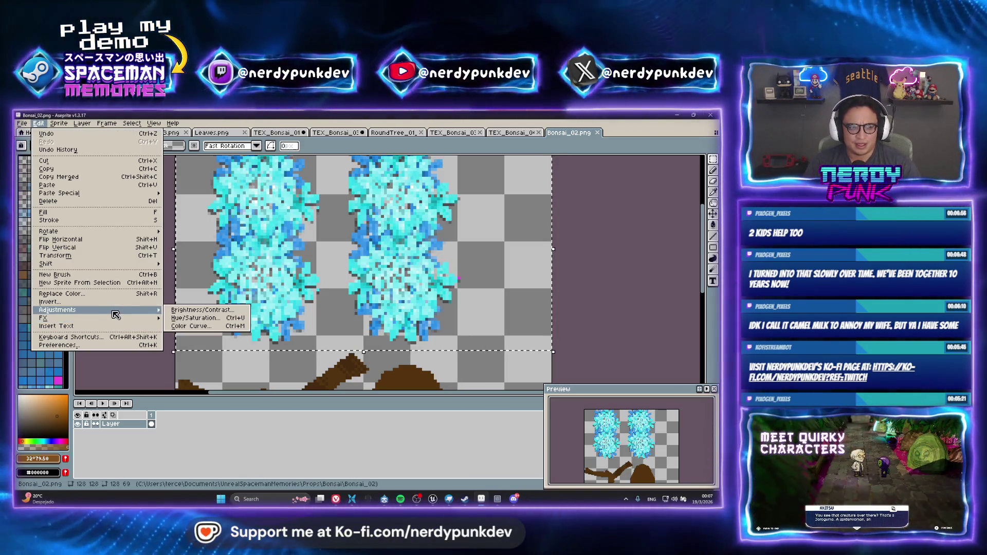
# Raise the leaves' saturation with Hue/Saturation, apply it, and clear the selection.
pyautogui.click(213, 319)
pyautogui.moveTo(531, 251)
pyautogui.mouseDown()
pyautogui.moveTo(562, 252)
pyautogui.moveTo(504, 265)
pyautogui.moveTo(515, 264)
pyautogui.mouseUp()
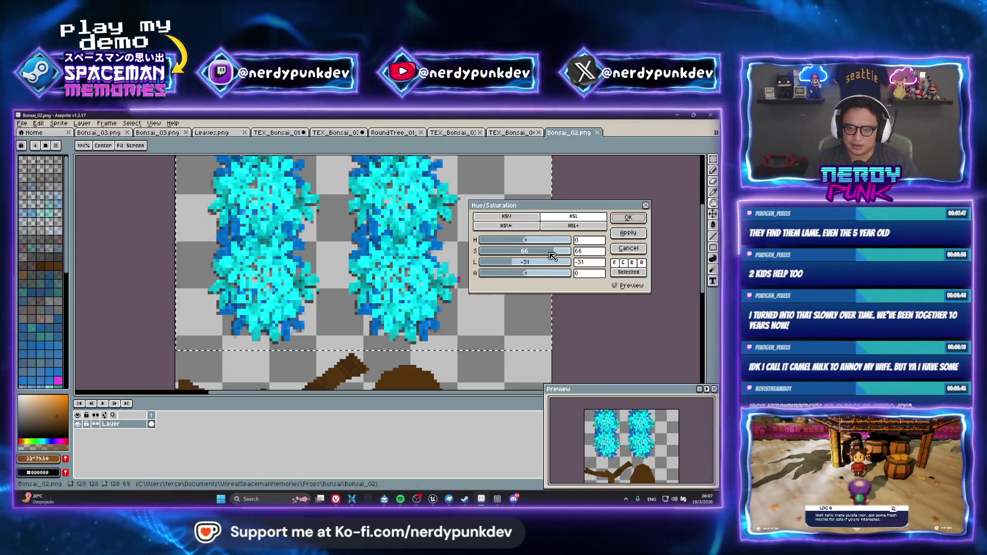
pyautogui.moveTo(544, 254)
pyautogui.mouseDown()
pyautogui.moveTo(517, 253)
pyautogui.moveTo(552, 252)
pyautogui.mouseUp()
pyautogui.click(628, 218)
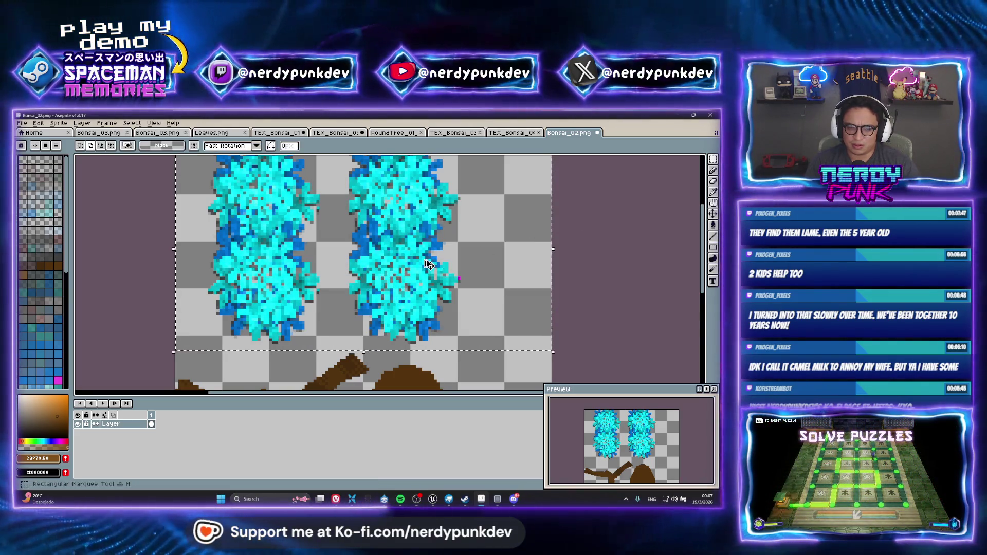
pyautogui.hotkey('ctrl', 'd')
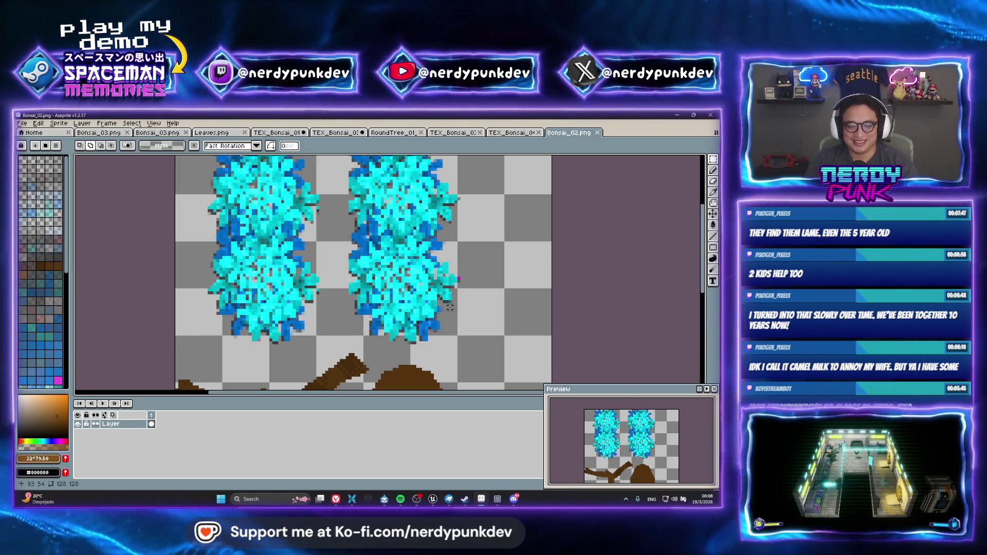
pyautogui.click(432, 497)
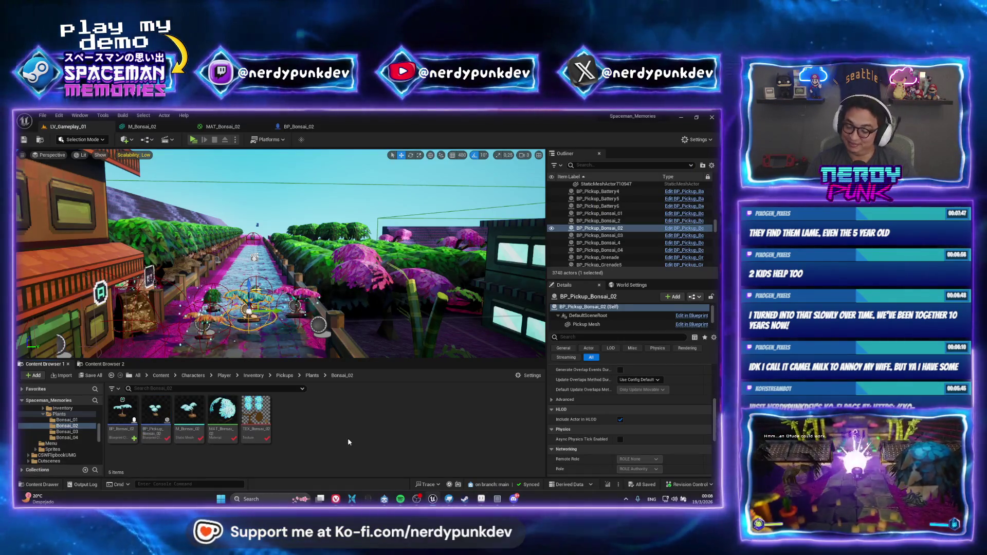
# Reimport TEX_Bonsai_02, then play-test: walk to the house, grenade the rock, reach the right planter.
pyautogui.rightClick(259, 417)
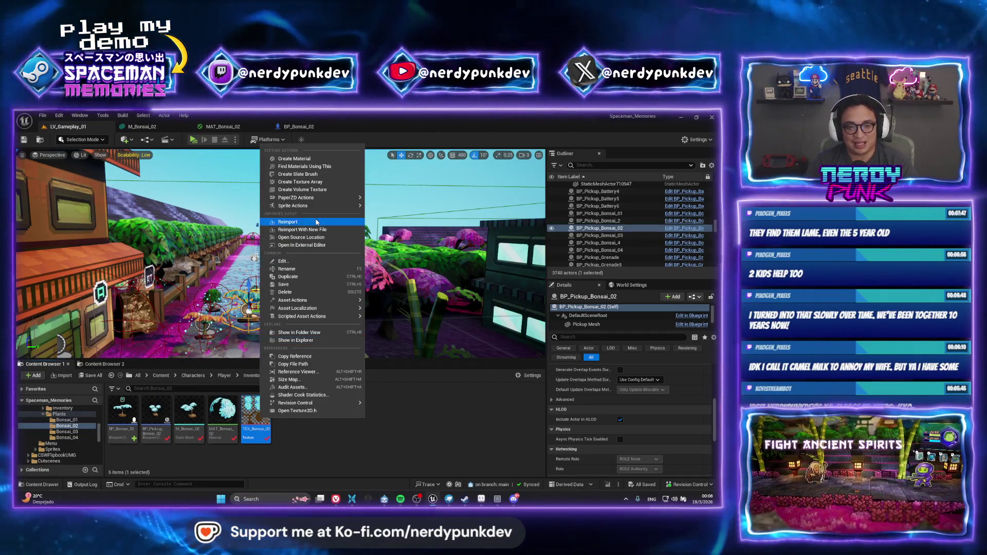
pyautogui.click(288, 221)
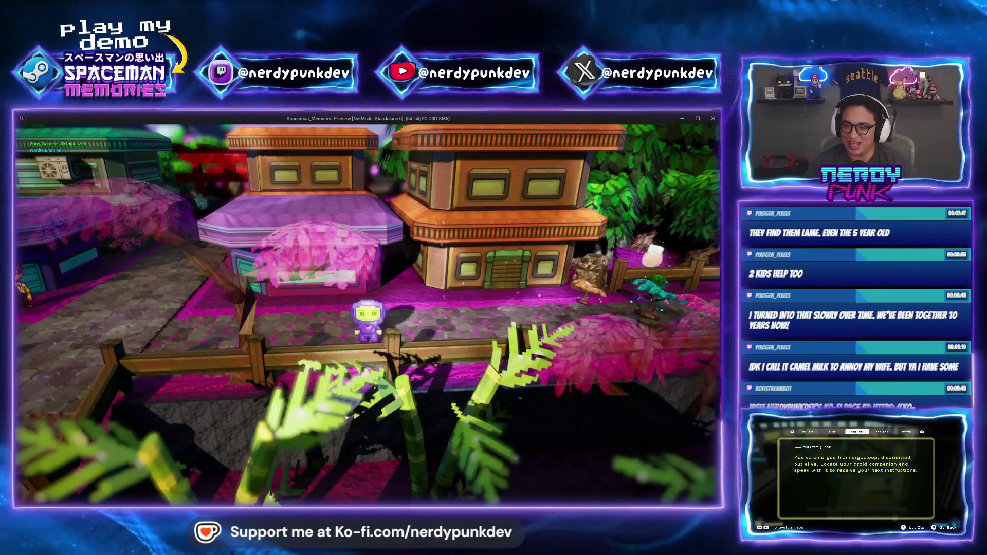
pyautogui.press('d')
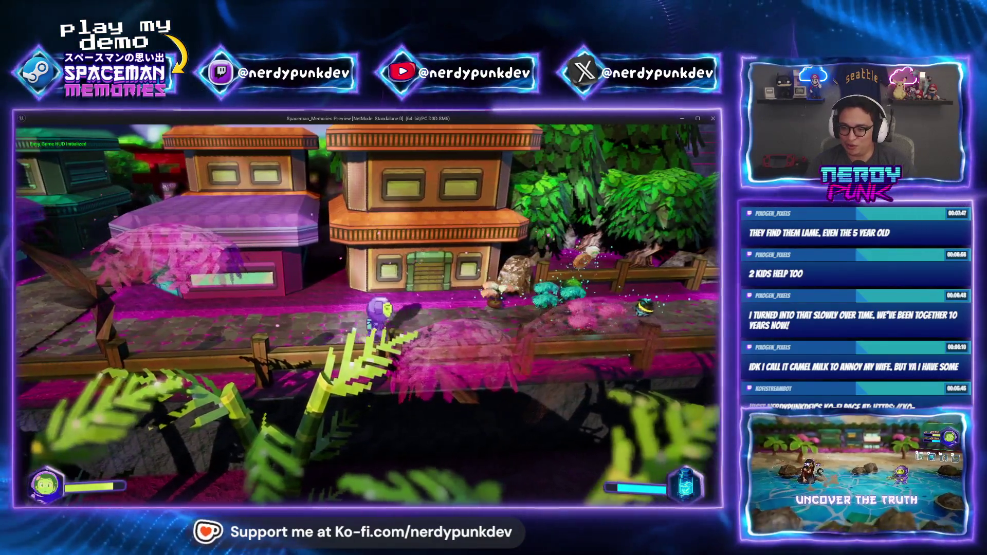
pyautogui.press('d')
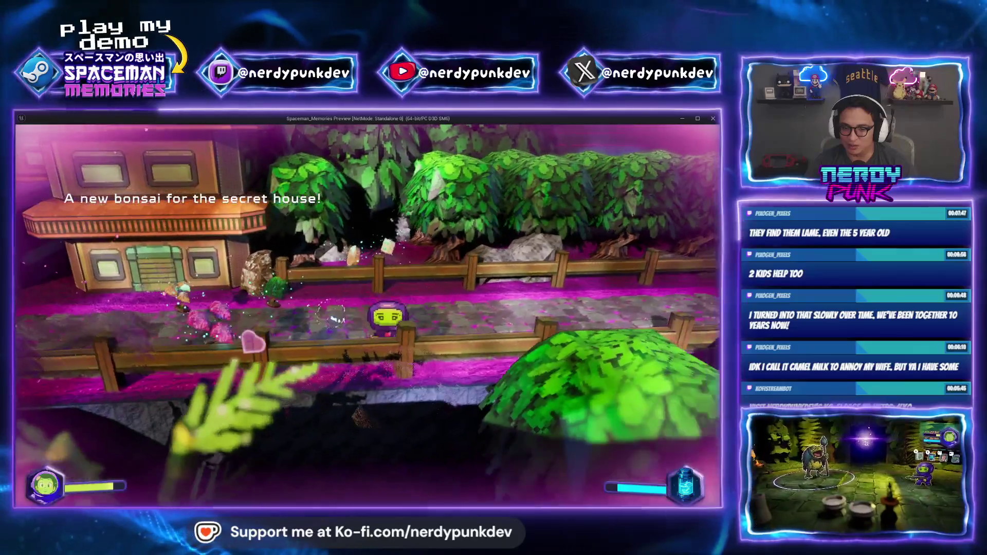
pyautogui.press('w')
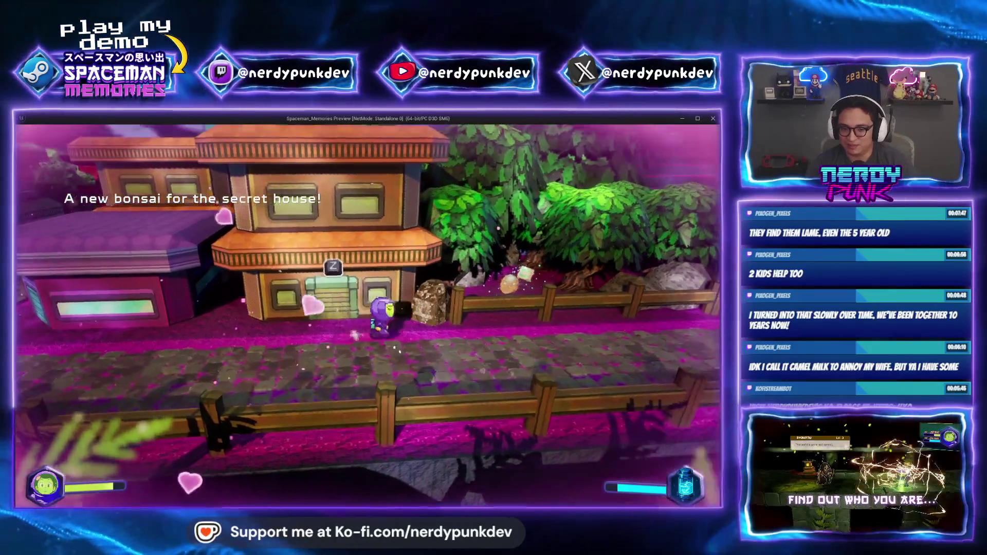
pyautogui.press('g')
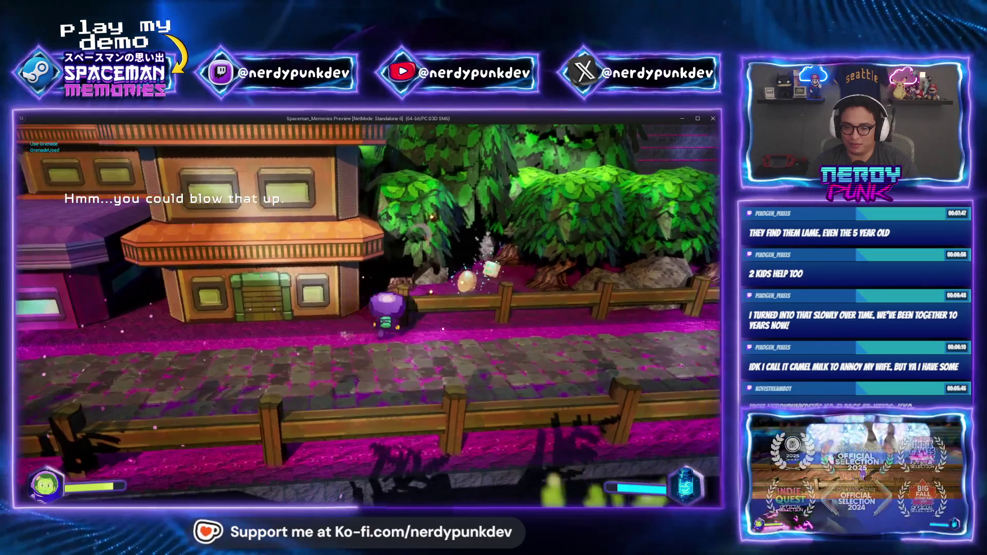
pyautogui.press('w')
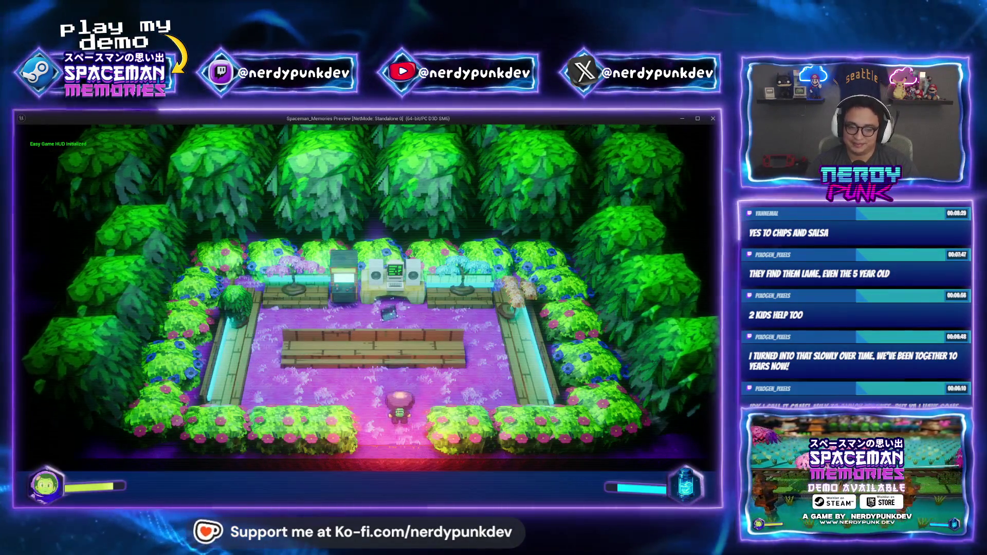
pyautogui.press('w')
pyautogui.press('d')
pyautogui.press('w')
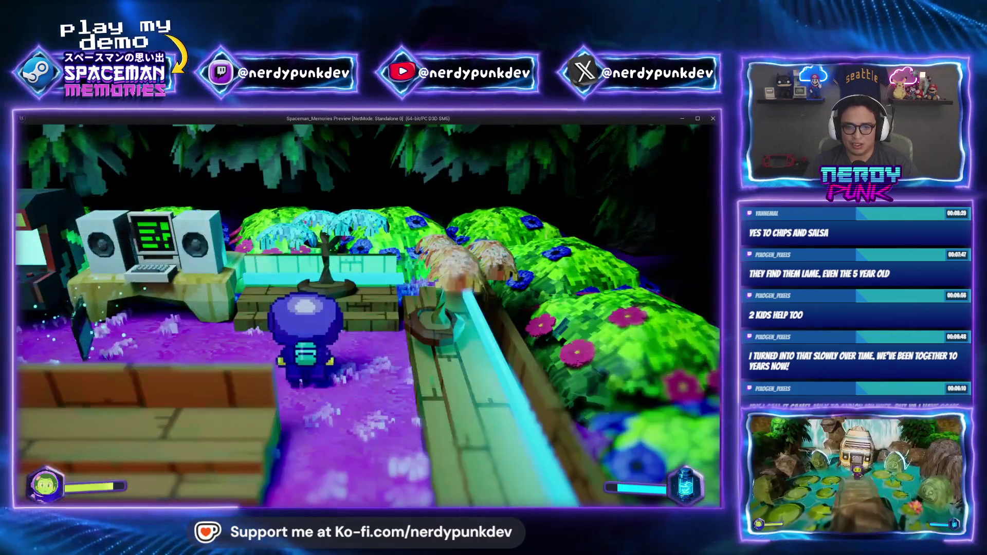
pyautogui.hotkey('alt', 'Tab')
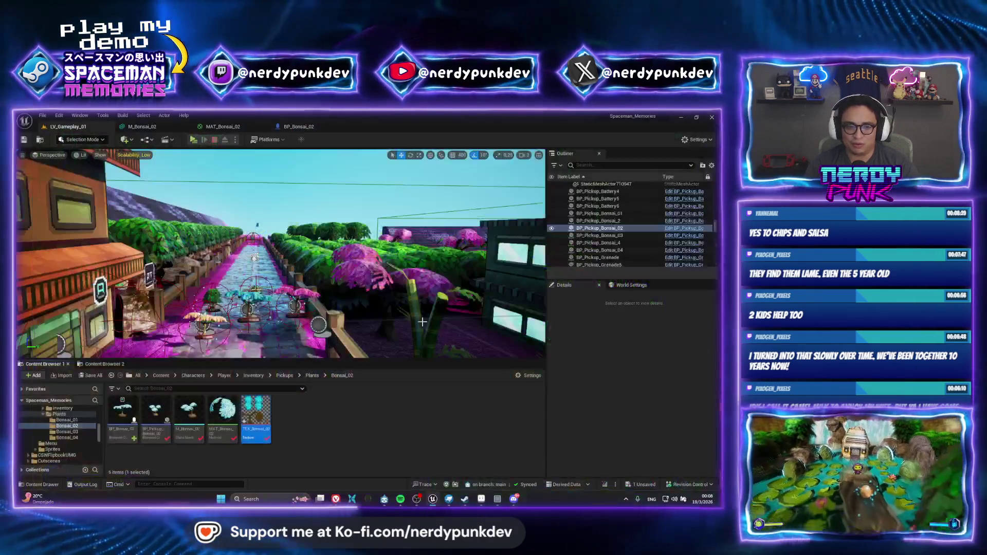
# Assign MAT_Bonsai_02 to Element 0 of the mesh in BP_Bonsai_02.
pyautogui.click(318, 128)
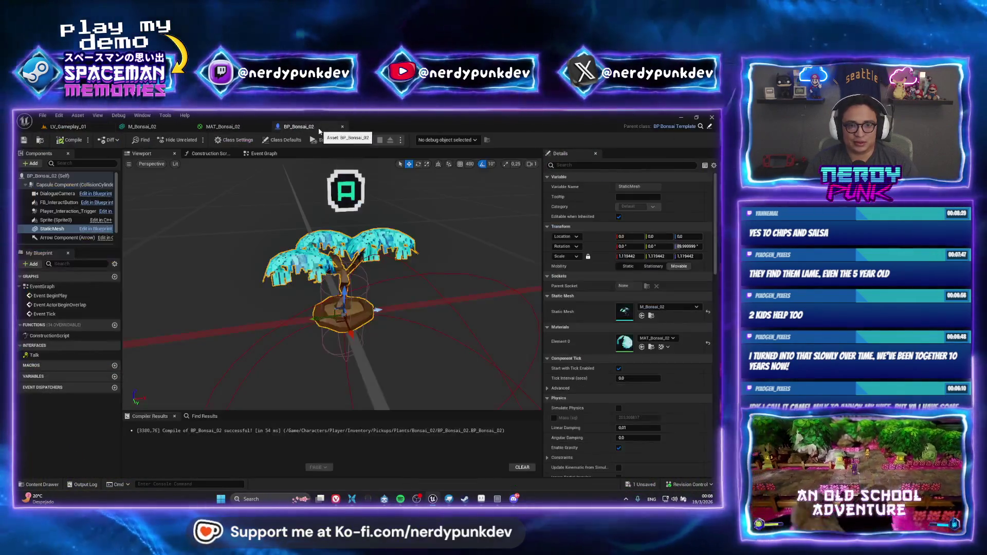
pyautogui.click(656, 338)
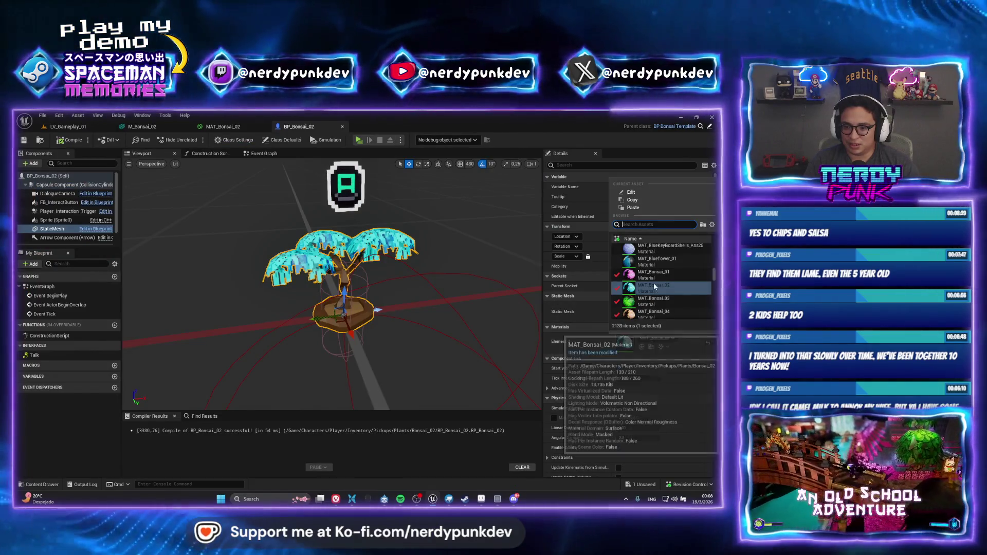
pyautogui.click(654, 287)
pyautogui.moveTo(360, 287); pyautogui.dragTo(411, 272)
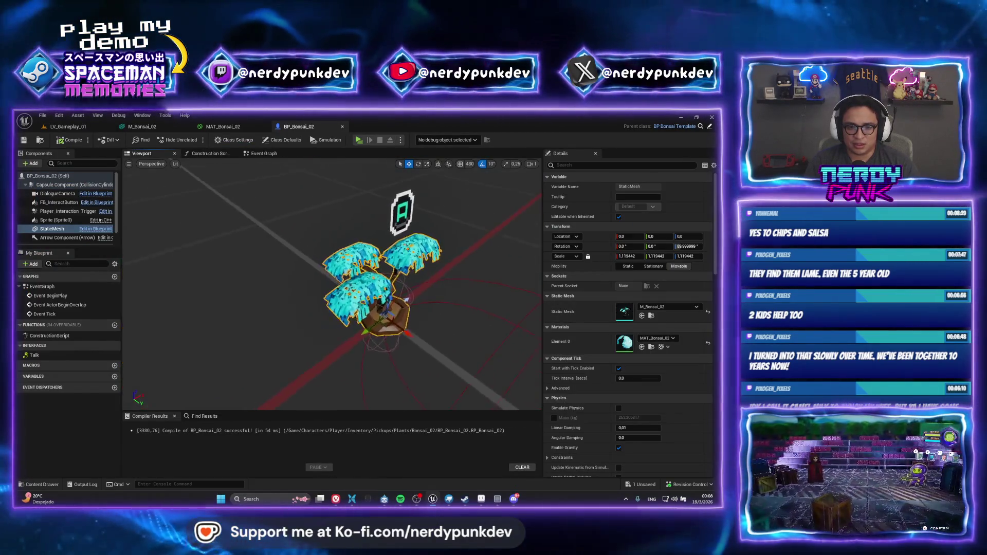
pyautogui.scroll(4, 406, 300)
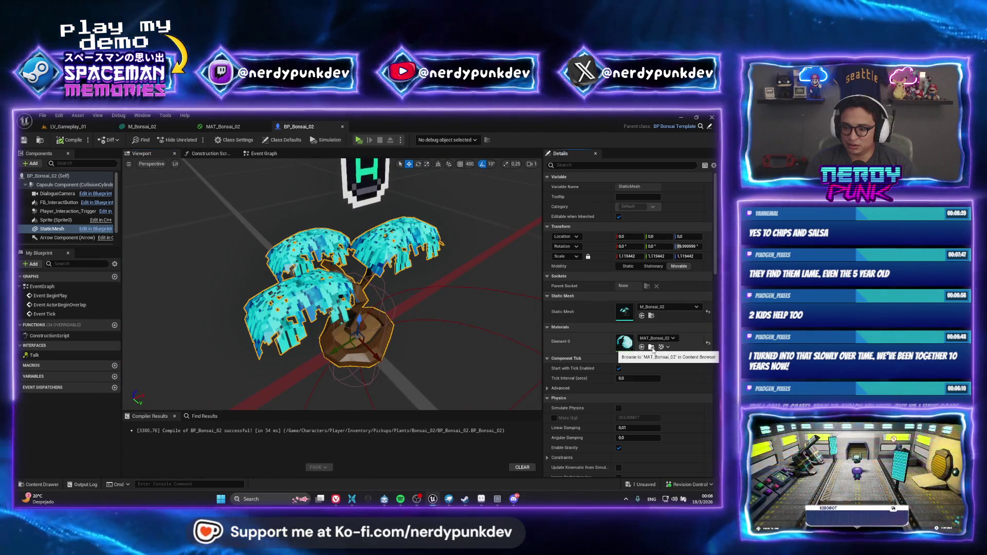
# Open the MAT_Bonsai_02 material and inspect its leaf texture sample node.
pyautogui.click(652, 347)
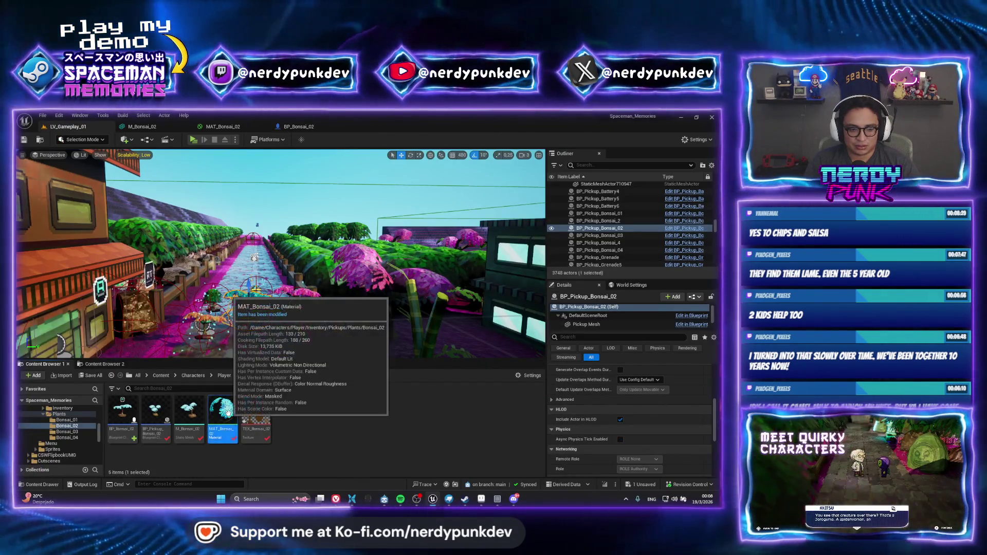
pyautogui.doubleClick(228, 413)
pyautogui.moveTo(67, 232); pyautogui.dragTo(128, 228)
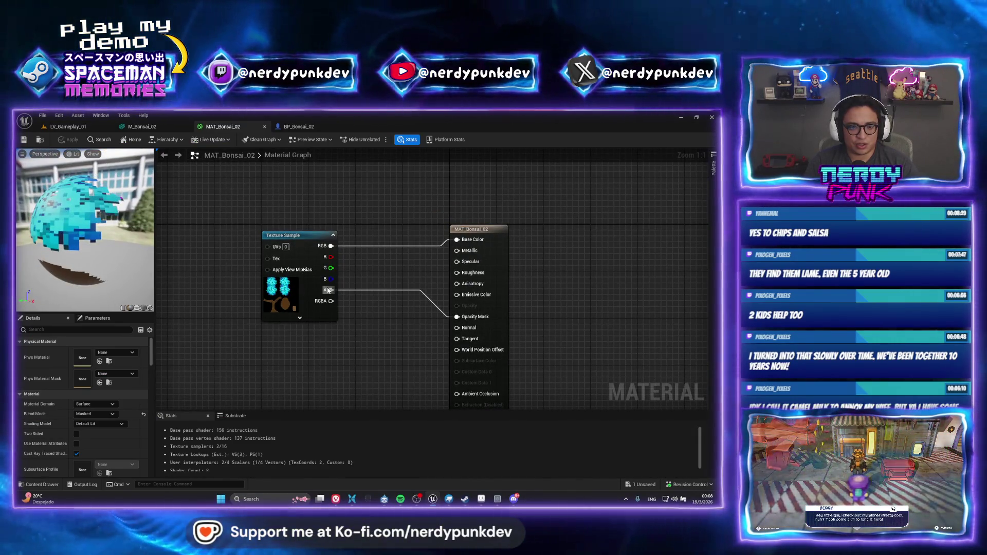
pyautogui.click(297, 295)
# Back in LV_Gameplay_01, frame and view the blue-leaved bonsai pickup up close.
pyautogui.click(61, 129)
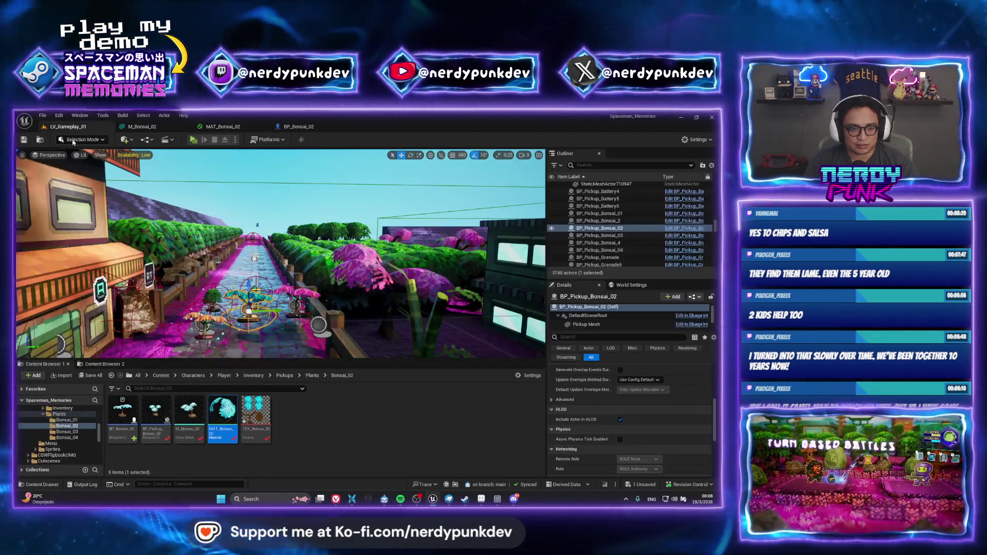
pyautogui.click(319, 420)
pyautogui.press('f')
pyautogui.moveTo(290, 280)
pyautogui.mouseDown()
pyautogui.moveTo(303, 247)
pyautogui.moveTo(302, 254)
pyautogui.mouseUp()
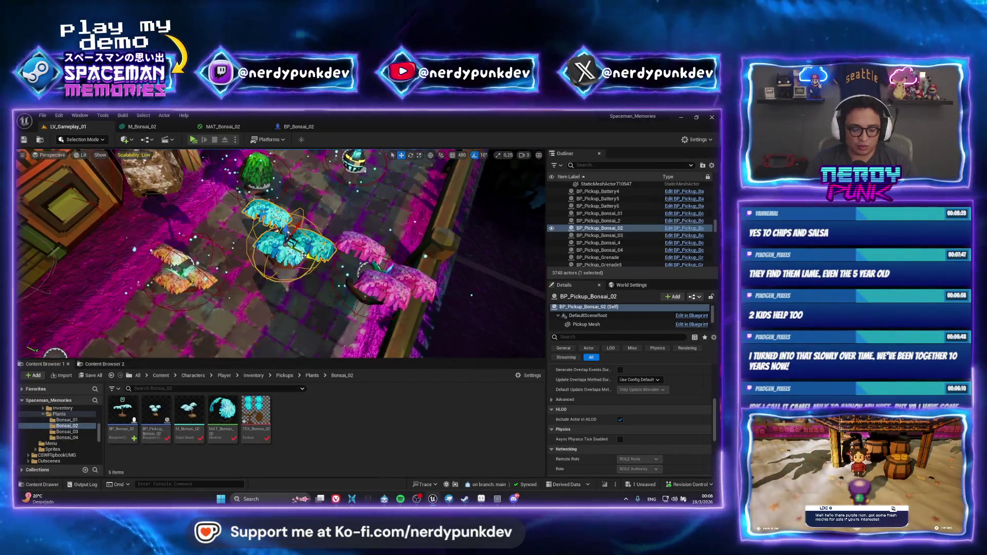
pyautogui.hotkey('ctrl', 'p')
# Open the LV_TreeHouse_01 level and frame the BP_Bonsai_Template2 bonsai, undoing an accidental move.
pyautogui.write('lv_tre')
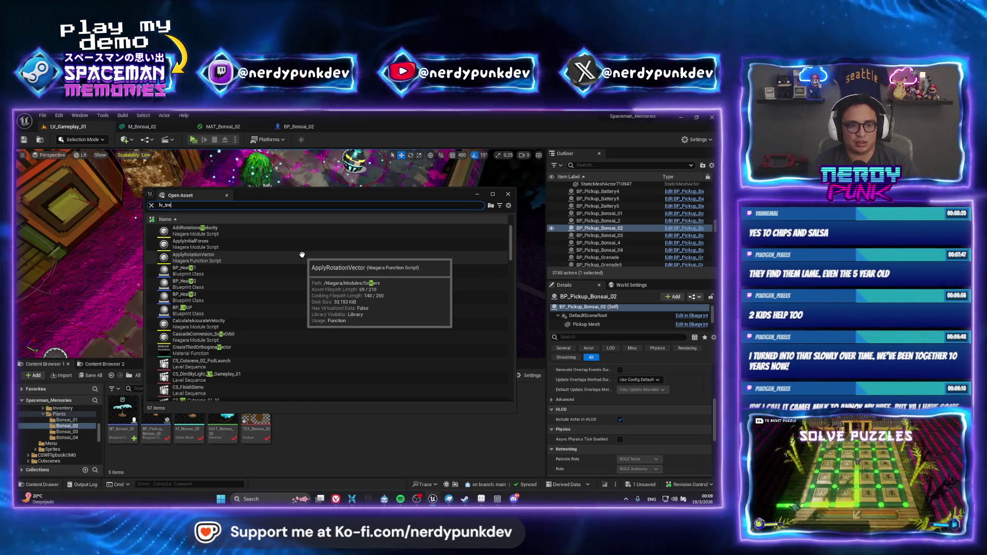
pyautogui.write('e')
pyautogui.press('Return')
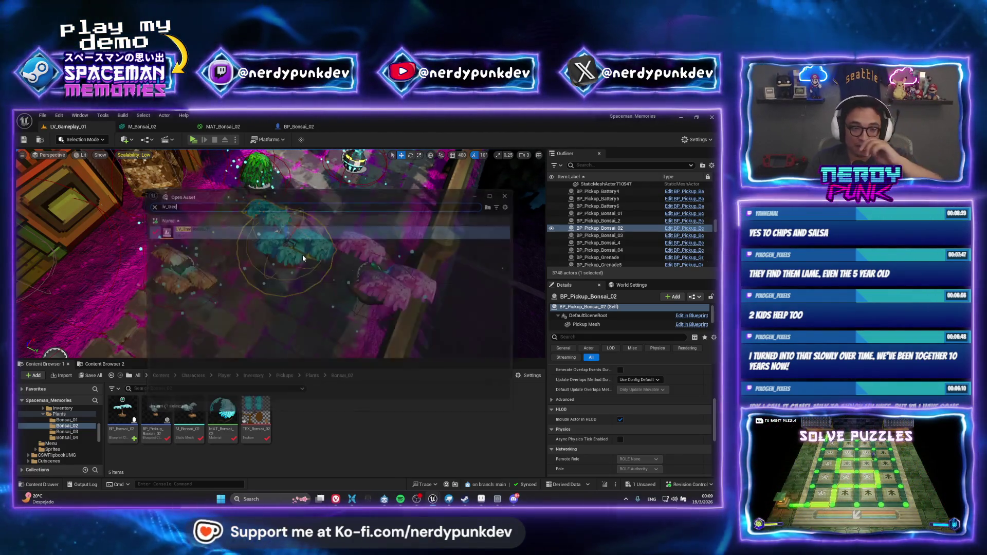
pyautogui.scroll(3, 286, 271)
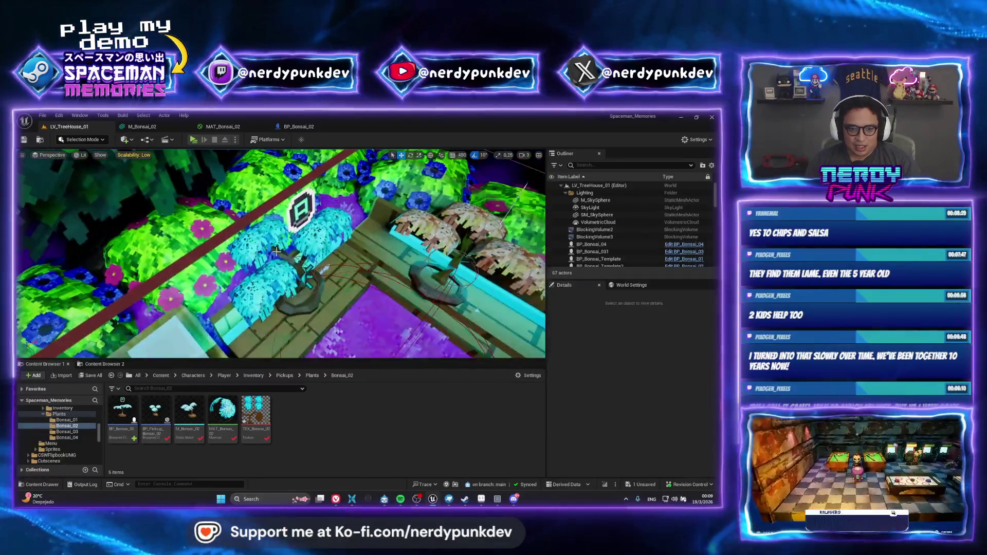
pyautogui.click(308, 219)
pyautogui.press('f')
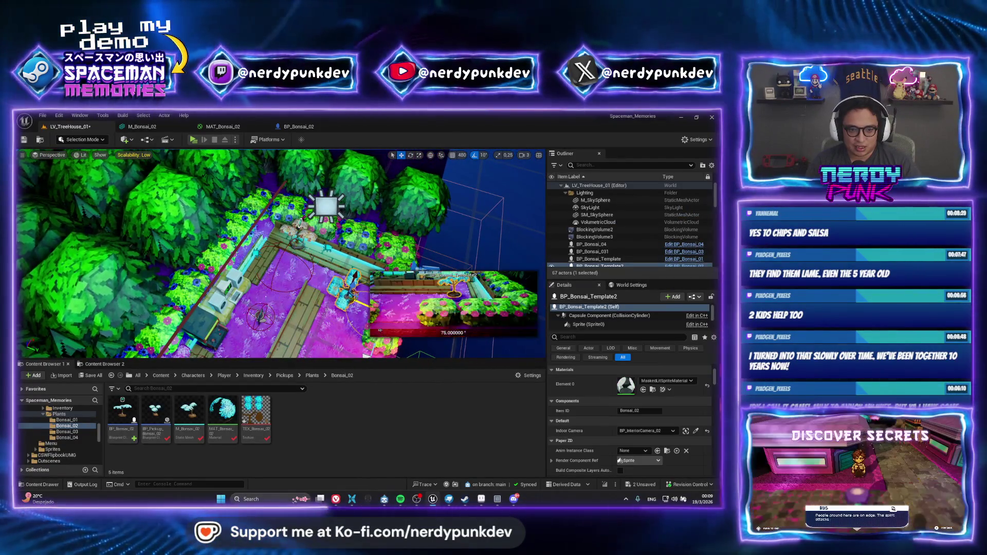
pyautogui.scroll(5, 358, 299)
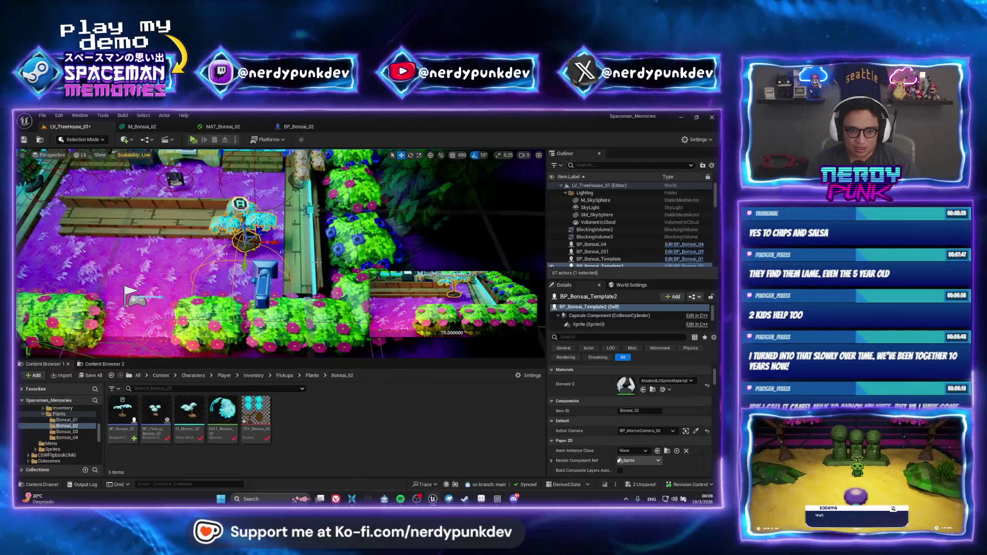
pyautogui.press('f')
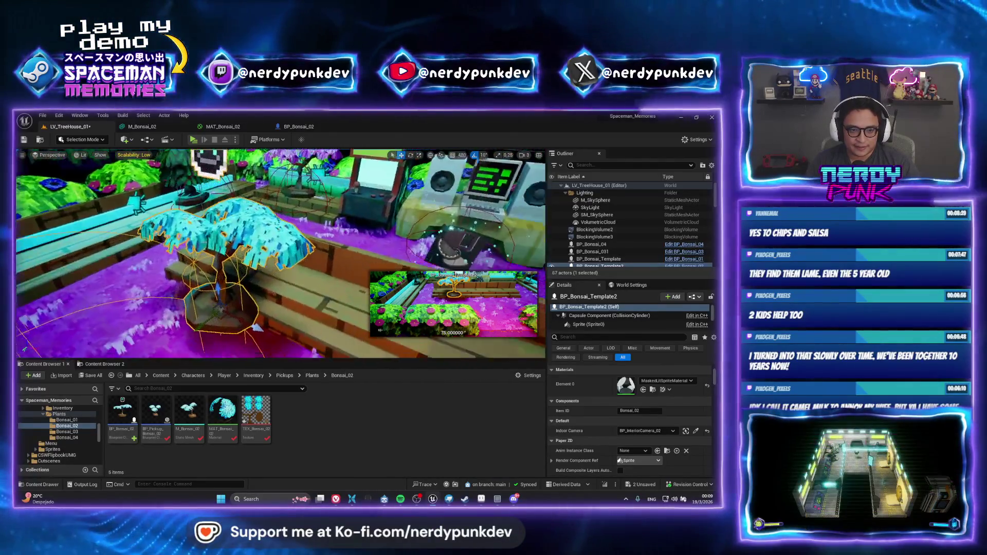
pyautogui.hotkey('ctrl', 'z')
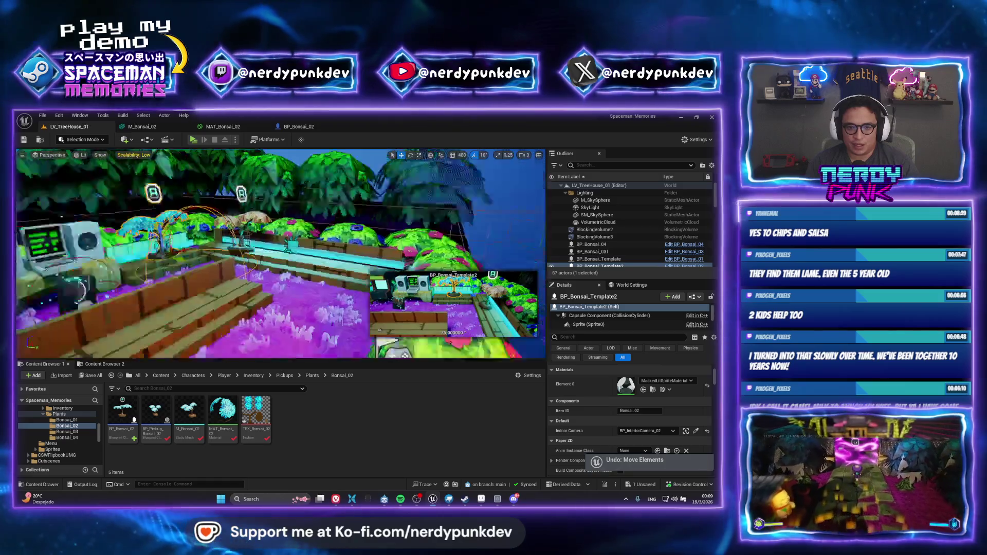
pyautogui.press('f')
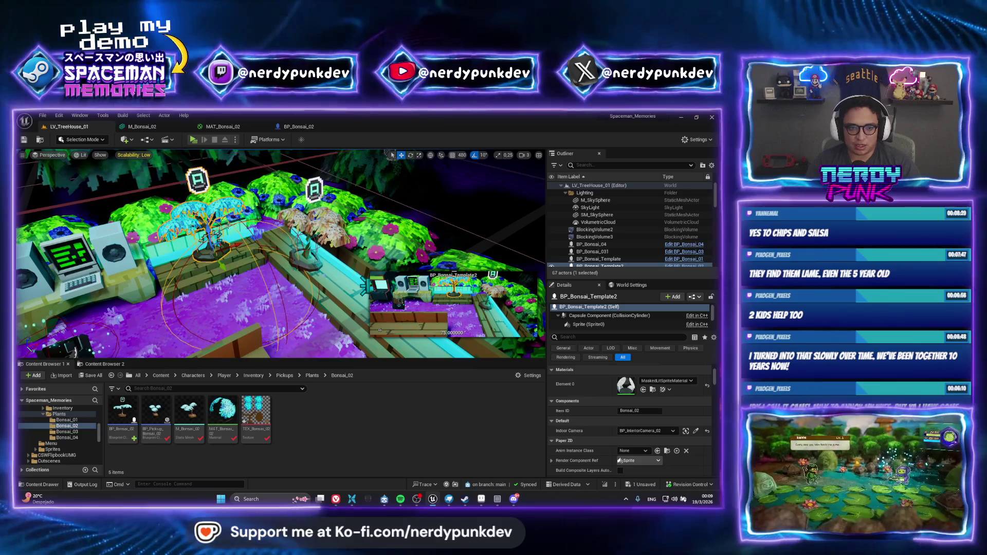
pyautogui.moveTo(239, 251); pyautogui.dragTo(243, 251)
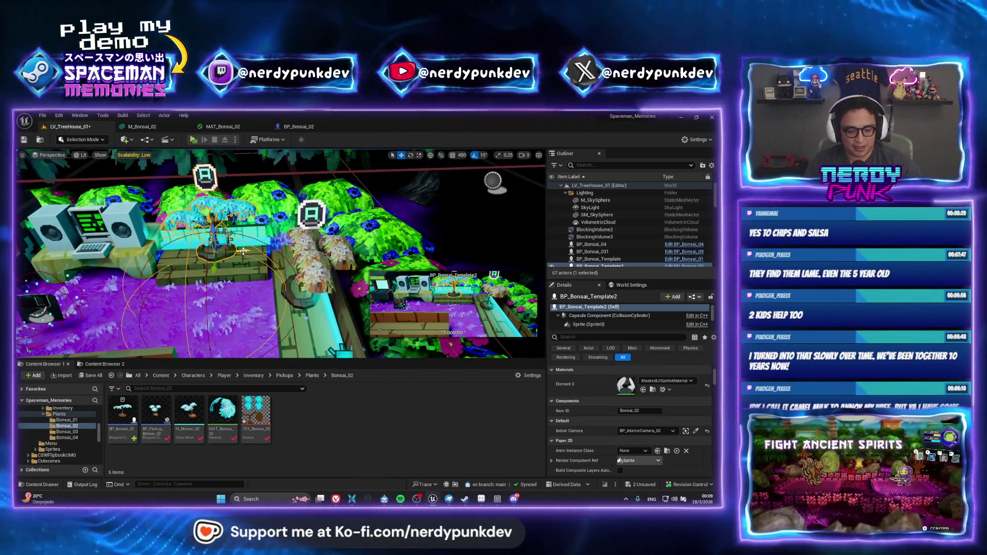
# Select BP_Bonsai_04's Player_Interaction_Trigger component.
pyautogui.click(318, 252)
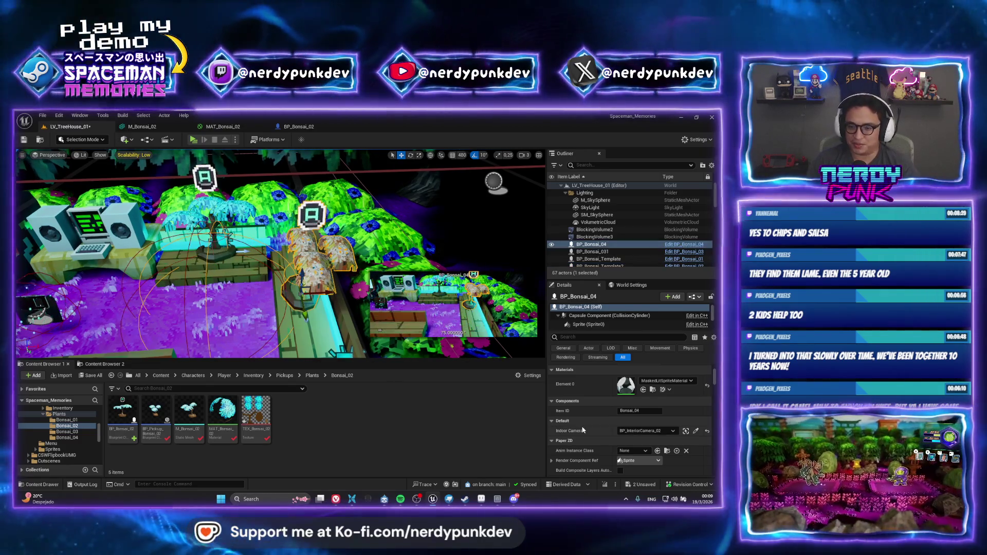
pyautogui.scroll(-1, 610, 322)
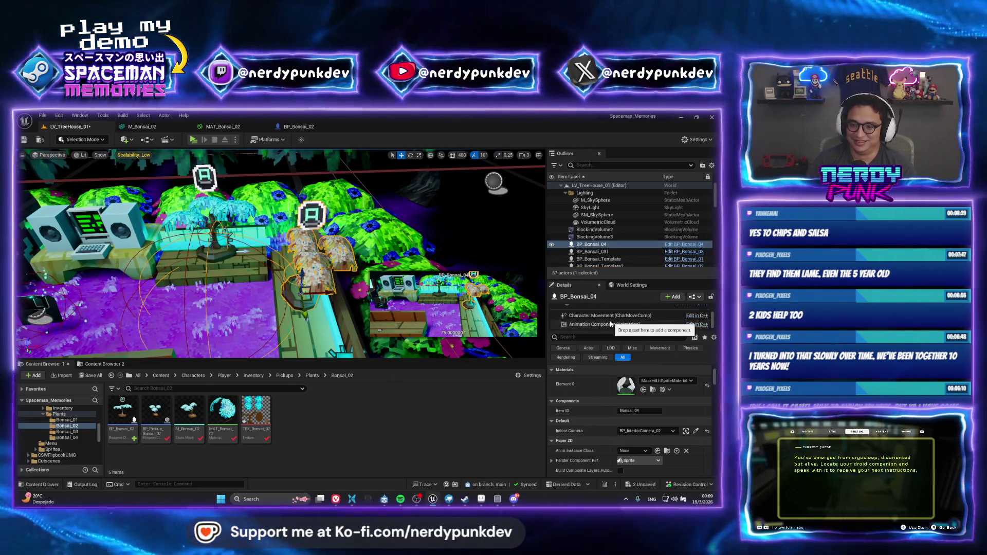
pyautogui.scroll(2, 610, 323)
pyautogui.scroll(1, 608, 316)
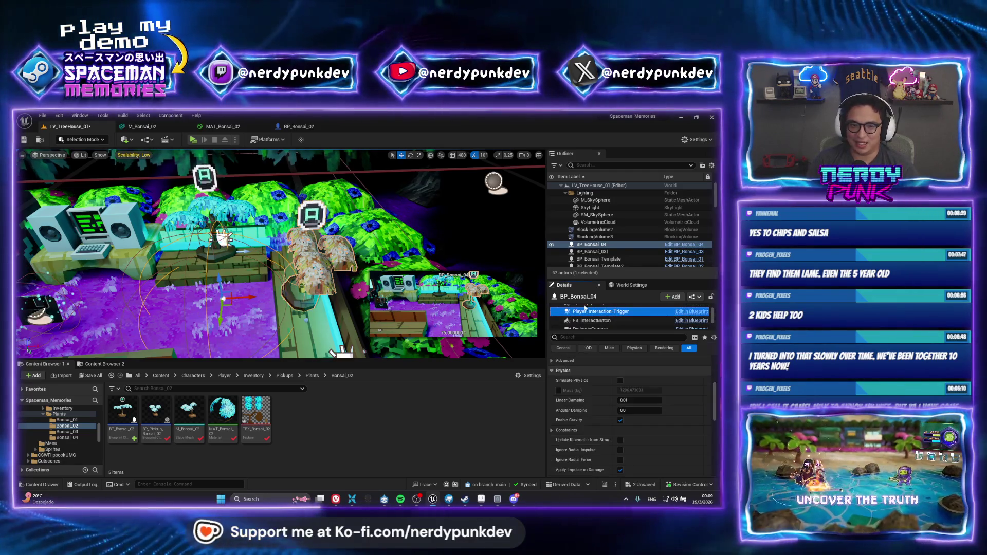
pyautogui.click(601, 311)
# Move the interaction trigger to the right beside the bonsai trees.
pyautogui.press('f')
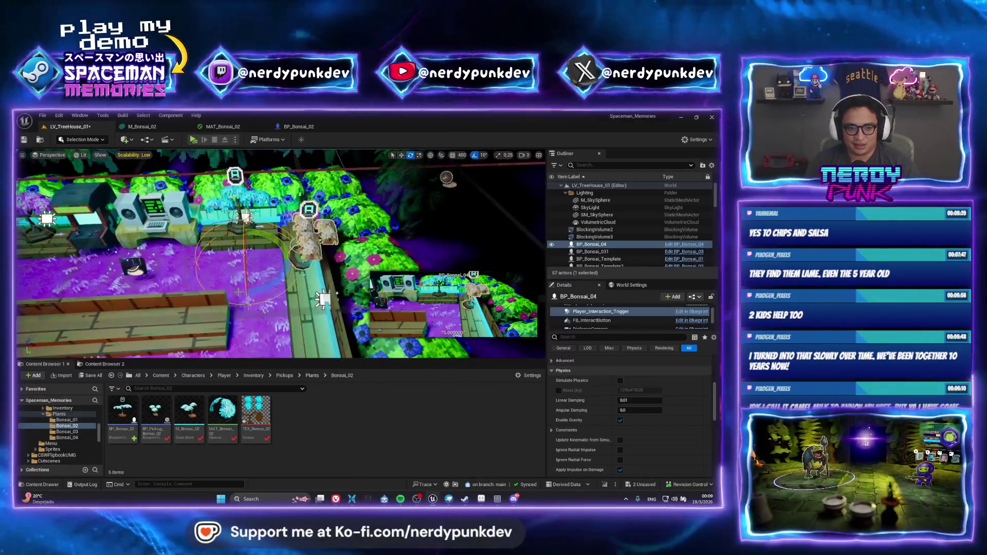
pyautogui.press('r')
pyautogui.press('w')
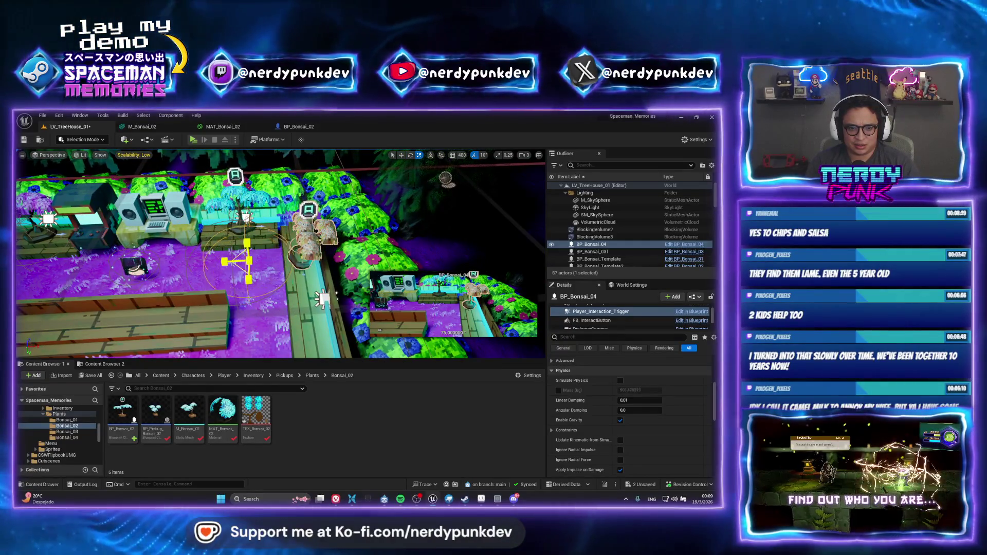
pyautogui.moveTo(256, 260)
pyautogui.mouseDown()
pyautogui.moveTo(303, 258)
pyautogui.moveTo(286, 258)
pyautogui.mouseUp()
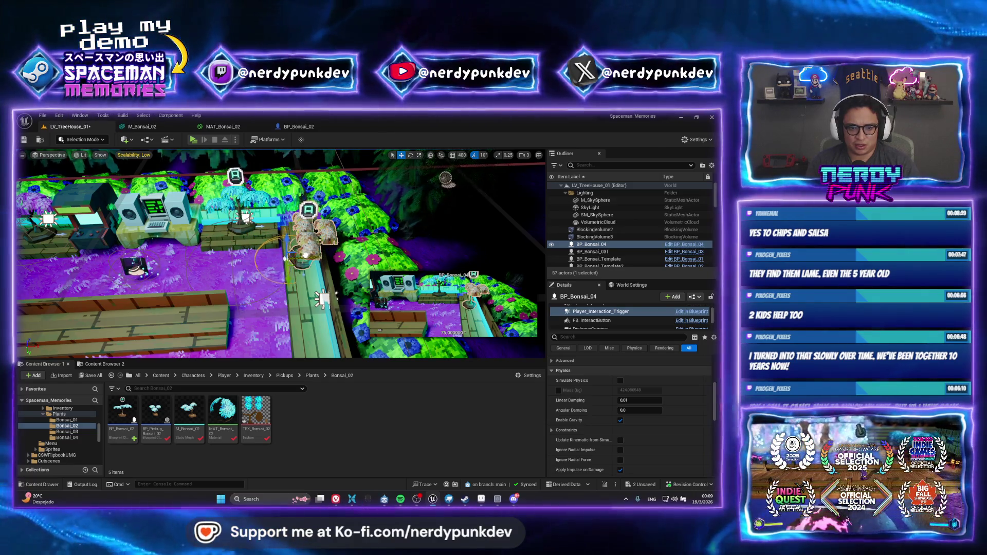
pyautogui.click(239, 216)
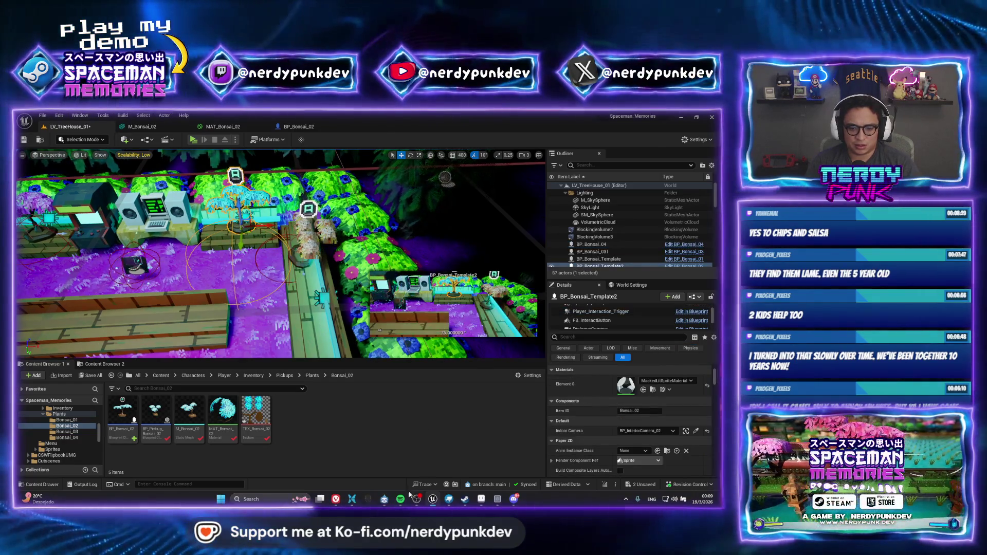